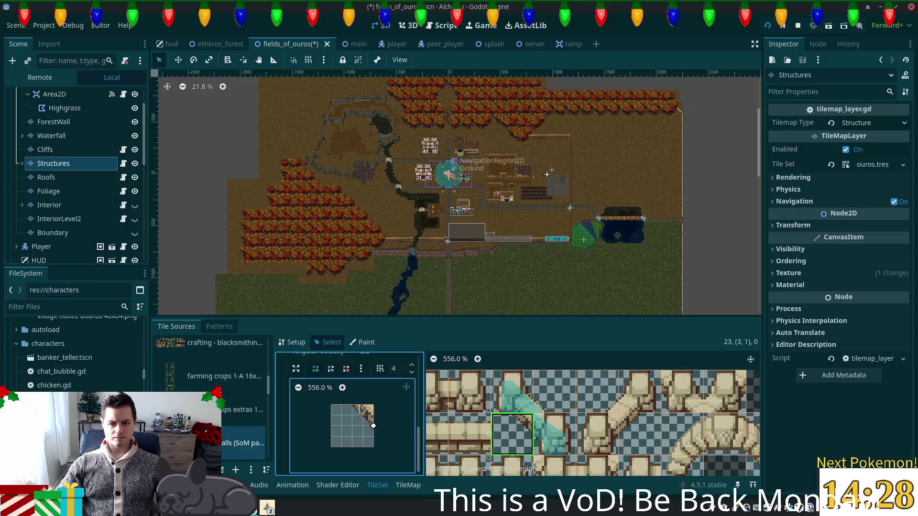
- Reshape the corner wall tile's collision triangle, check the neighbouring corner tile, and save
{"action": "left_click_drag", "start_coordinate": [358, 406], "coordinate": [352, 405]}
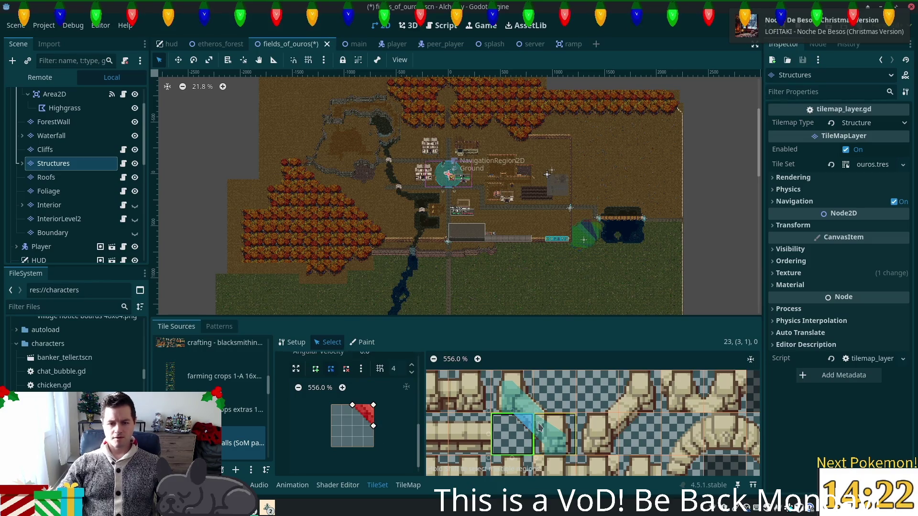
{"action": "left_click", "coordinate": [553, 432]}
{"action": "left_click", "coordinate": [332, 407]}
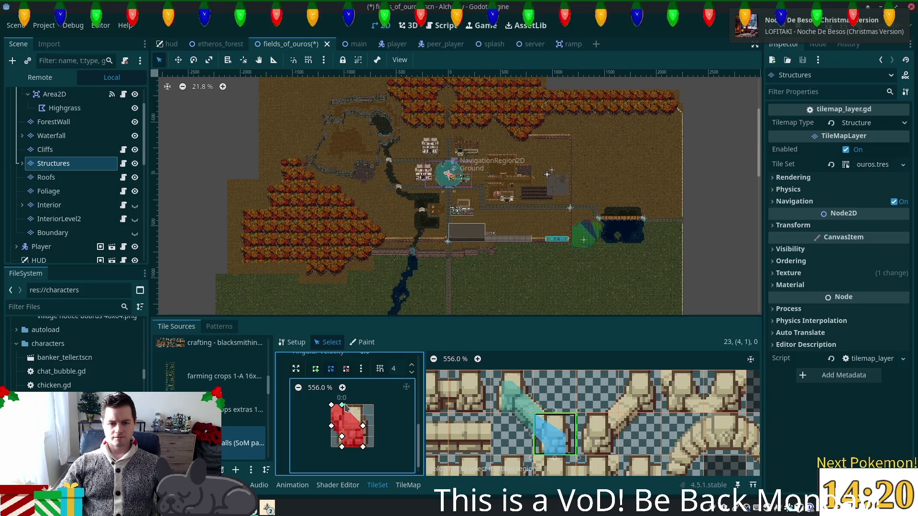
{"action": "key", "text": "ctrl+s"}
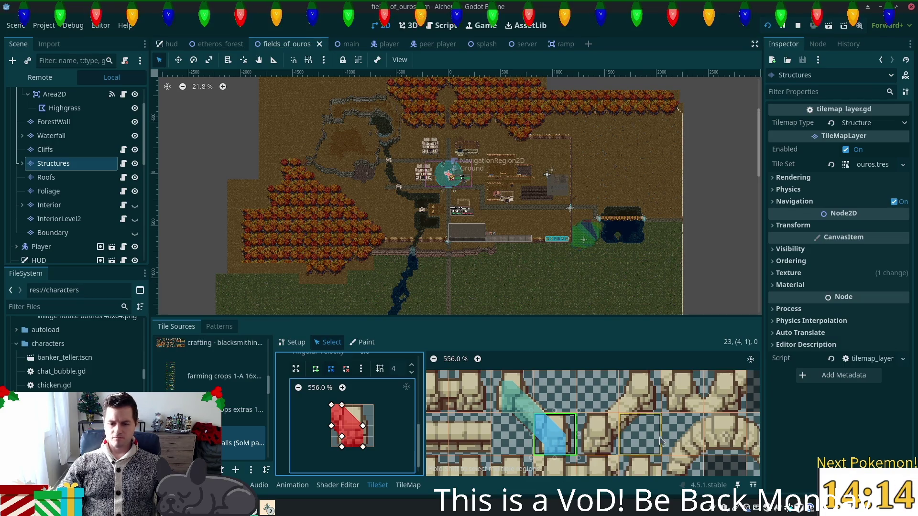
- Draw a narrow rectangular collision polygon on vertical wall tile (1,3)
{"action": "scroll", "coordinate": [603, 435], "scroll_direction": "down", "scroll_amount": 2}
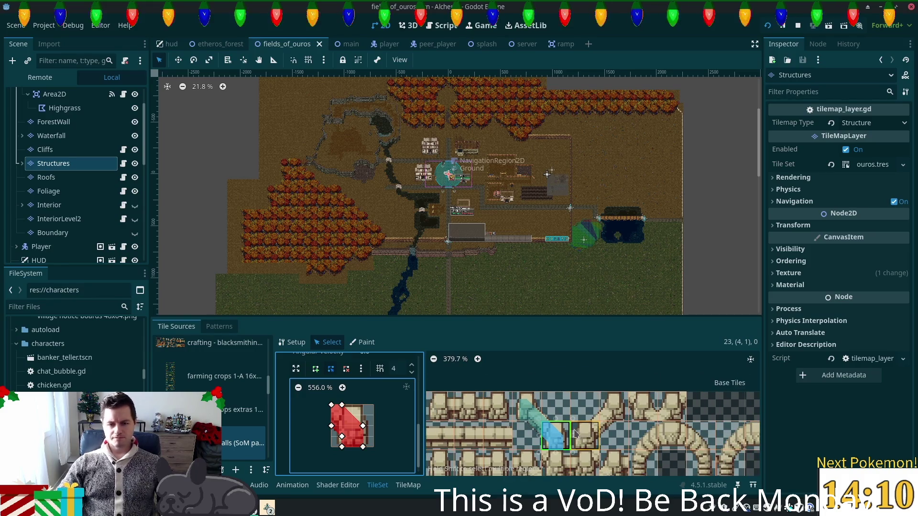
{"action": "scroll", "coordinate": [575, 430], "scroll_direction": "down", "scroll_amount": 5}
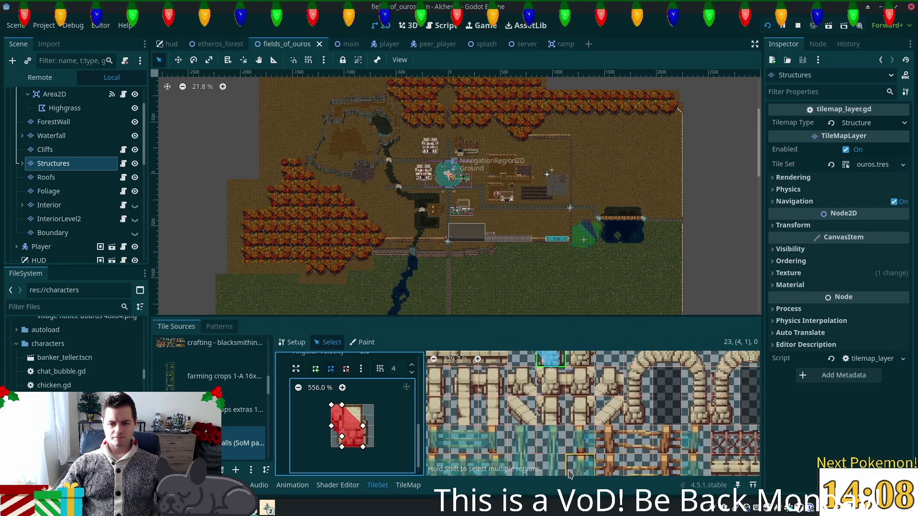
{"action": "scroll", "coordinate": [524, 426], "scroll_direction": "left", "scroll_amount": 3}
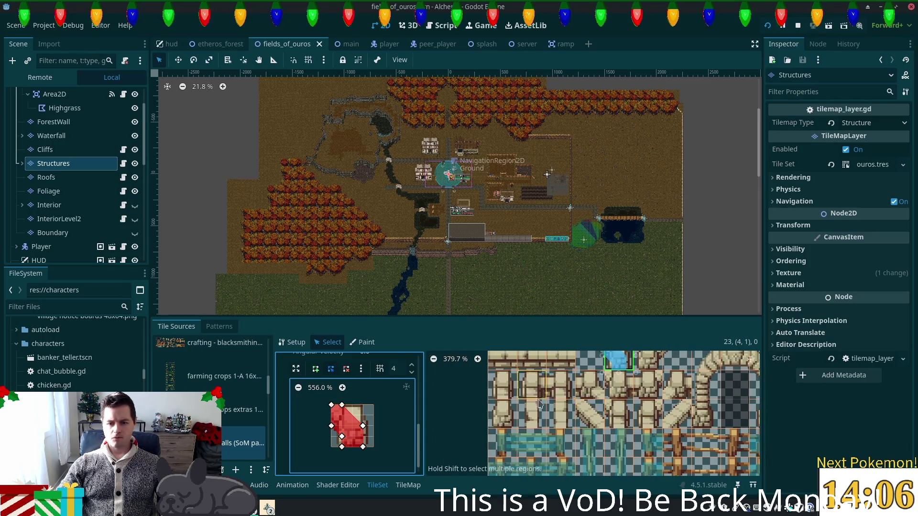
{"action": "left_click", "coordinate": [533, 416]}
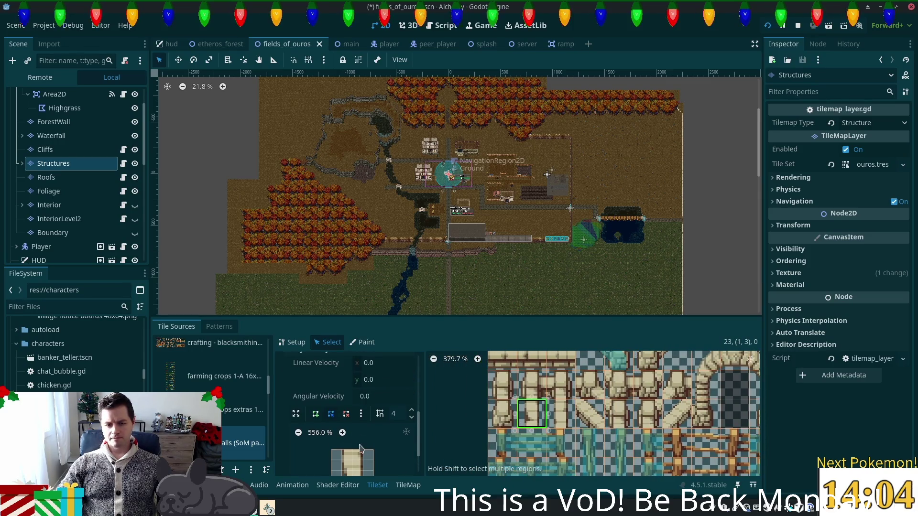
{"action": "left_click", "coordinate": [315, 369]}
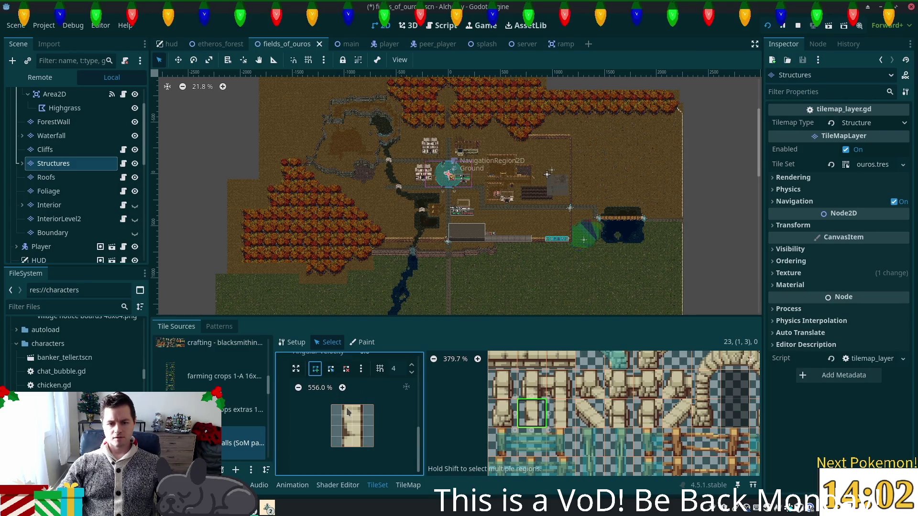
{"action": "left_click", "coordinate": [341, 405]}
{"action": "left_click", "coordinate": [342, 447]}
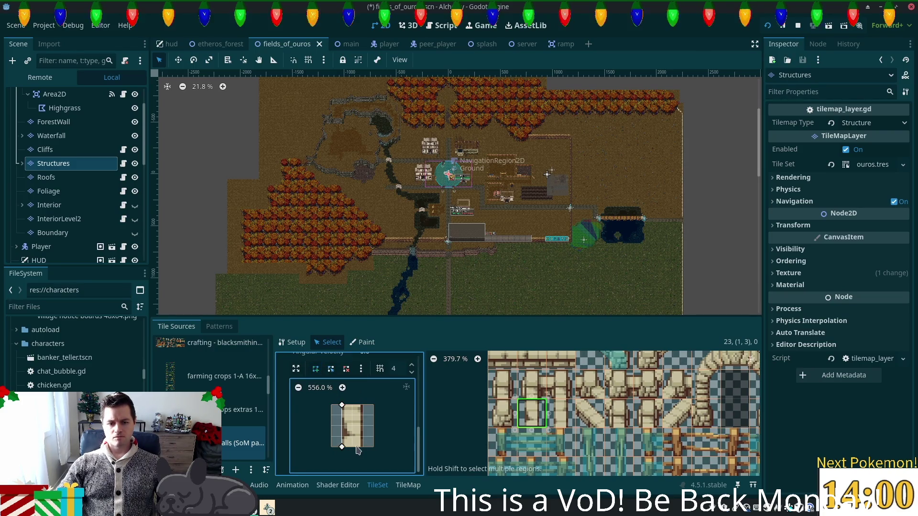
{"action": "left_click", "coordinate": [363, 405]}
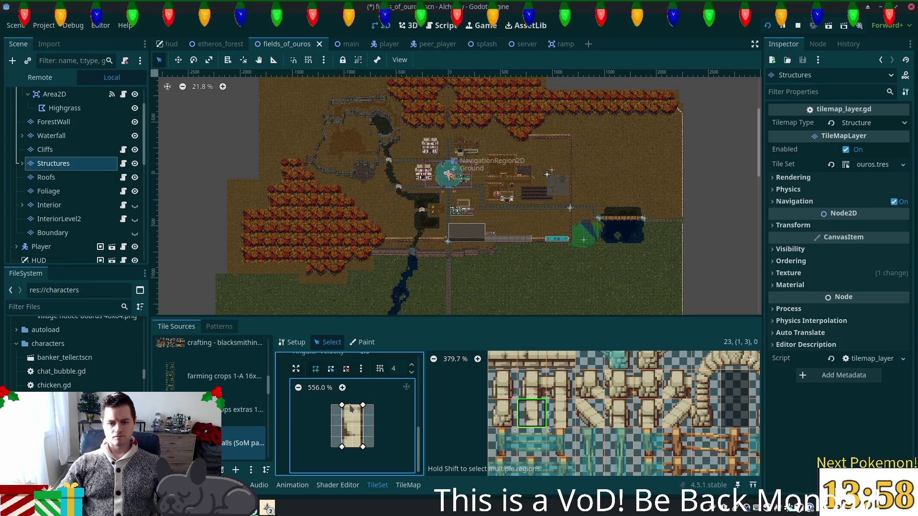
{"action": "left_click", "coordinate": [341, 405]}
- Draw a matching narrow rectangular collision polygon on wall tile (2,3)
{"action": "left_click", "coordinate": [560, 414]}
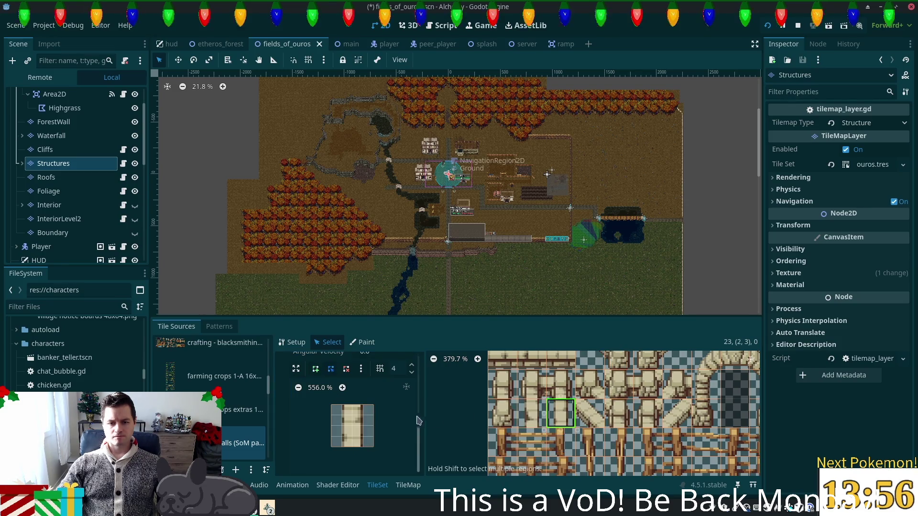
{"action": "left_click", "coordinate": [342, 405]}
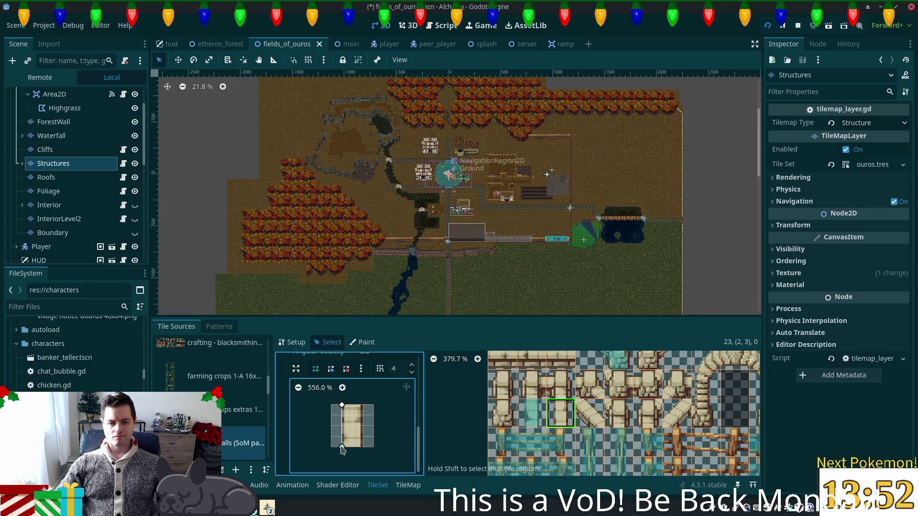
{"action": "left_click", "coordinate": [363, 447]}
{"action": "left_click", "coordinate": [363, 405]}
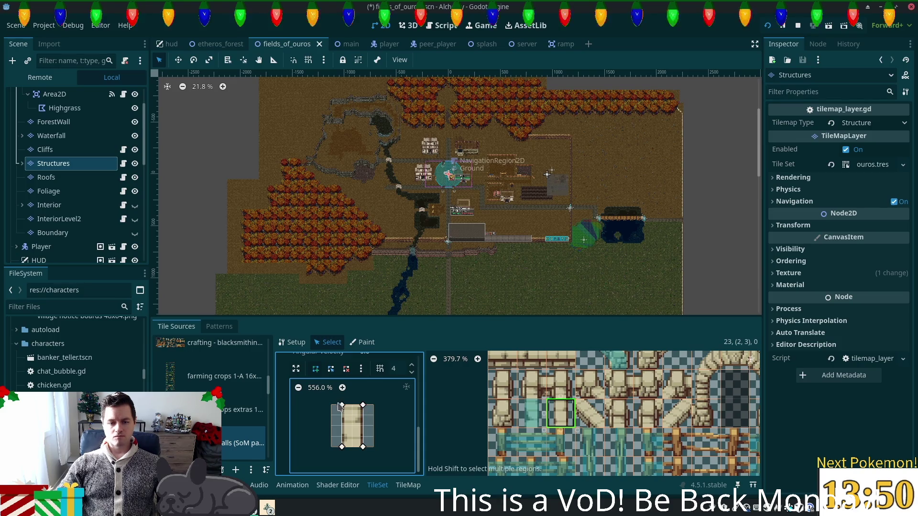
{"action": "left_click", "coordinate": [342, 405]}
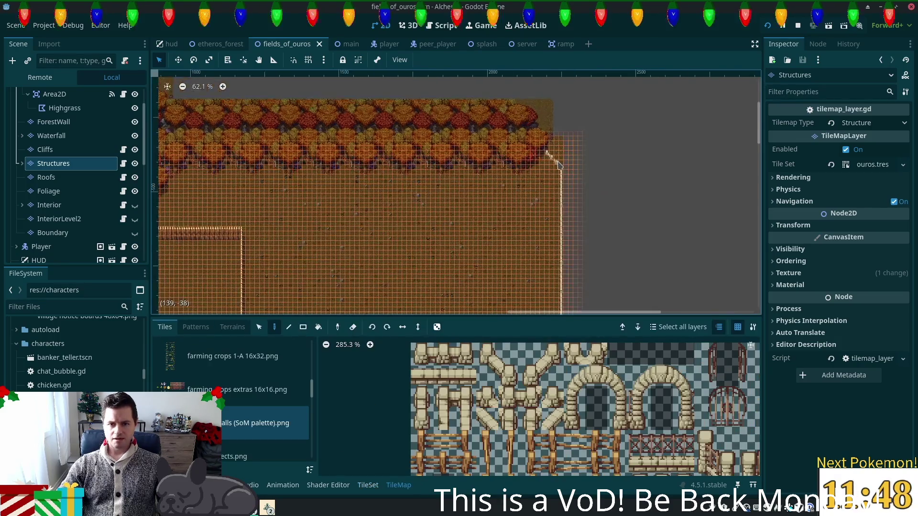
- Paint two diagonal stone wall tiles into the upper-right wall gap and save the scene
{"action": "scroll", "coordinate": [560, 165], "scroll_direction": "up", "scroll_amount": 6}
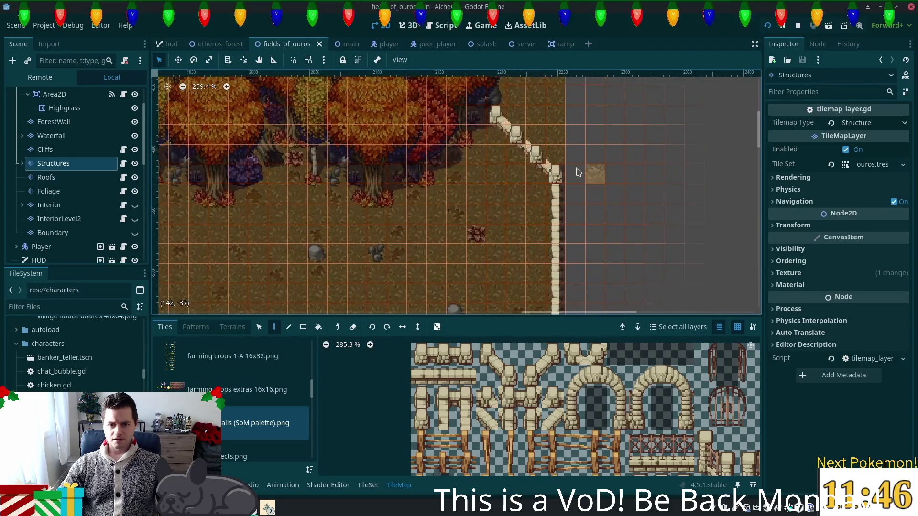
{"action": "scroll", "coordinate": [568, 165], "scroll_direction": "up", "scroll_amount": 3}
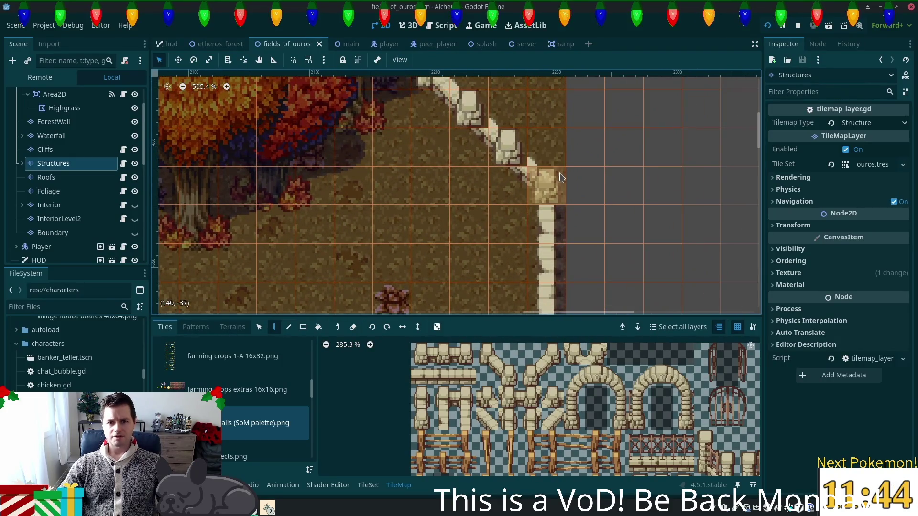
{"action": "left_click_drag", "start_coordinate": [558, 197], "coordinate": [558, 222]}
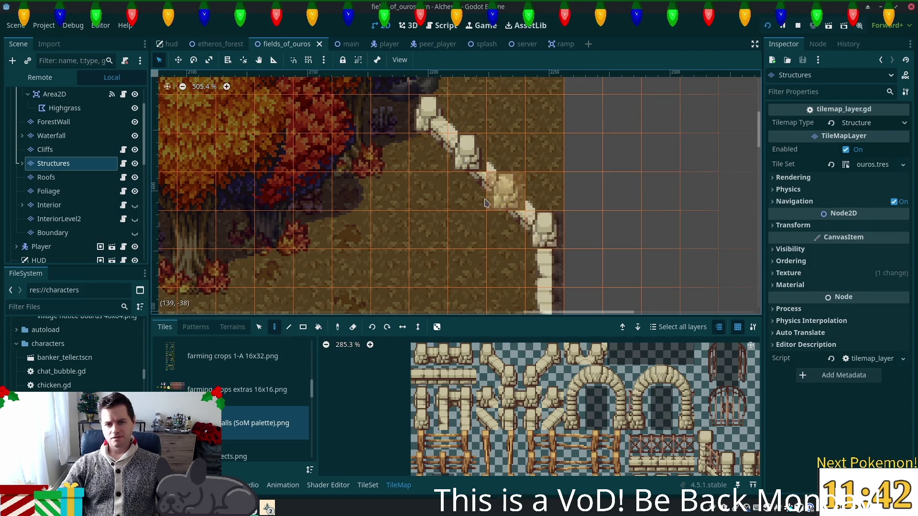
{"action": "scroll", "coordinate": [477, 432], "scroll_direction": "up", "scroll_amount": 1}
{"action": "left_click", "coordinate": [477, 430]}
{"action": "left_click", "coordinate": [468, 153]}
{"action": "left_click", "coordinate": [508, 191]}
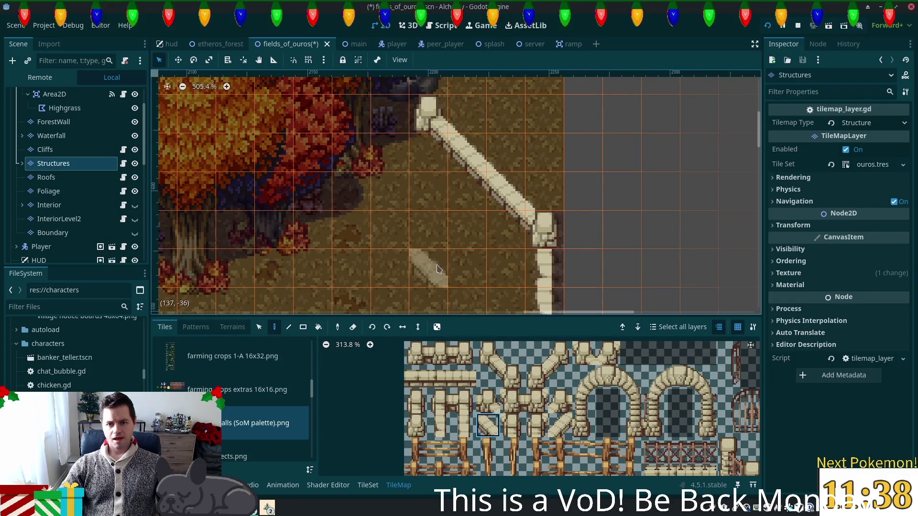
{"action": "mouse_move", "coordinate": [439, 257]}
{"action": "left_mouse_down"}
{"action": "mouse_move", "coordinate": [472, 236]}
{"action": "mouse_move", "coordinate": [439, 243]}
{"action": "left_mouse_up"}
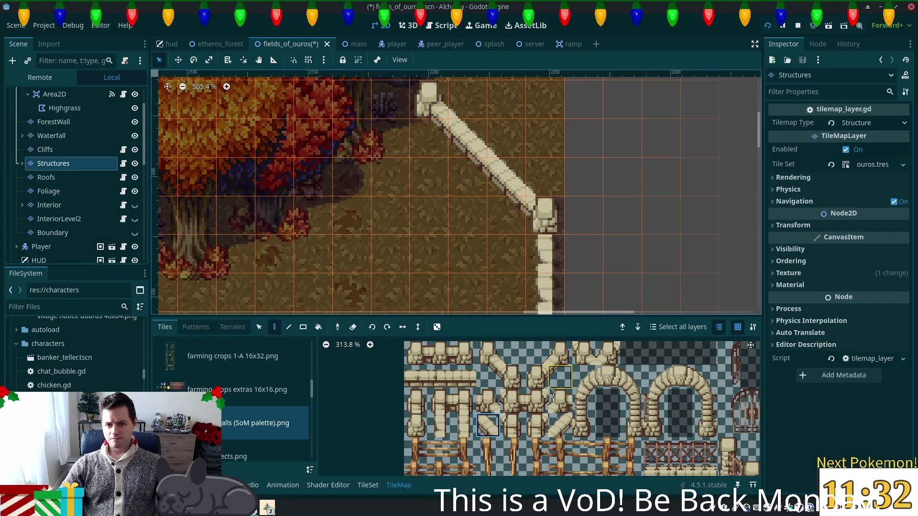
{"action": "key", "text": "ctrl+s"}
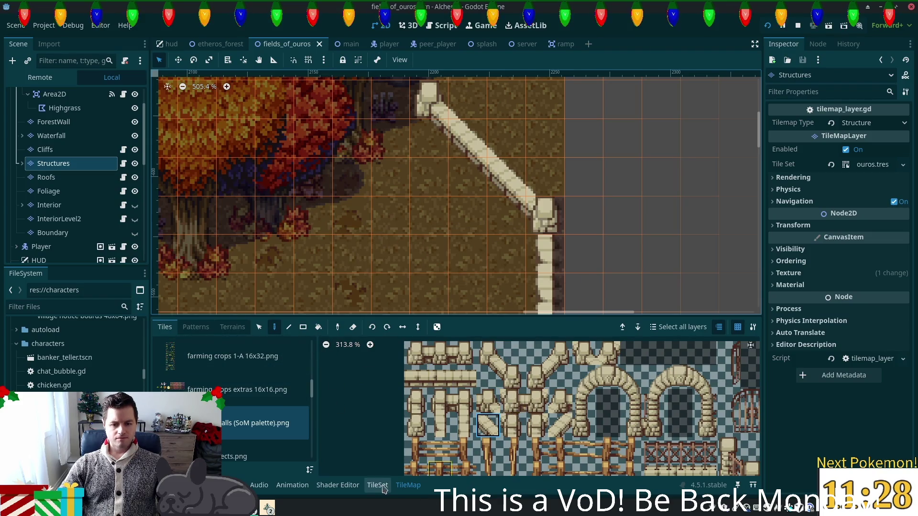
- Draw a slanted collision polygon on diagonal wall tile (3,3) and save the tileset
{"action": "left_click", "coordinate": [378, 485]}
{"action": "left_click", "coordinate": [543, 421]}
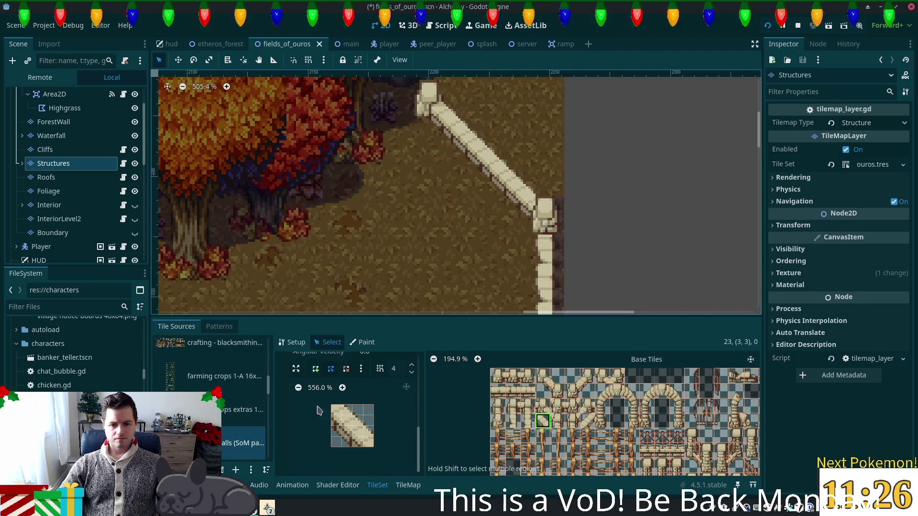
{"action": "left_click", "coordinate": [314, 369]}
{"action": "left_click", "coordinate": [331, 426]}
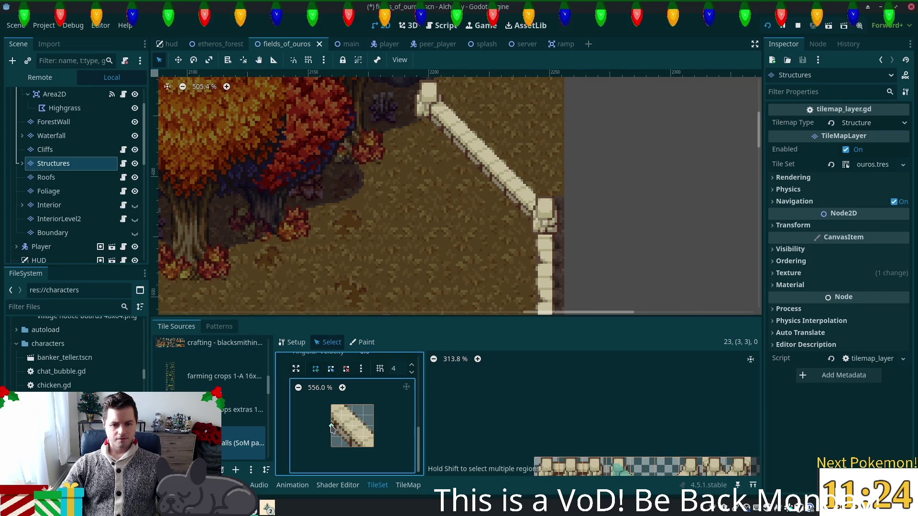
{"action": "left_click", "coordinate": [374, 447]}
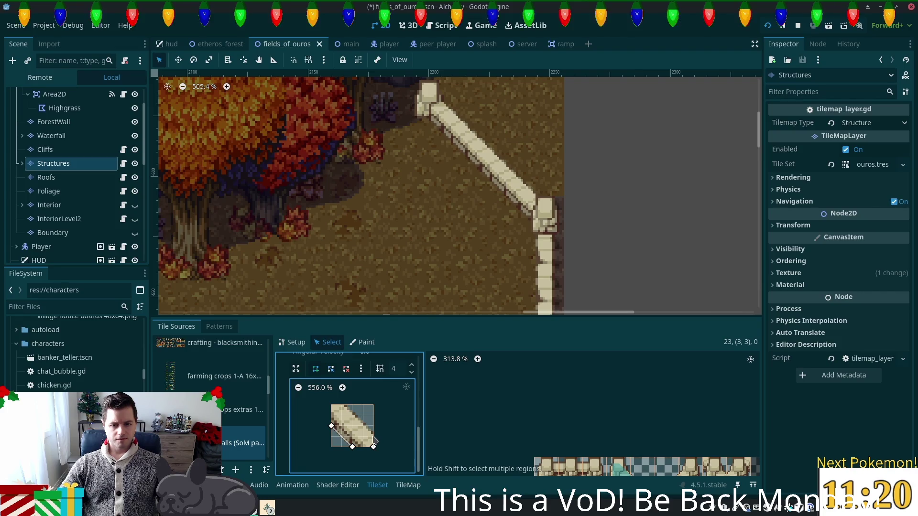
{"action": "left_click", "coordinate": [342, 405]}
{"action": "left_click", "coordinate": [331, 405]}
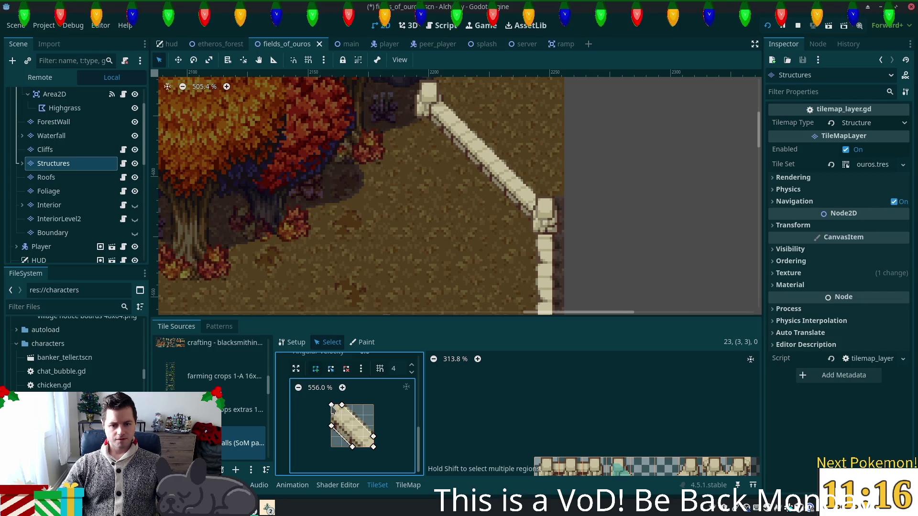
{"action": "left_click", "coordinate": [332, 426]}
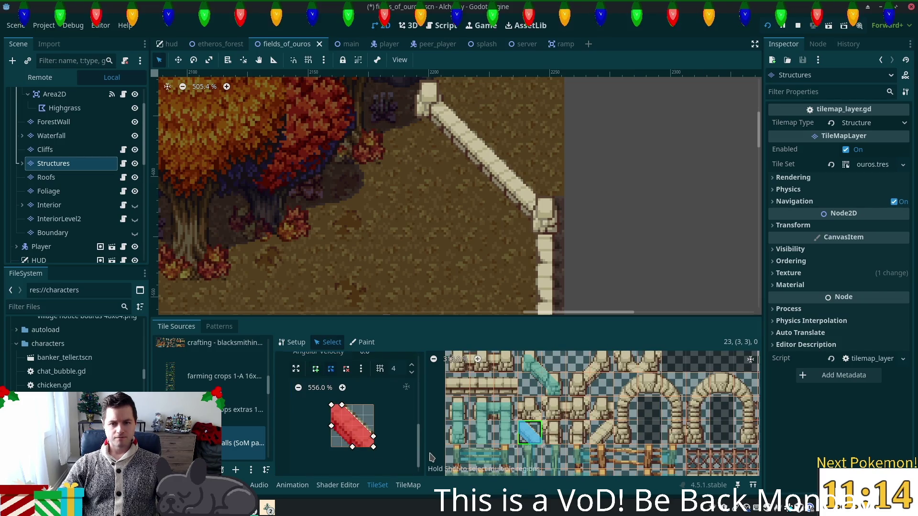
{"action": "key", "text": "ctrl+s"}
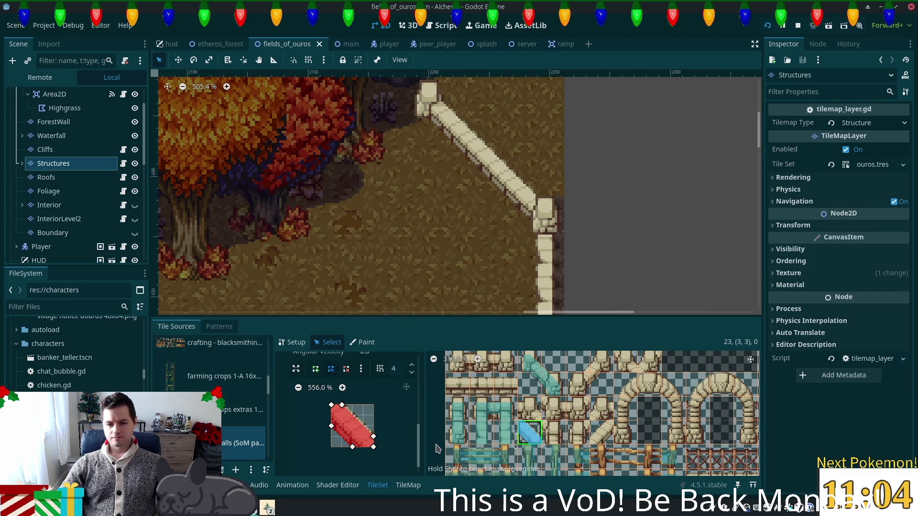
{"action": "scroll", "coordinate": [473, 423], "scroll_direction": "down", "scroll_amount": 2}
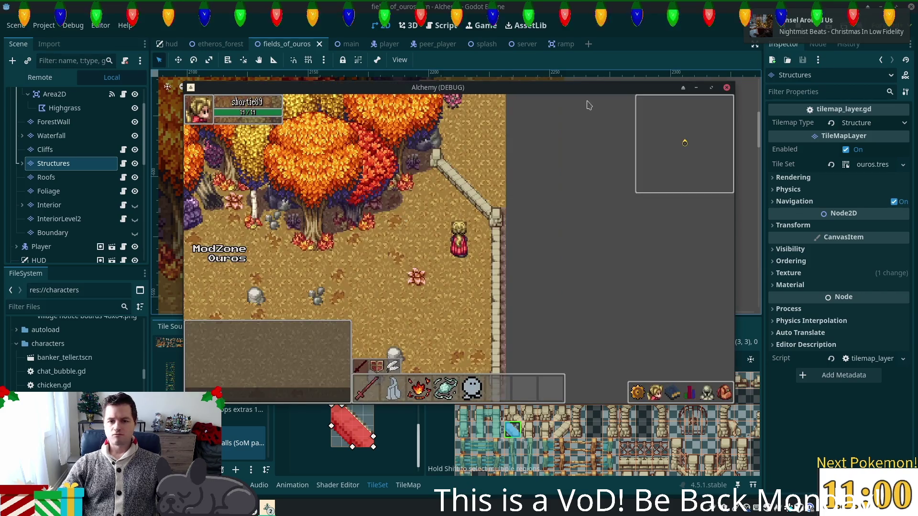
- Walk the player left along the wall and autumn forest edge, testing collision with the trees
{"action": "key", "text": "Up+Left"}
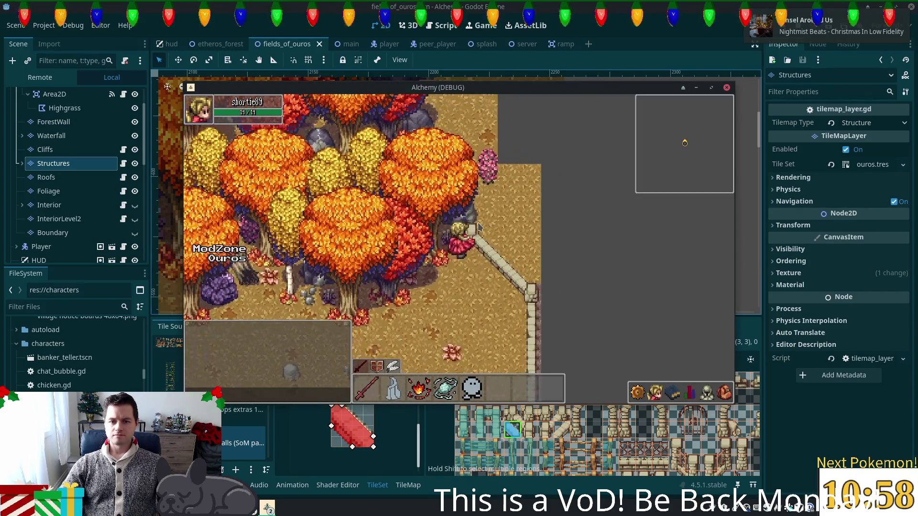
{"action": "key", "text": "Left"}
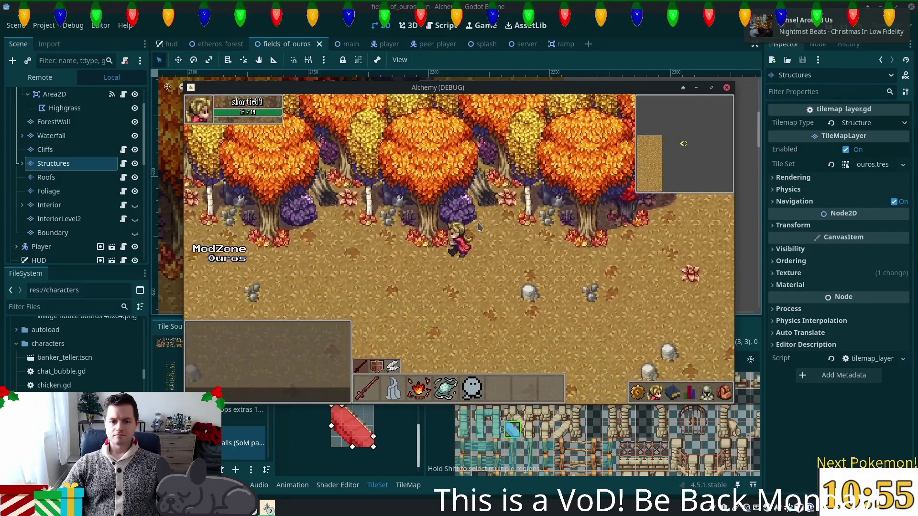
{"action": "key", "text": "Left"}
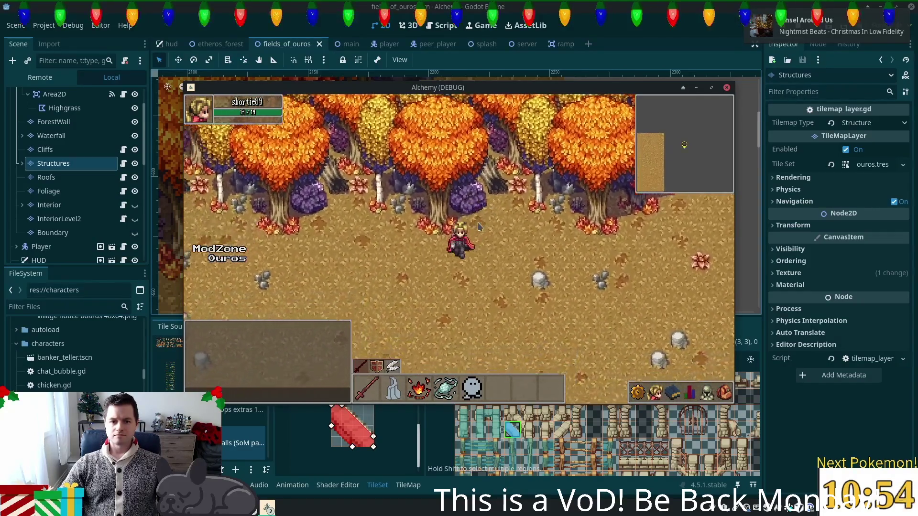
{"action": "key", "text": "Up"}
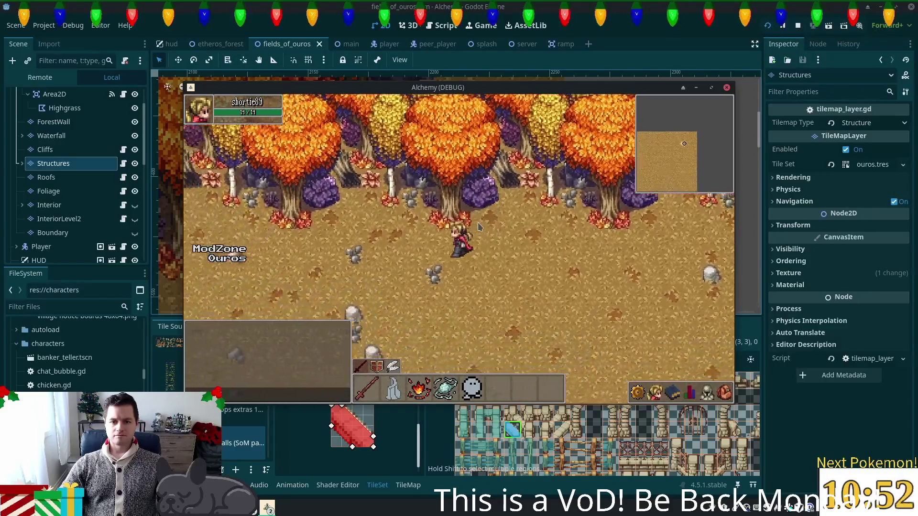
{"action": "key", "text": "Up"}
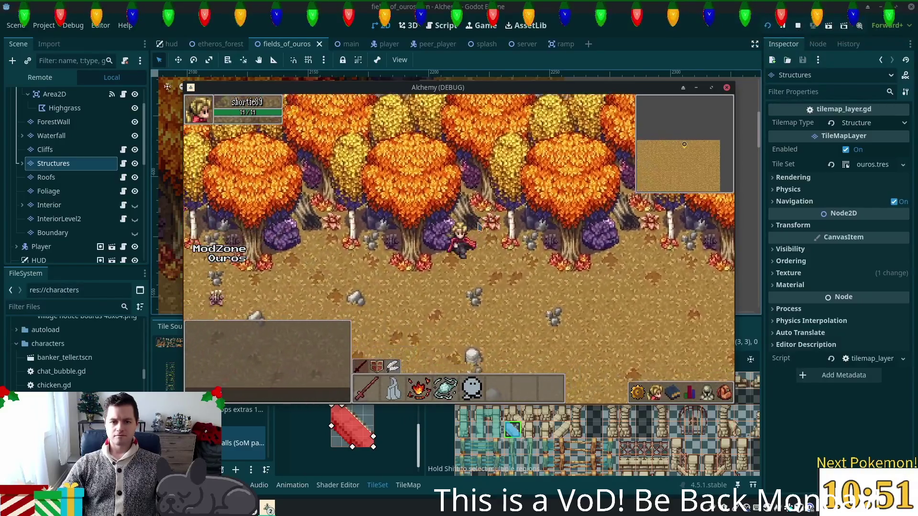
{"action": "key", "text": "Down"}
{"action": "key", "text": "Left"}
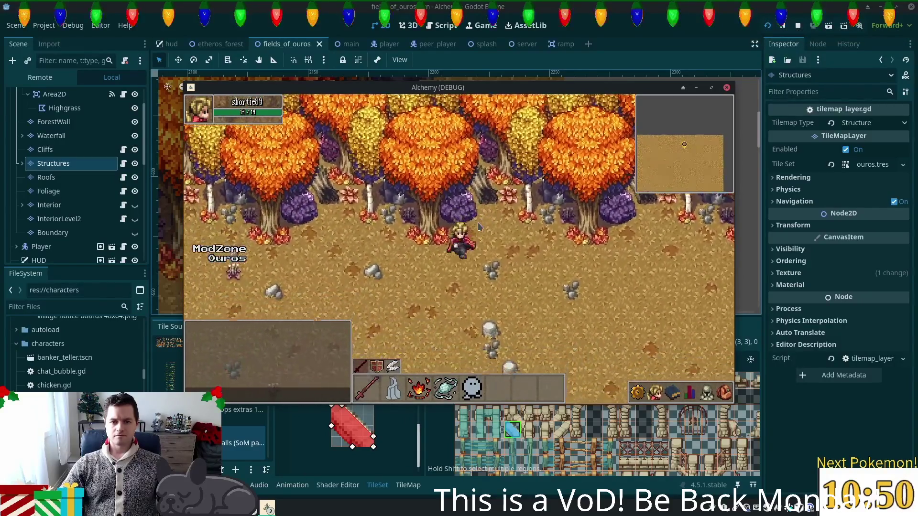
{"action": "key", "text": "Up"}
{"action": "key", "text": "Left"}
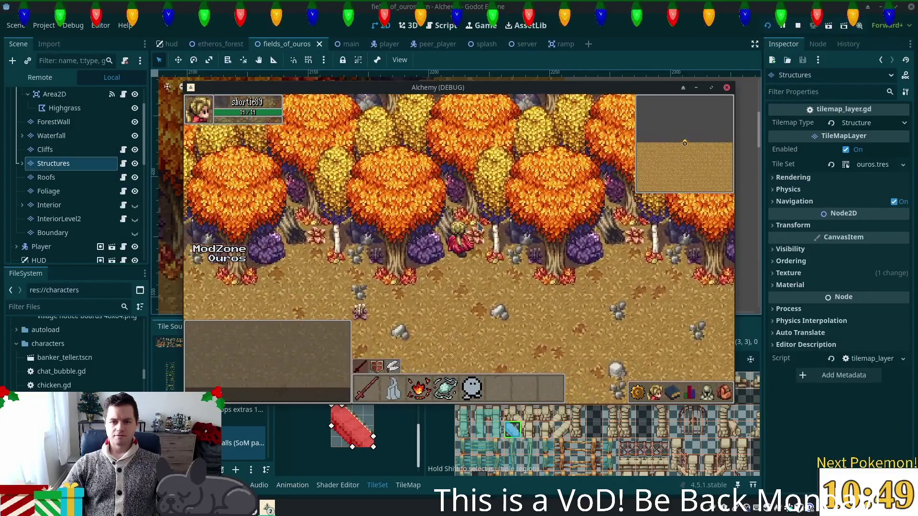
{"action": "key", "text": "Left"}
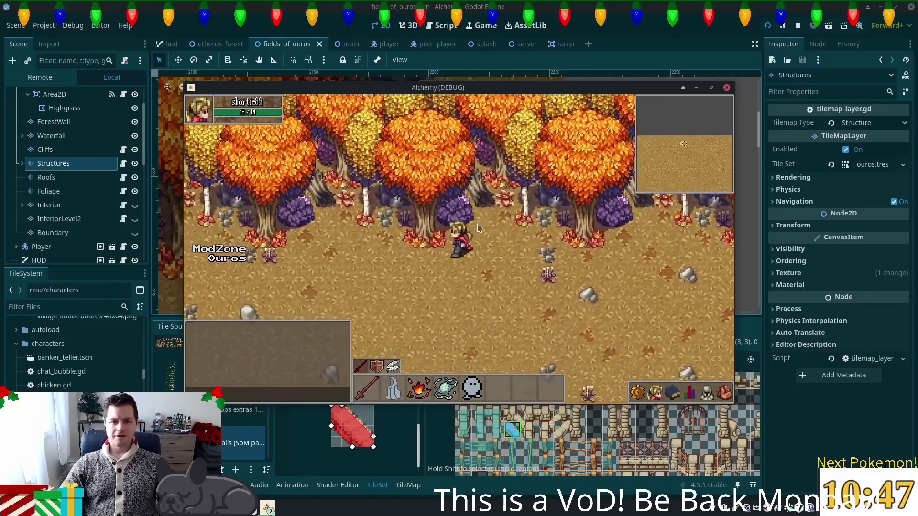
{"action": "key", "text": "Left"}
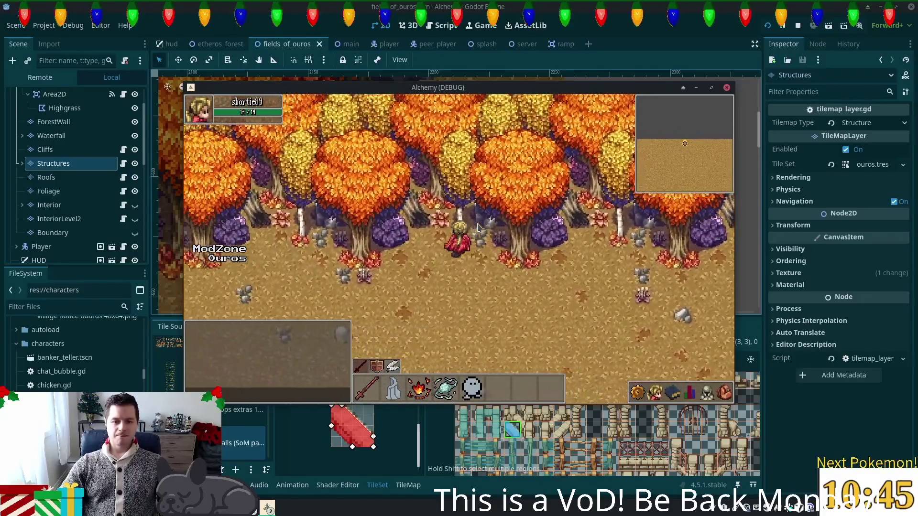
{"action": "key", "text": "Up"}
{"action": "key", "text": "Left"}
{"action": "key", "text": "Left"}
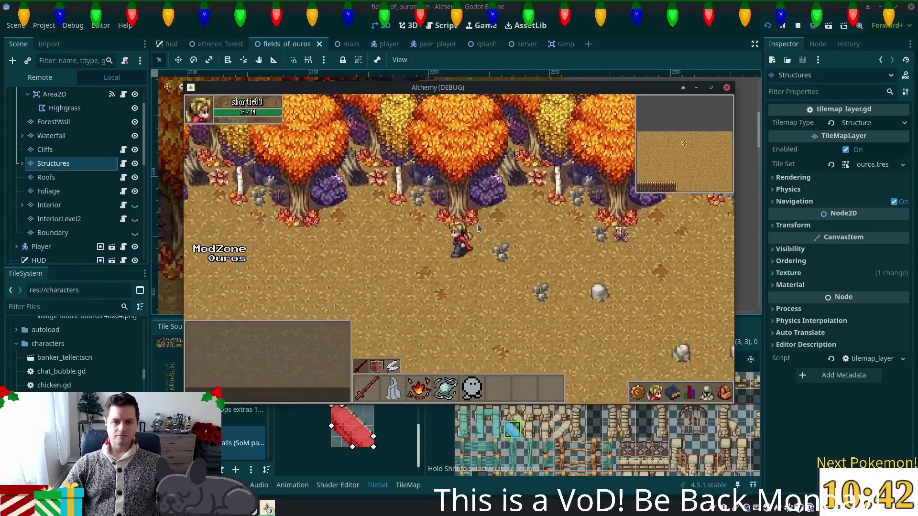
{"action": "key", "text": "Left"}
{"action": "key", "text": "Down"}
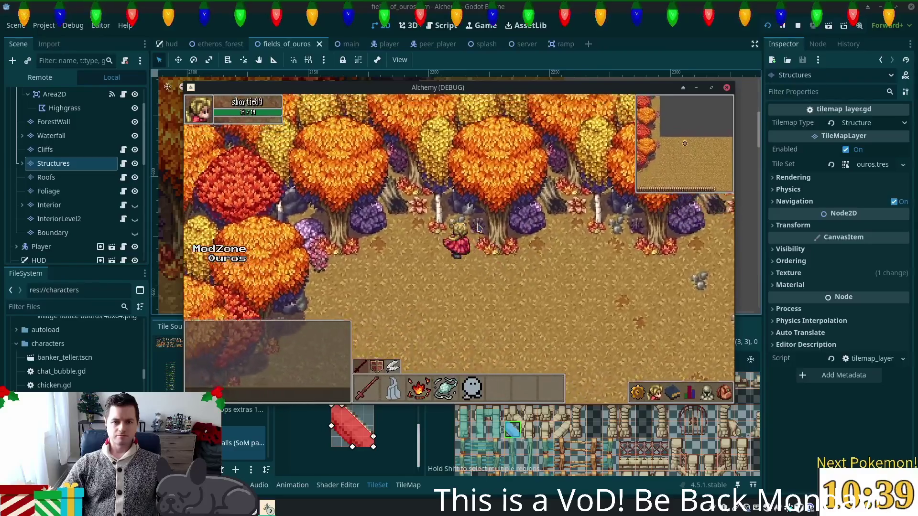
{"action": "key", "text": "Left"}
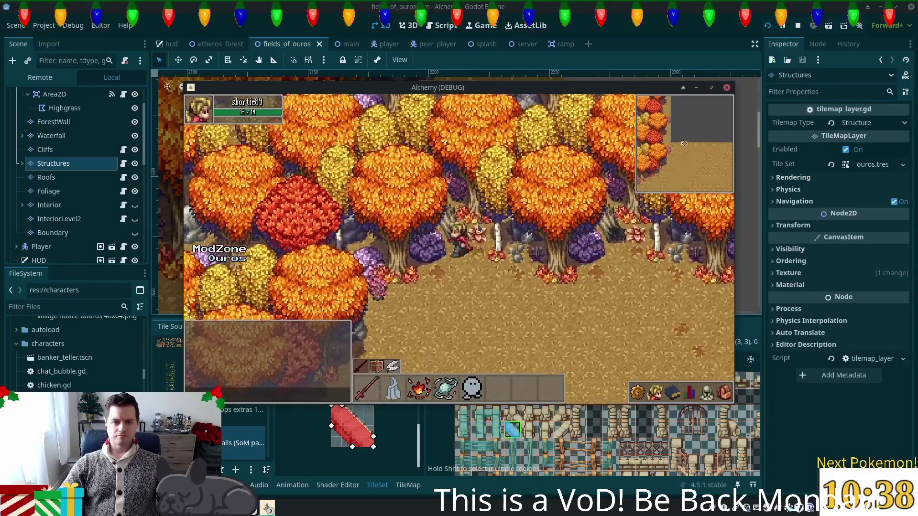
{"action": "key", "text": "Down"}
- Walk down past the wooden fence, across the field, and along the boundary wall
{"action": "key", "text": "Down"}
{"action": "key", "text": "Left"}
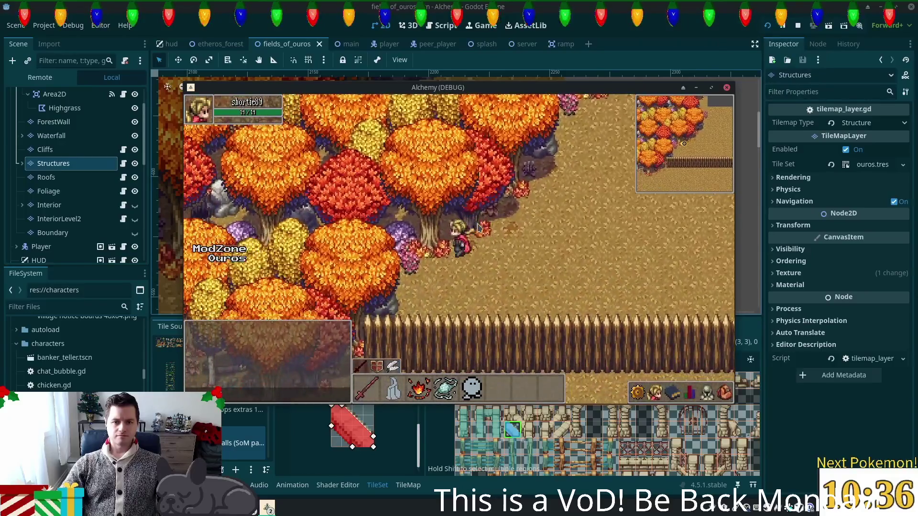
{"action": "key", "text": "Down"}
{"action": "key", "text": "Left"}
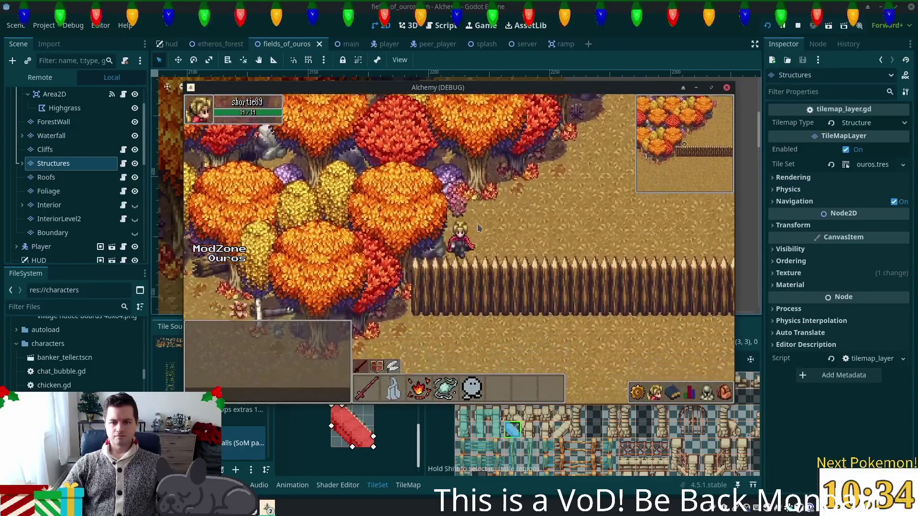
{"action": "key", "text": "Down"}
{"action": "key", "text": "Left"}
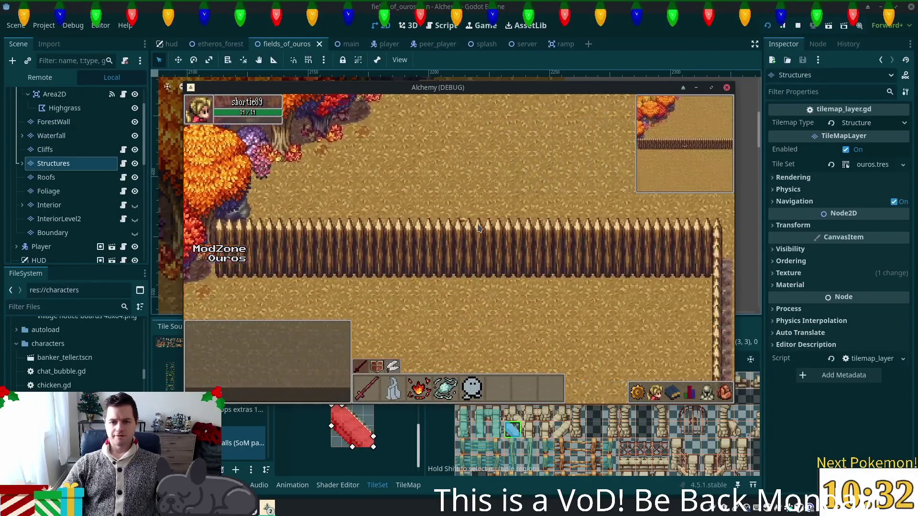
{"action": "key", "text": "Right"}
{"action": "key", "text": "Down"}
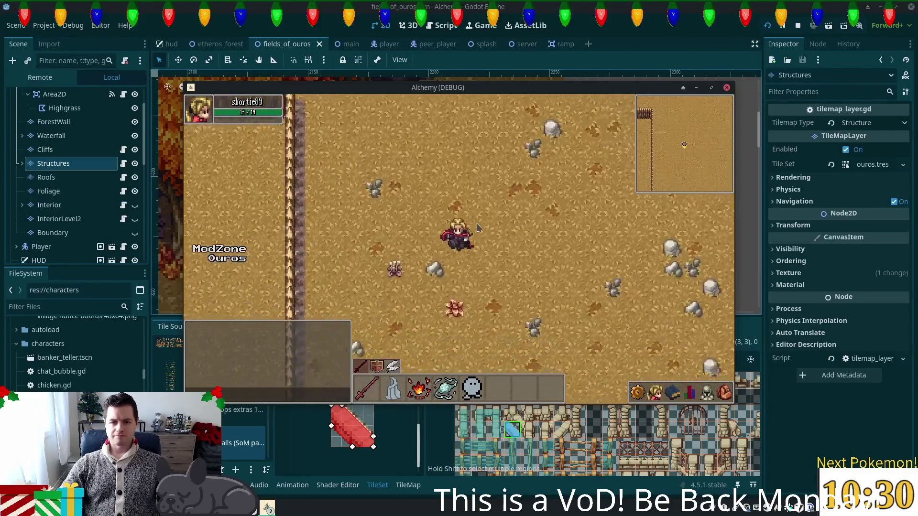
{"action": "key", "text": "Right"}
{"action": "key", "text": "Down"}
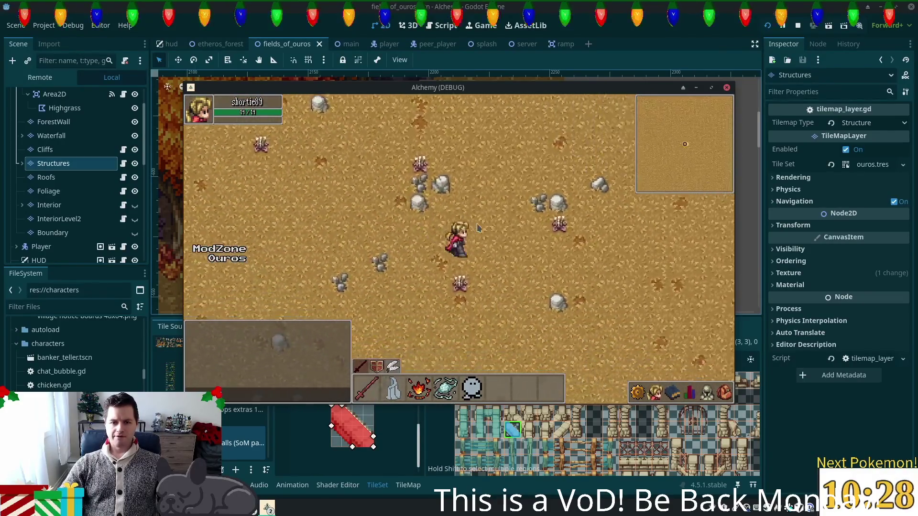
{"action": "key", "text": "Right"}
{"action": "key", "text": "Down"}
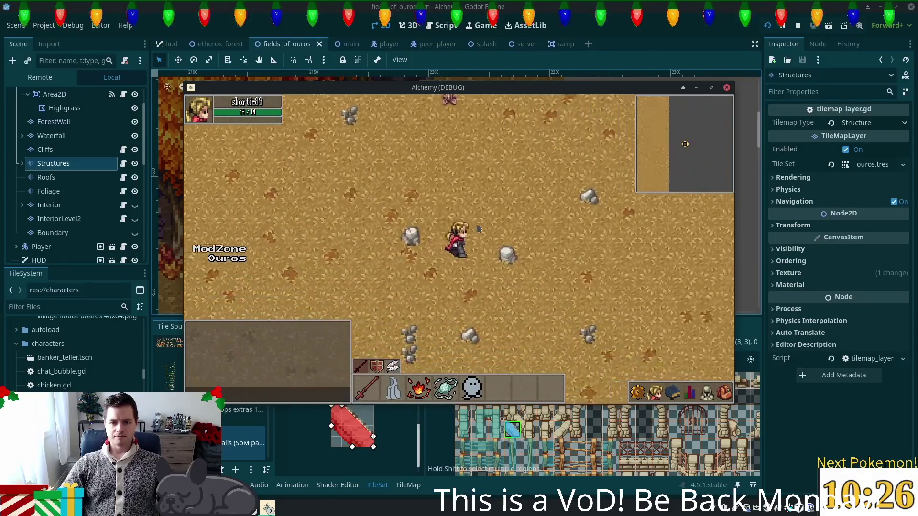
{"action": "key", "text": "Right"}
{"action": "key", "text": "Down"}
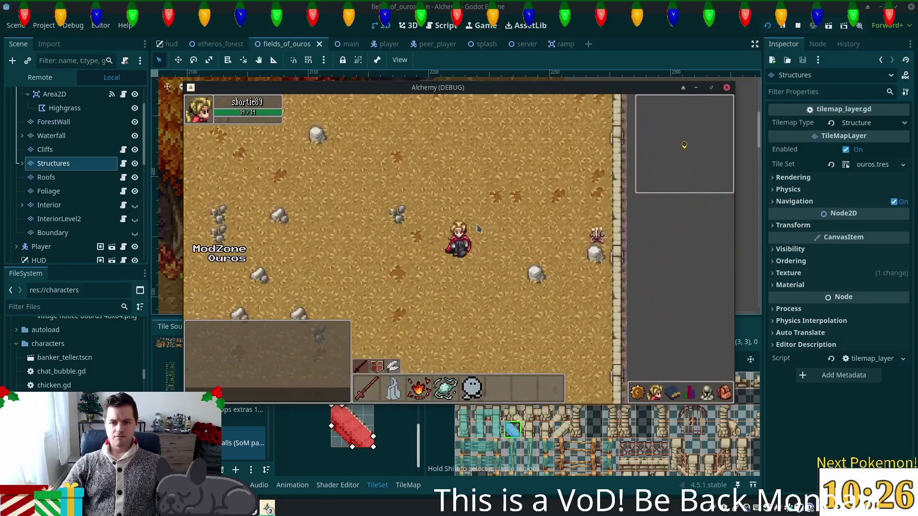
{"action": "key", "text": "Right"}
{"action": "key", "text": "Down"}
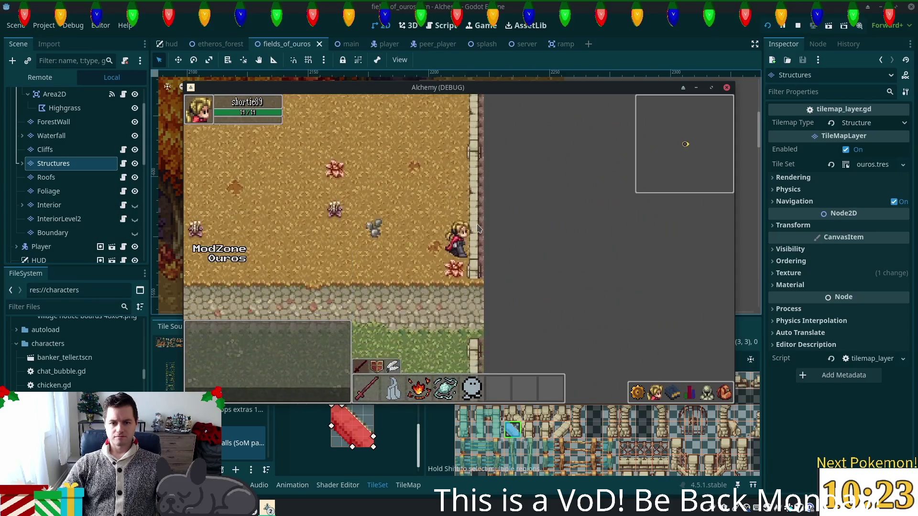
{"action": "key", "text": "Right"}
{"action": "key", "text": "Down"}
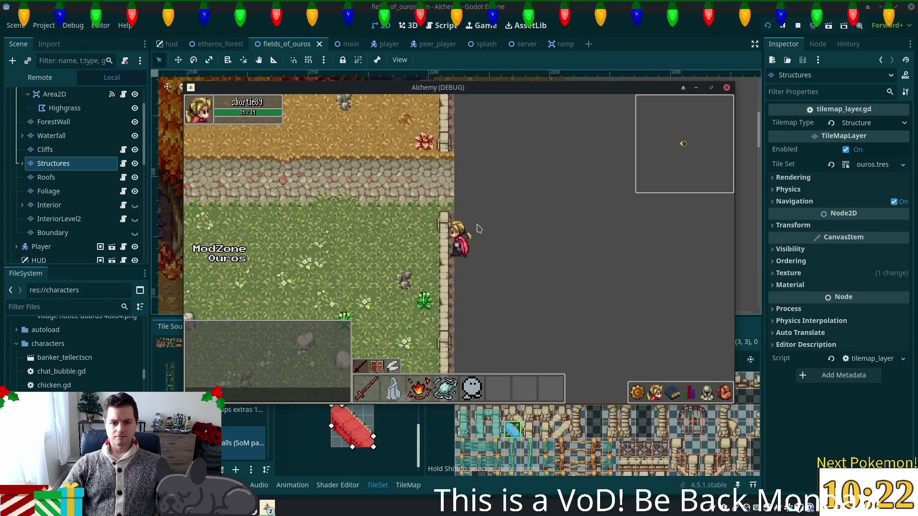
{"action": "key", "text": "Left"}
{"action": "key", "text": "Down"}
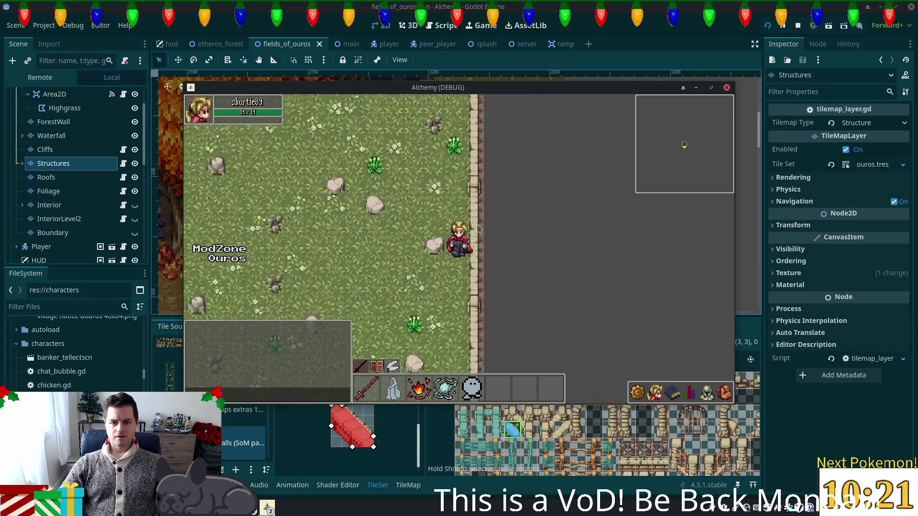
{"action": "key", "text": "Down"}
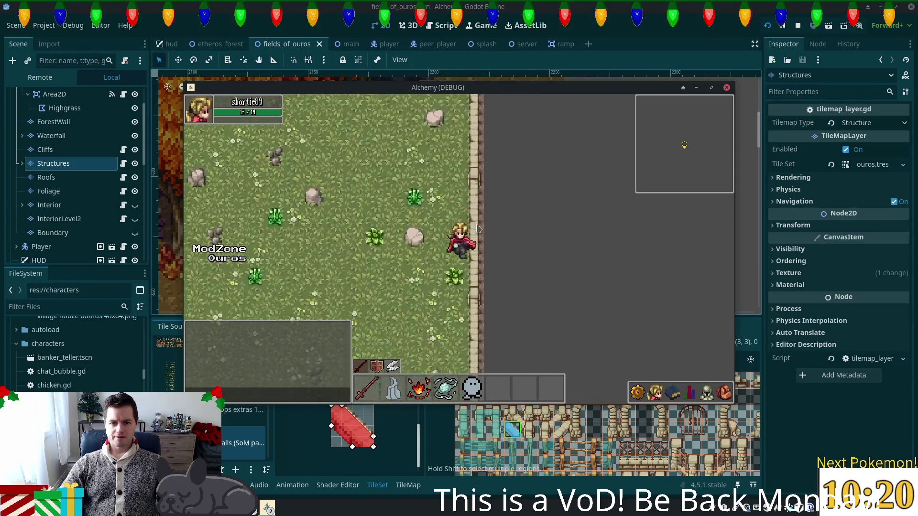
{"action": "key", "text": "Down"}
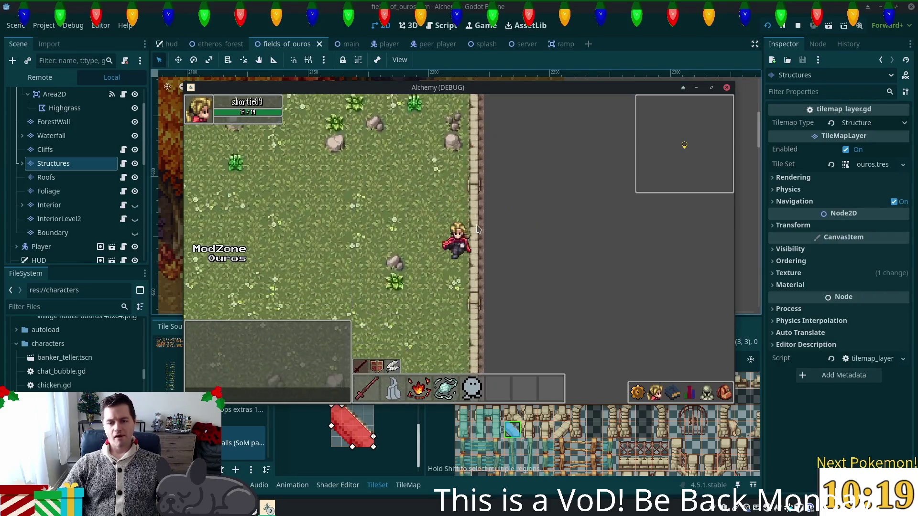
{"action": "key", "text": "Down"}
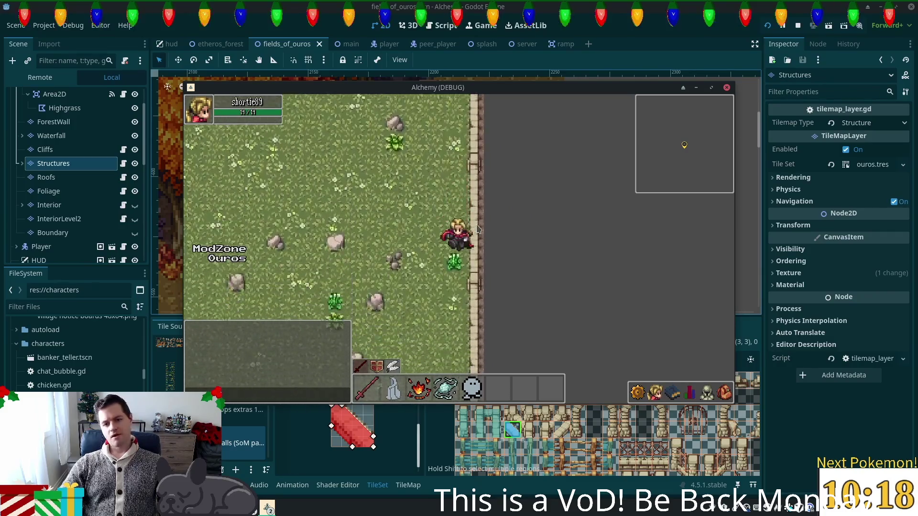
{"action": "key", "text": "Down"}
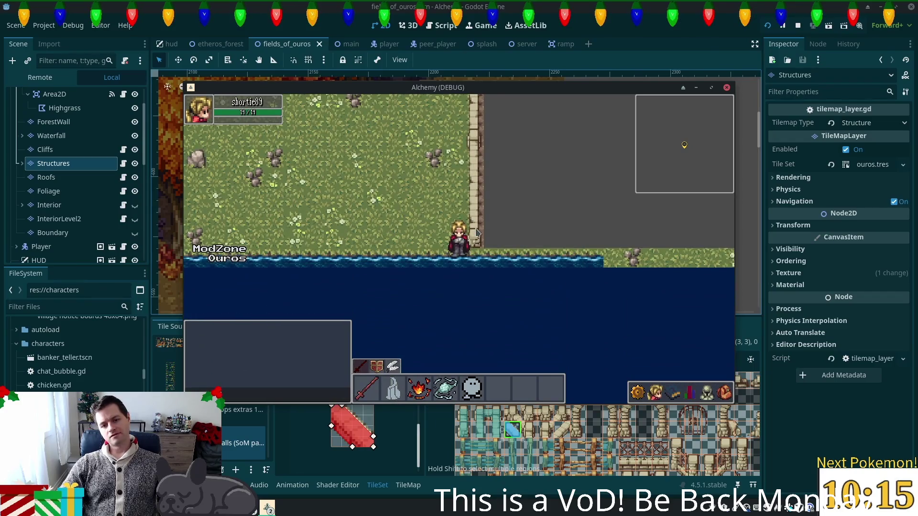
- Walk back and forth along the riverbank beside the wooden dock
{"action": "key", "text": "Right"}
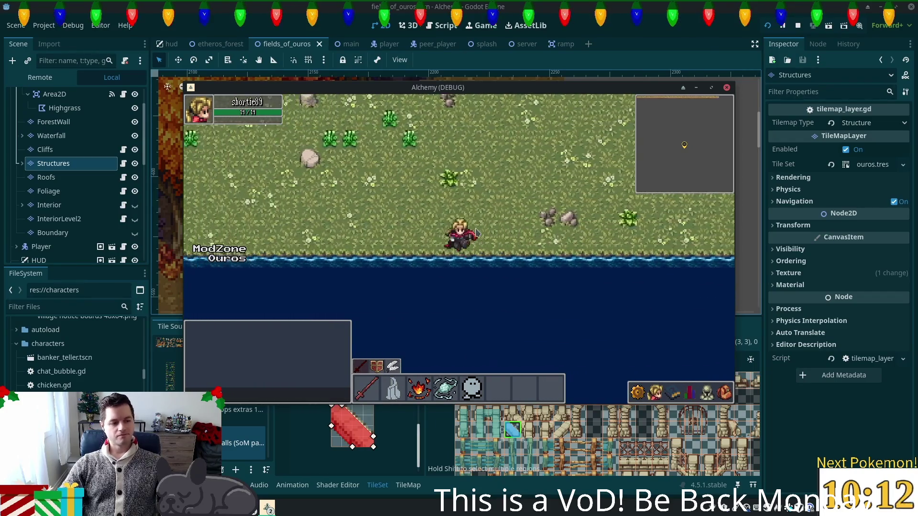
{"action": "key", "text": "Right"}
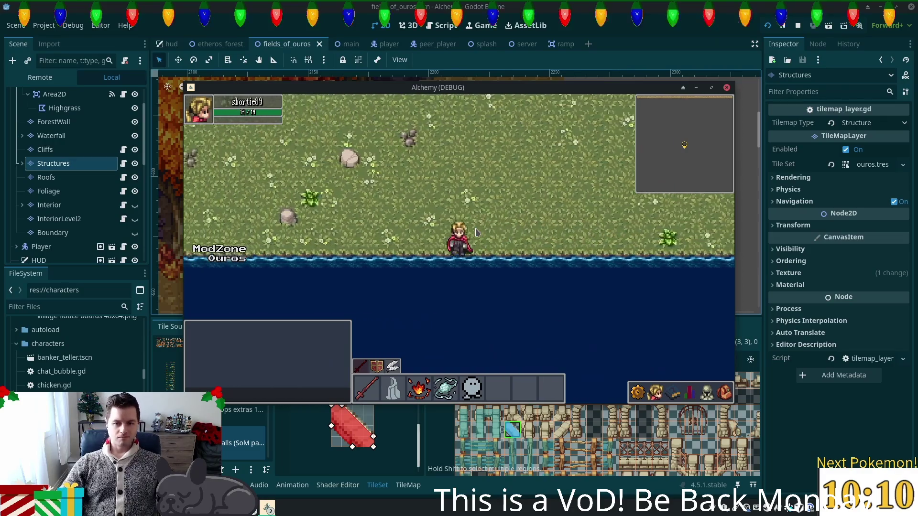
{"action": "key", "text": "Right"}
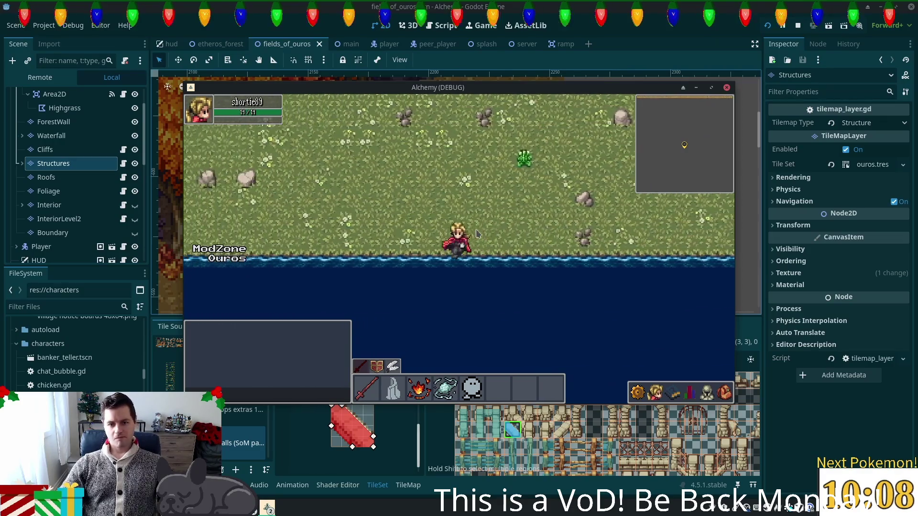
{"action": "key", "text": "Right"}
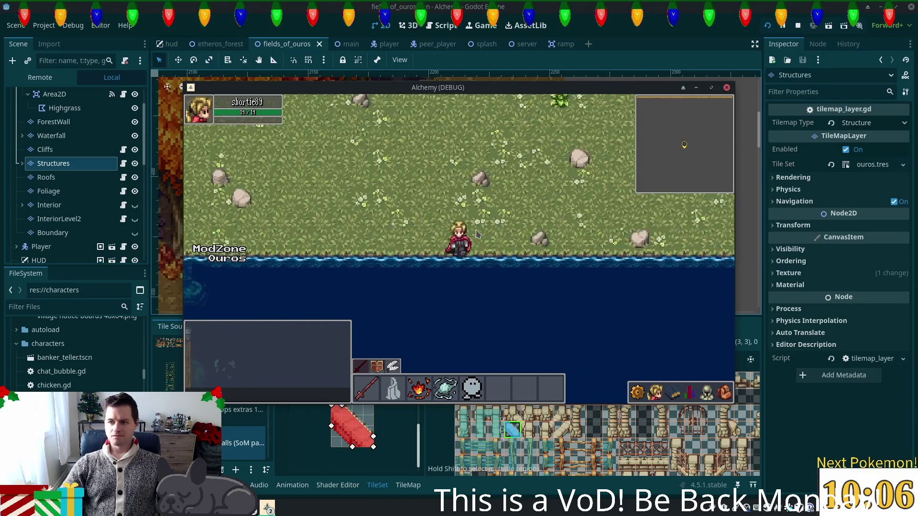
{"action": "key", "text": "Left"}
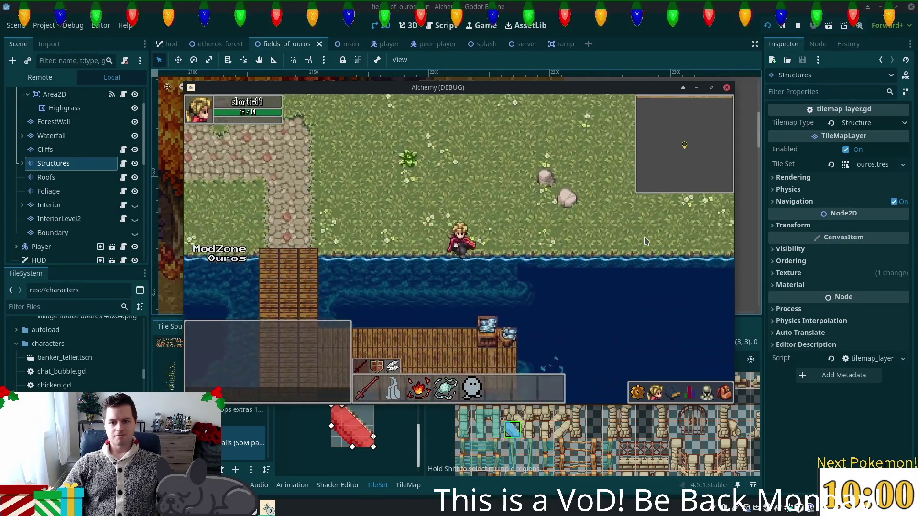
{"action": "key", "text": "Left"}
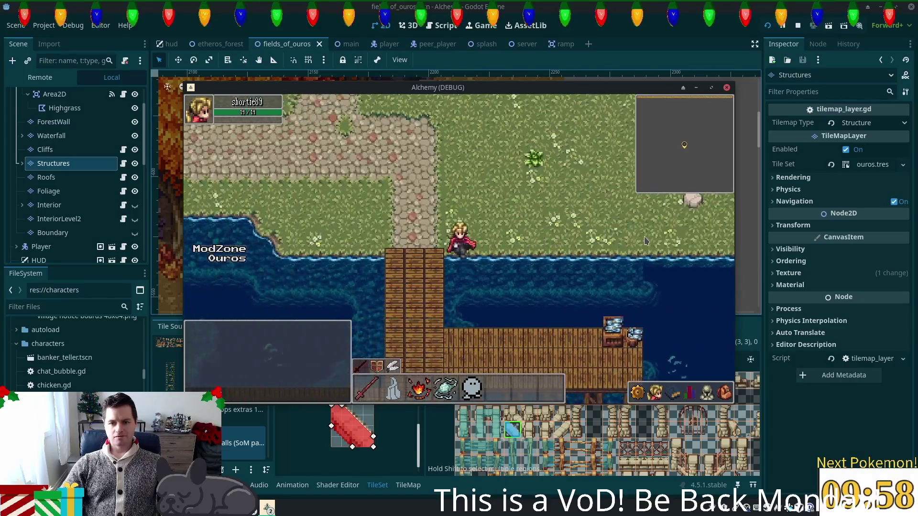
{"action": "key", "text": "Right"}
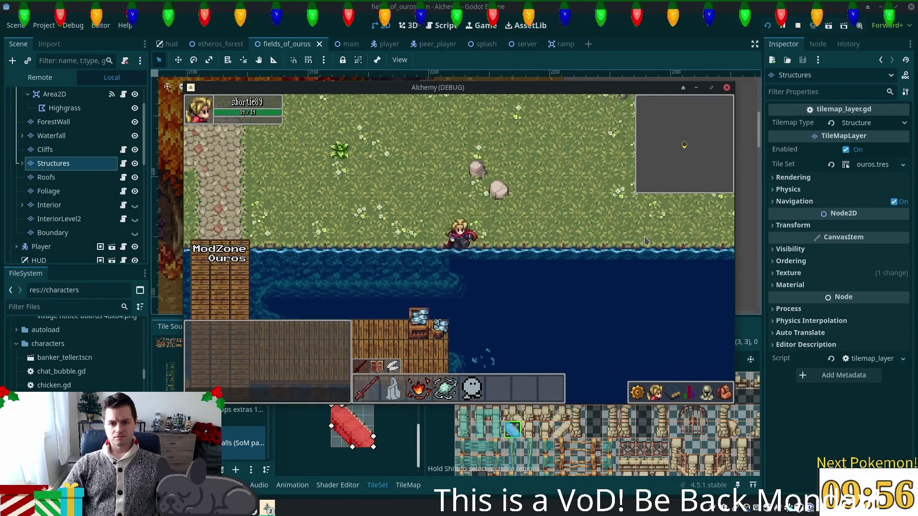
{"action": "key", "text": "Left"}
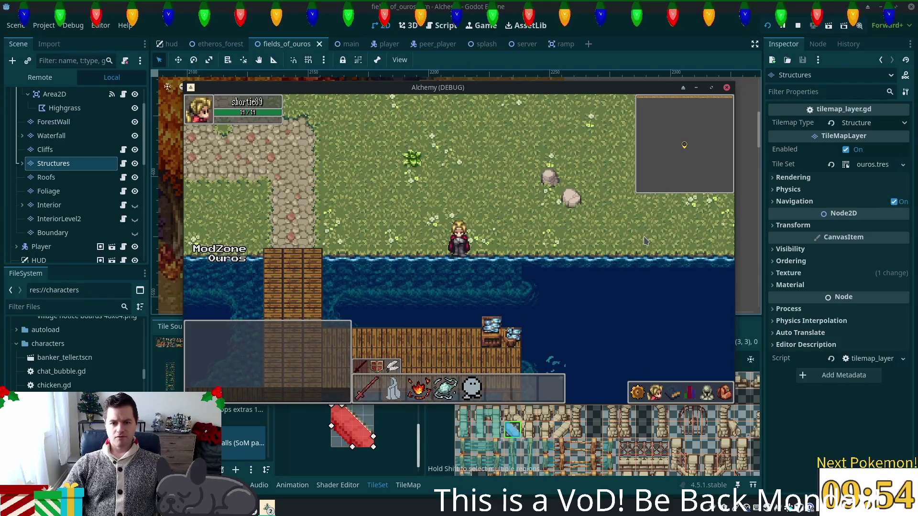
{"action": "key", "text": "Right"}
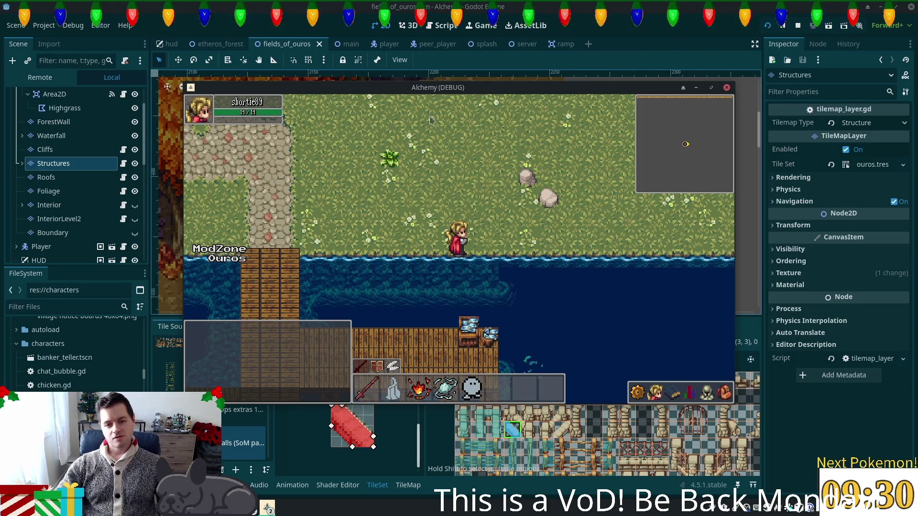
{"action": "key", "text": "Left"}
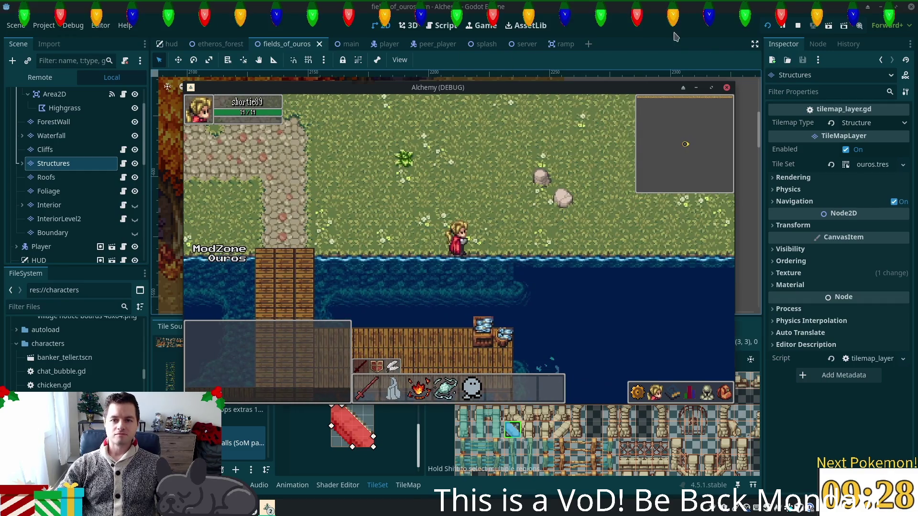
- Stop the playtest and select the Ground tile layer for editing
{"action": "left_click", "coordinate": [675, 37]}
{"action": "scroll", "coordinate": [453, 266], "scroll_direction": "down", "scroll_amount": 5}
{"action": "scroll", "coordinate": [475, 127], "scroll_direction": "up", "scroll_amount": 4}
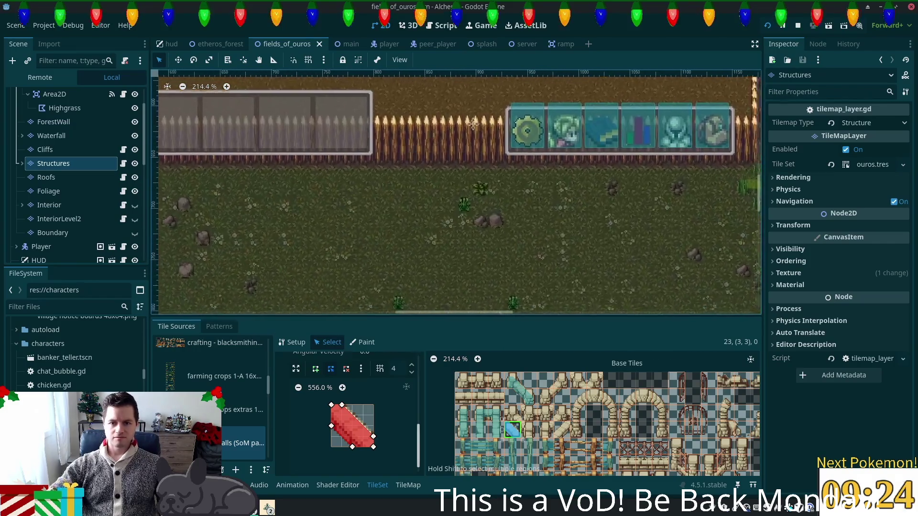
{"action": "scroll", "coordinate": [488, 233], "scroll_direction": "down", "scroll_amount": 2}
{"action": "scroll", "coordinate": [215, 281], "scroll_direction": "down", "scroll_amount": 15}
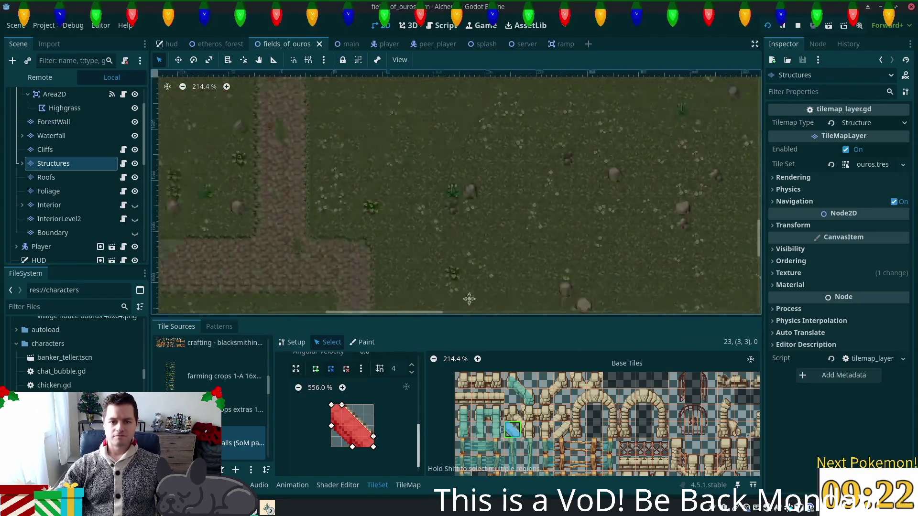
{"action": "scroll", "coordinate": [241, 168], "scroll_direction": "left", "scroll_amount": 8}
{"action": "scroll", "coordinate": [536, 227], "scroll_direction": "up", "scroll_amount": 5}
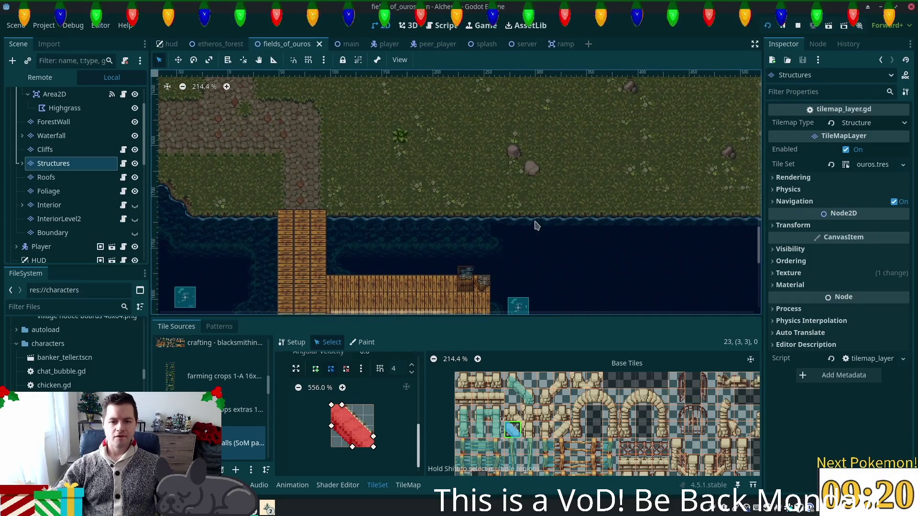
{"action": "scroll", "coordinate": [471, 254], "scroll_direction": "up", "scroll_amount": 3}
{"action": "scroll", "coordinate": [517, 246], "scroll_direction": "up", "scroll_amount": 2}
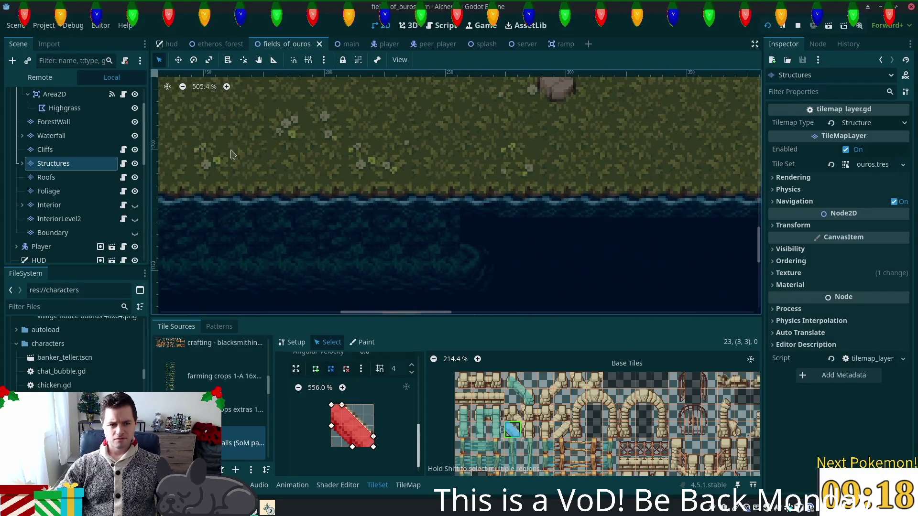
{"action": "scroll", "coordinate": [81, 125], "scroll_direction": "up", "scroll_amount": 3}
{"action": "left_click", "coordinate": [80, 125]}
- Pick summer forest.png in the TileMap panel and choose its water tiles for the shoreline
{"action": "scroll", "coordinate": [516, 267], "scroll_direction": "up", "scroll_amount": 4}
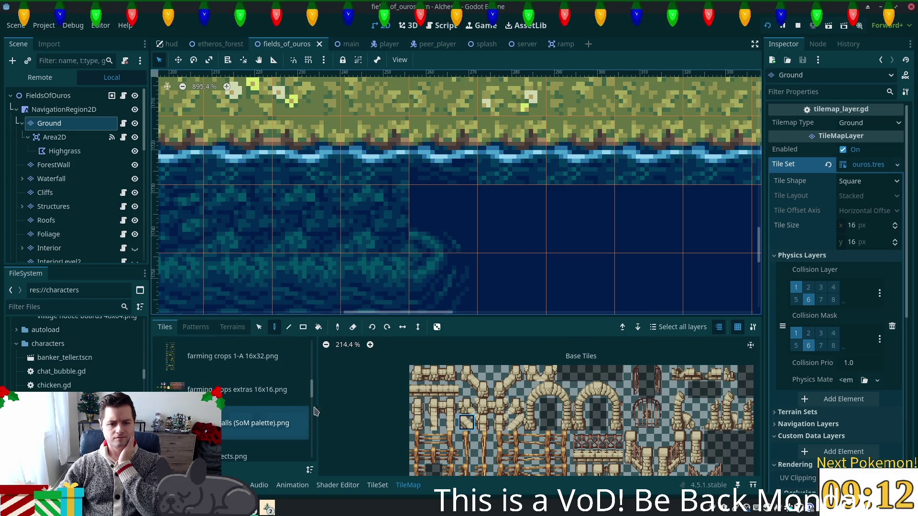
{"action": "scroll", "coordinate": [311, 414], "scroll_direction": "down", "scroll_amount": 3}
{"action": "scroll", "coordinate": [311, 414], "scroll_direction": "down", "scroll_amount": 3}
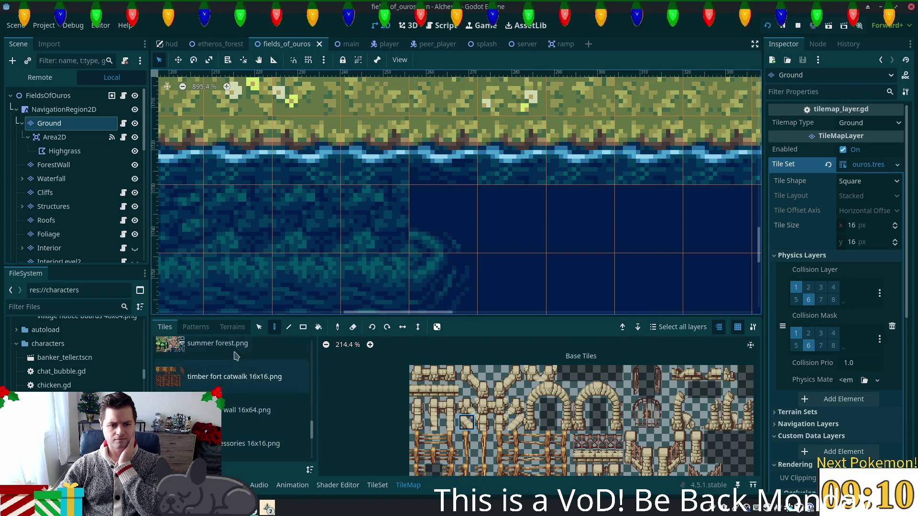
{"action": "left_click", "coordinate": [230, 349]}
{"action": "scroll", "coordinate": [633, 419], "scroll_direction": "down", "scroll_amount": 10}
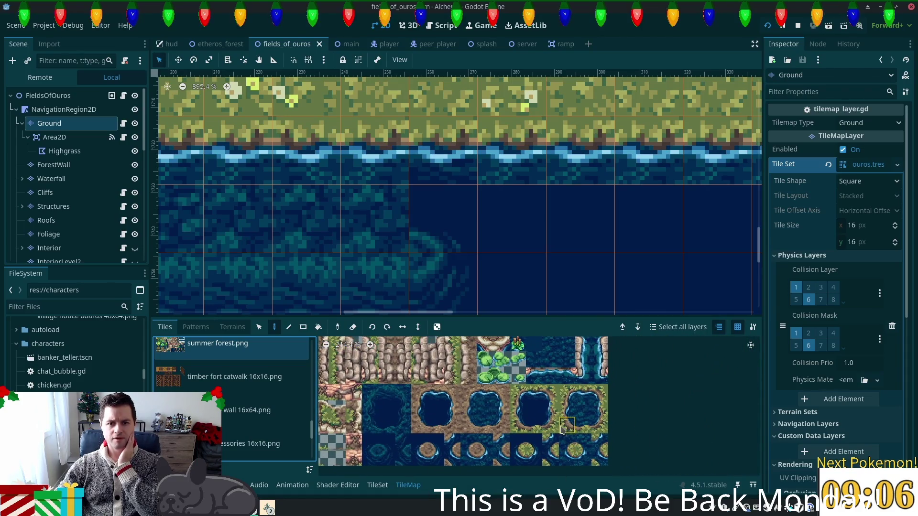
{"action": "left_click", "coordinate": [584, 404]}
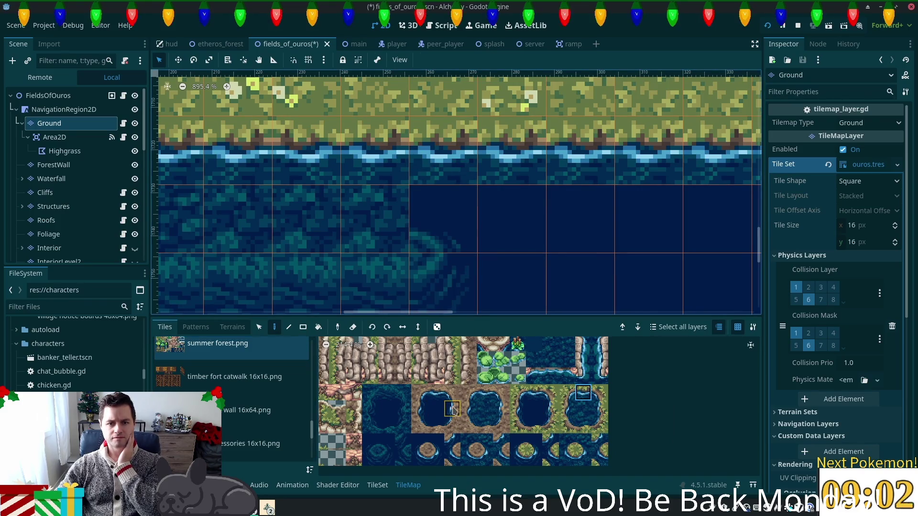
{"action": "left_click", "coordinate": [370, 409]}
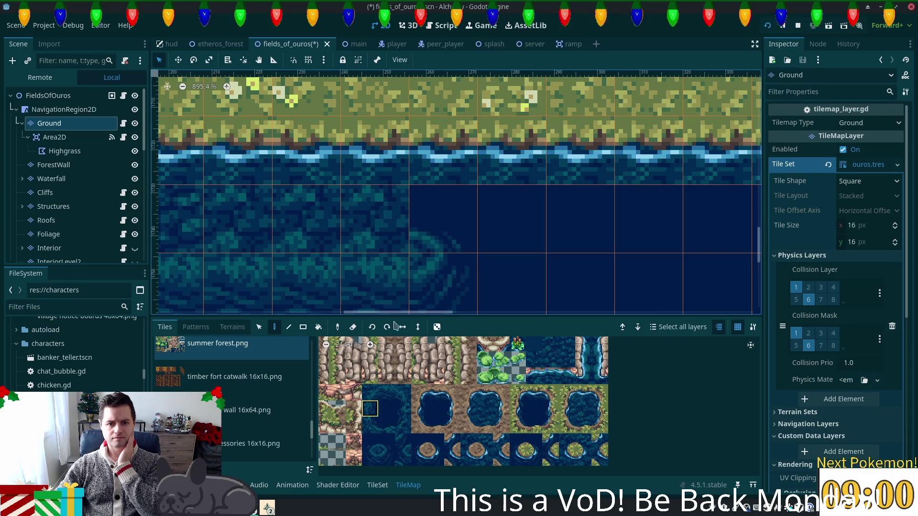
{"action": "left_click", "coordinate": [369, 392]}
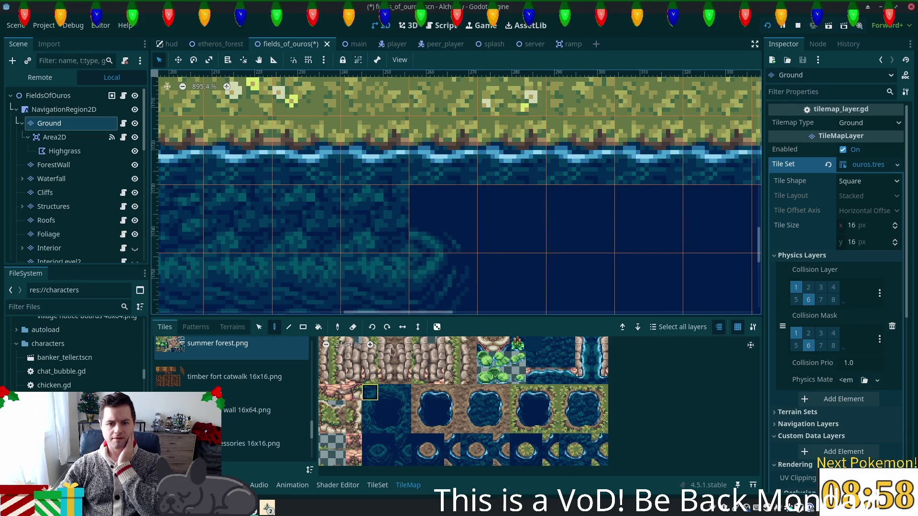
{"action": "left_click", "coordinate": [388, 462]}
{"action": "scroll", "coordinate": [473, 251], "scroll_direction": "down", "scroll_amount": 4}
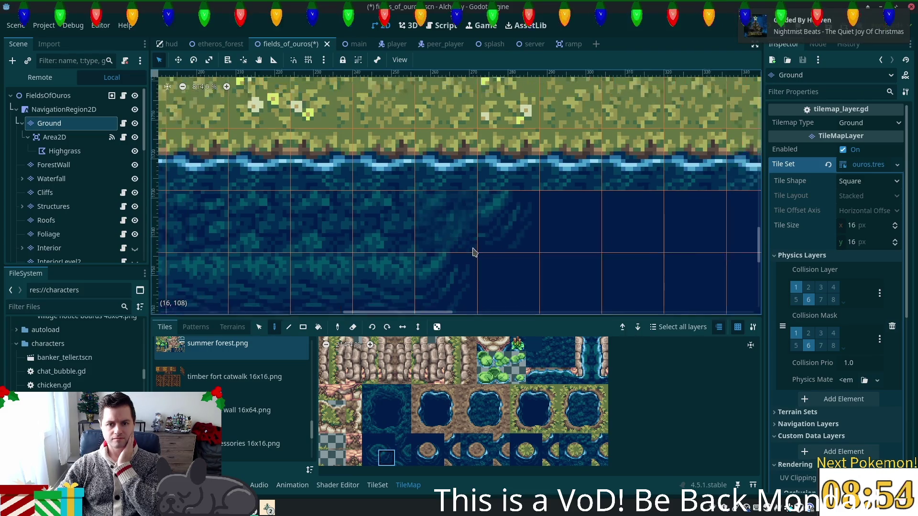
{"action": "scroll", "coordinate": [470, 253], "scroll_direction": "down", "scroll_amount": 7}
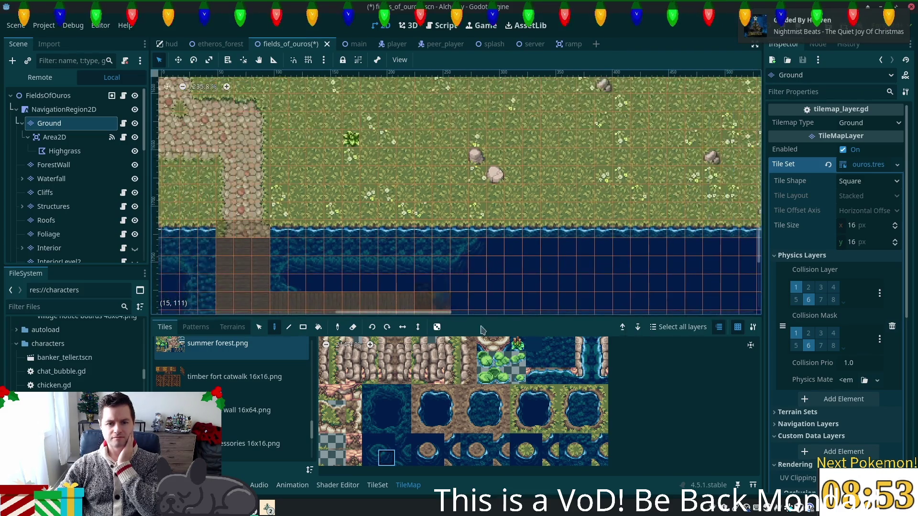
{"action": "scroll", "coordinate": [481, 240], "scroll_direction": "down", "scroll_amount": 5}
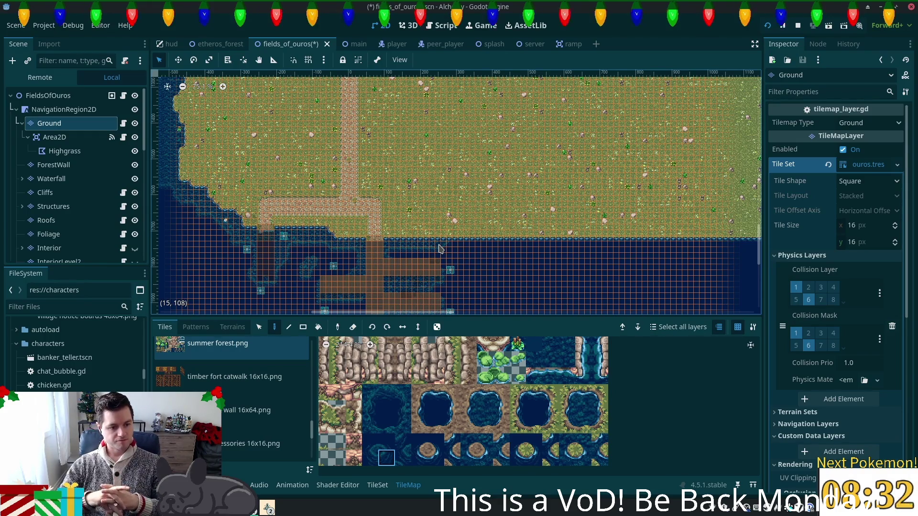
- Survey the southern shoreline and save the fields_of_ouros scene
{"action": "scroll", "coordinate": [524, 202], "scroll_direction": "up", "scroll_amount": 10}
{"action": "scroll", "coordinate": [622, 211], "scroll_direction": "right", "scroll_amount": 10}
{"action": "scroll", "coordinate": [612, 244], "scroll_direction": "up", "scroll_amount": 5}
{"action": "scroll", "coordinate": [612, 243], "scroll_direction": "right", "scroll_amount": 5}
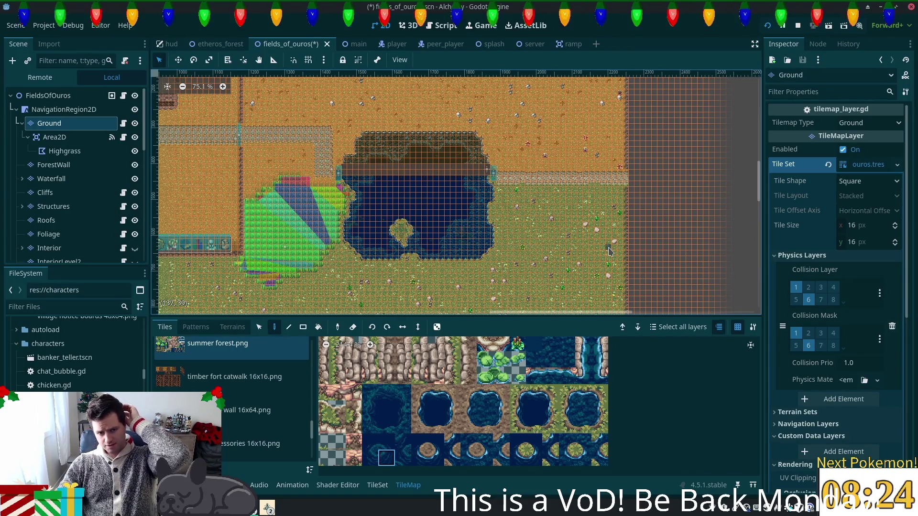
{"action": "scroll", "coordinate": [556, 229], "scroll_direction": "left", "scroll_amount": 6}
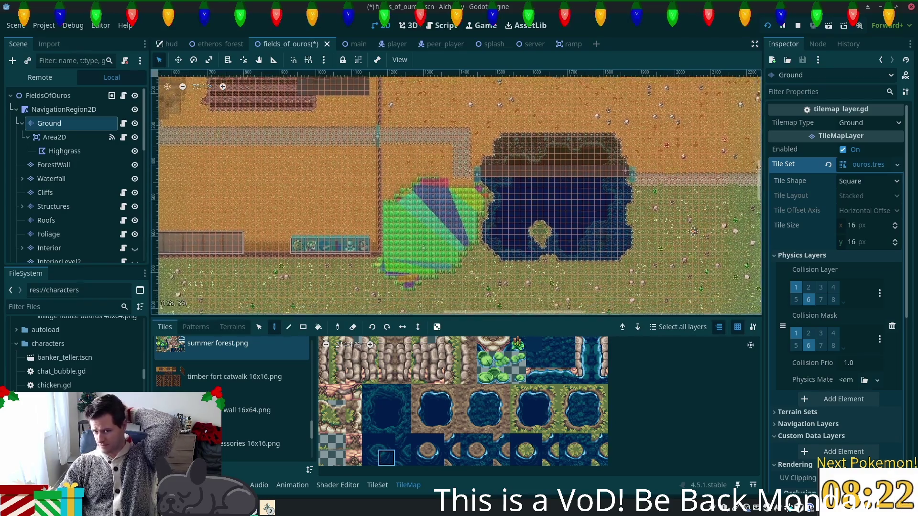
{"action": "scroll", "coordinate": [688, 234], "scroll_direction": "up", "scroll_amount": 15}
{"action": "scroll", "coordinate": [687, 234], "scroll_direction": "right", "scroll_amount": 4}
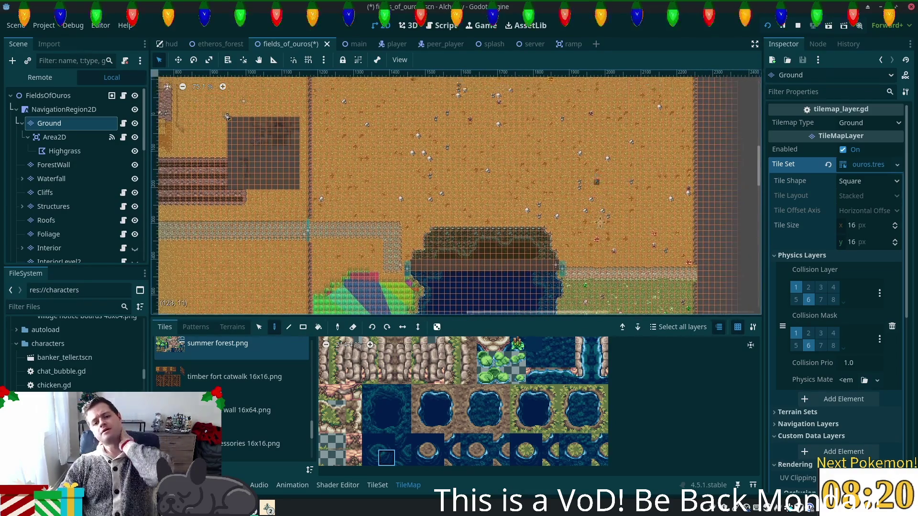
{"action": "scroll", "coordinate": [622, 258], "scroll_direction": "down", "scroll_amount": 2}
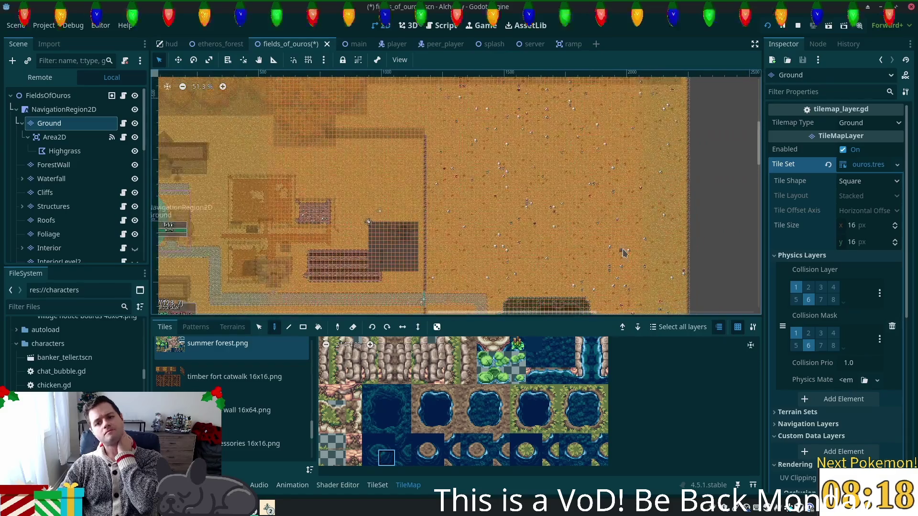
{"action": "scroll", "coordinate": [622, 250], "scroll_direction": "down", "scroll_amount": 2}
{"action": "scroll", "coordinate": [638, 90], "scroll_direction": "down", "scroll_amount": 5}
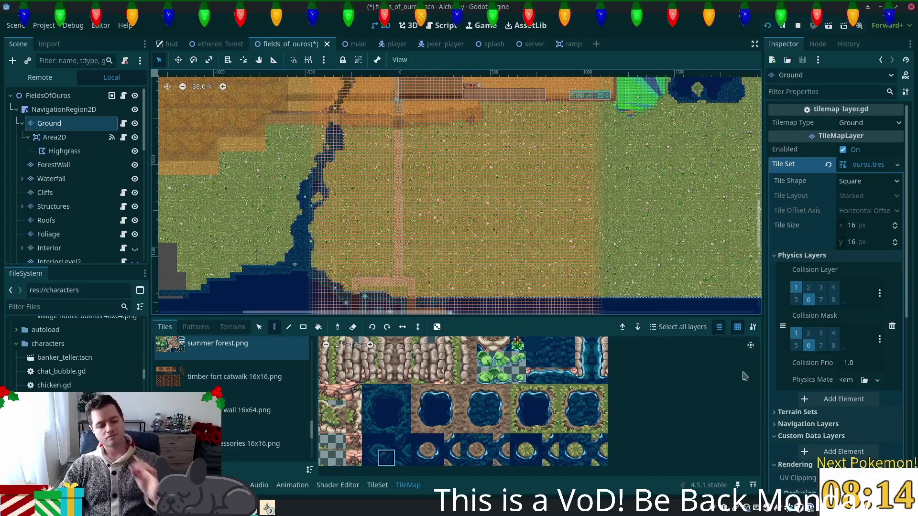
{"action": "key", "text": "ctrl+s"}
- Erase the old southern water tiles with rectangle eraser selections
{"action": "mouse_move", "coordinate": [598, 287]}
{"action": "left_mouse_down"}
{"action": "mouse_move", "coordinate": [349, 199]}
{"action": "mouse_move", "coordinate": [241, 244]}
{"action": "mouse_move", "coordinate": [282, 306]}
{"action": "mouse_move", "coordinate": [239, 95]}
{"action": "mouse_move", "coordinate": [199, 174]}
{"action": "mouse_move", "coordinate": [143, 71]}
{"action": "mouse_move", "coordinate": [95, 64]}
{"action": "left_mouse_up"}
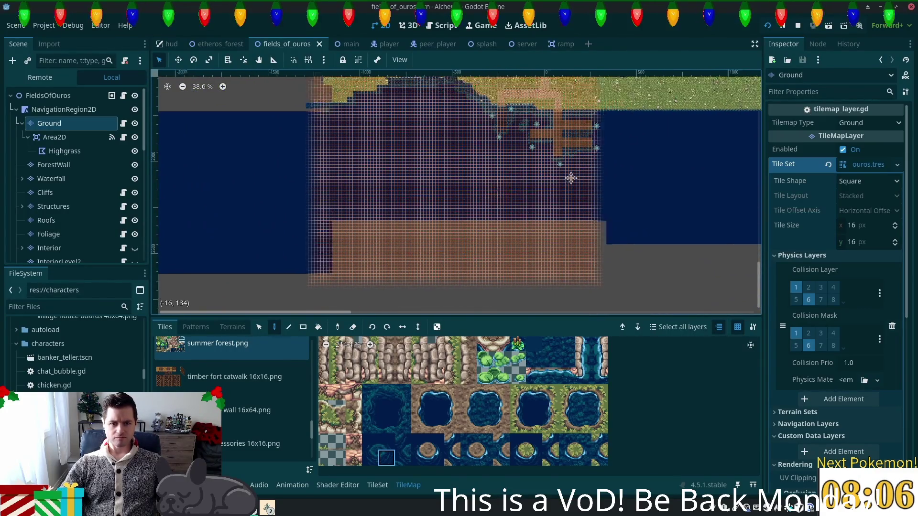
{"action": "left_click_drag", "start_coordinate": [551, 181], "coordinate": [684, 171]}
{"action": "key", "text": "e"}
{"action": "left_click", "coordinate": [303, 327]}
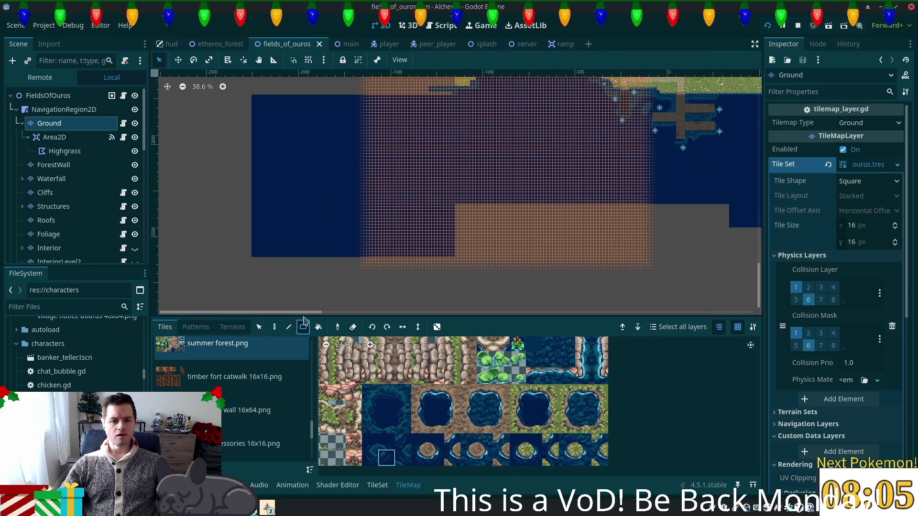
{"action": "left_click_drag", "start_coordinate": [239, 98], "coordinate": [366, 261]}
{"action": "left_click_drag", "start_coordinate": [284, 167], "coordinate": [530, 287]}
{"action": "left_click_drag", "start_coordinate": [236, 86], "coordinate": [369, 140]}
{"action": "mouse_move", "coordinate": [510, 245]}
{"action": "left_mouse_down"}
{"action": "mouse_move", "coordinate": [432, 299]}
{"action": "mouse_move", "coordinate": [435, 334]}
{"action": "left_mouse_up"}
{"action": "left_click_drag", "start_coordinate": [229, 162], "coordinate": [377, 307]}
- Fill the bottom and right-side areas with water rectangles and save the scene
{"action": "mouse_move", "coordinate": [476, 316]}
{"action": "left_mouse_down"}
{"action": "mouse_move", "coordinate": [416, 287]}
{"action": "mouse_move", "coordinate": [308, 270]}
{"action": "left_mouse_up"}
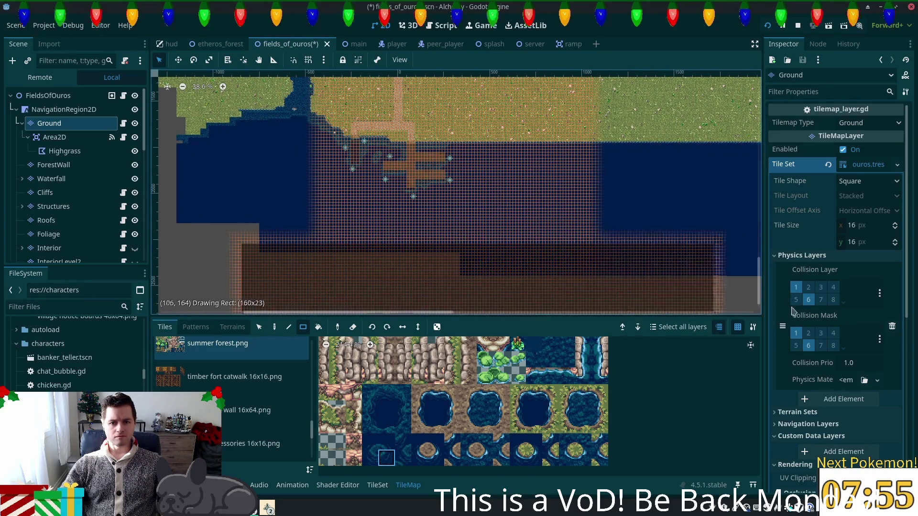
{"action": "left_click_drag", "start_coordinate": [531, 268], "coordinate": [248, 257]}
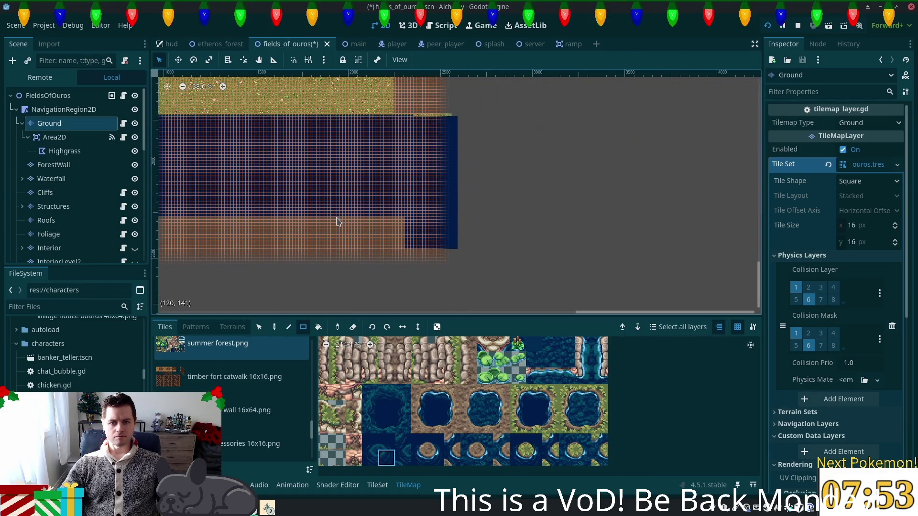
{"action": "mouse_move", "coordinate": [337, 221]}
{"action": "left_mouse_down"}
{"action": "mouse_move", "coordinate": [531, 262]}
{"action": "mouse_move", "coordinate": [533, 293]}
{"action": "left_mouse_up"}
{"action": "left_click_drag", "start_coordinate": [555, 228], "coordinate": [643, 368]}
{"action": "scroll", "coordinate": [566, 141], "scroll_direction": "down", "scroll_amount": 3}
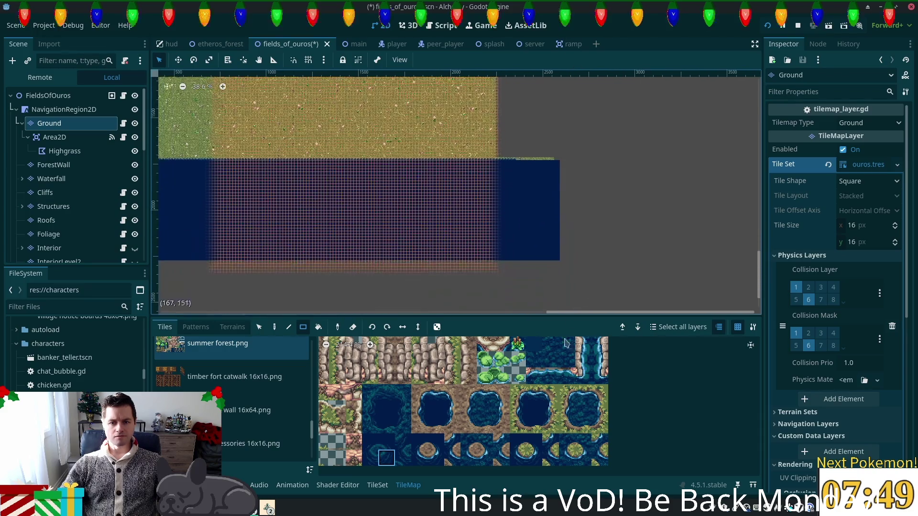
{"action": "mouse_move", "coordinate": [520, 147]}
{"action": "left_mouse_down"}
{"action": "mouse_move", "coordinate": [643, 314]}
{"action": "mouse_move", "coordinate": [455, 216]}
{"action": "left_mouse_up"}
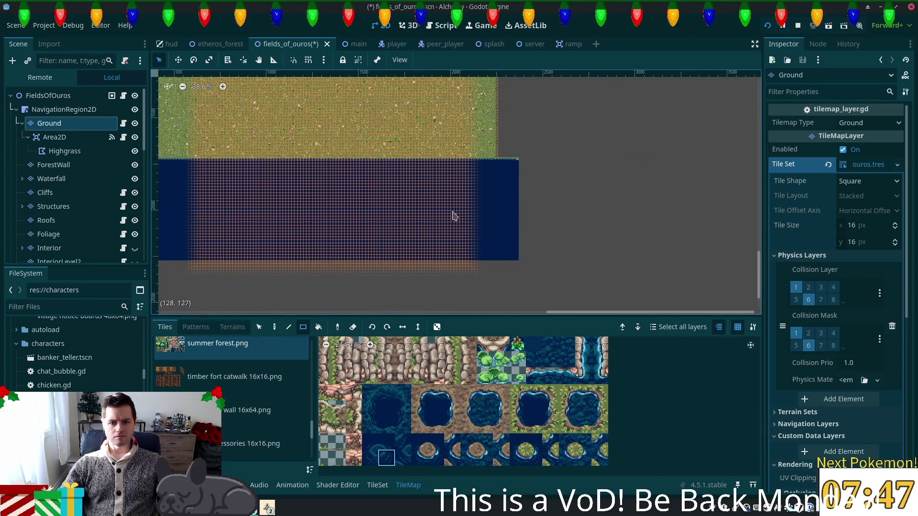
{"action": "scroll", "coordinate": [439, 178], "scroll_direction": "up", "scroll_amount": 1}
{"action": "key", "text": "ctrl+s"}
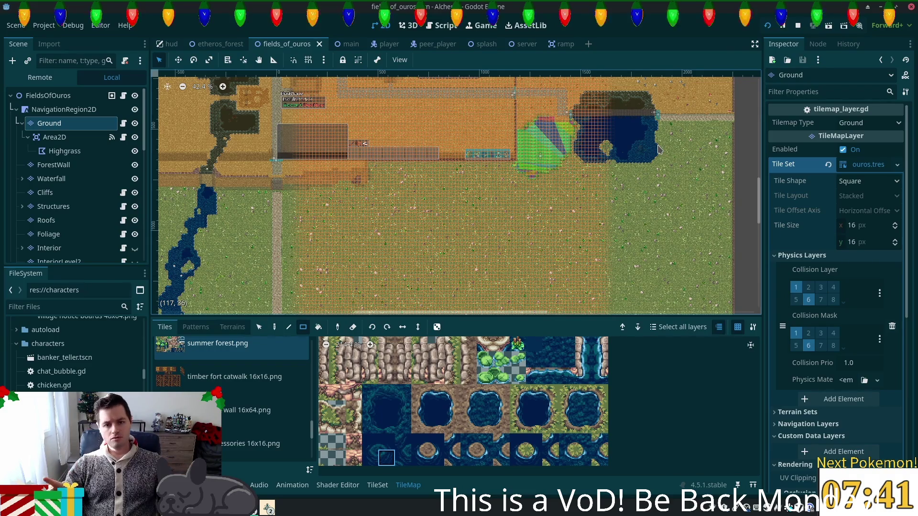
- Bring the empty sand field east of the town wall into view and pick the TileMap Select tool
{"action": "scroll", "coordinate": [681, 202], "scroll_direction": "down", "scroll_amount": 2}
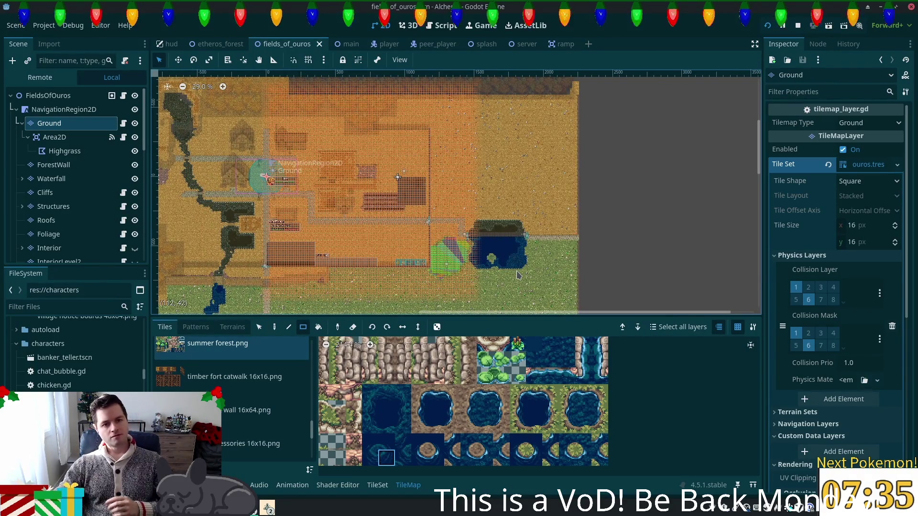
{"action": "scroll", "coordinate": [445, 191], "scroll_direction": "left", "scroll_amount": 4}
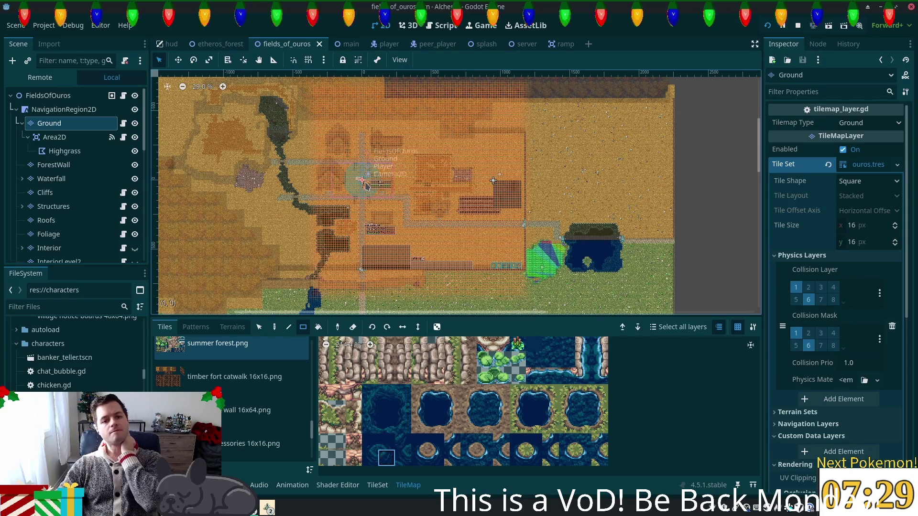
{"action": "scroll", "coordinate": [424, 195], "scroll_direction": "up", "scroll_amount": 3}
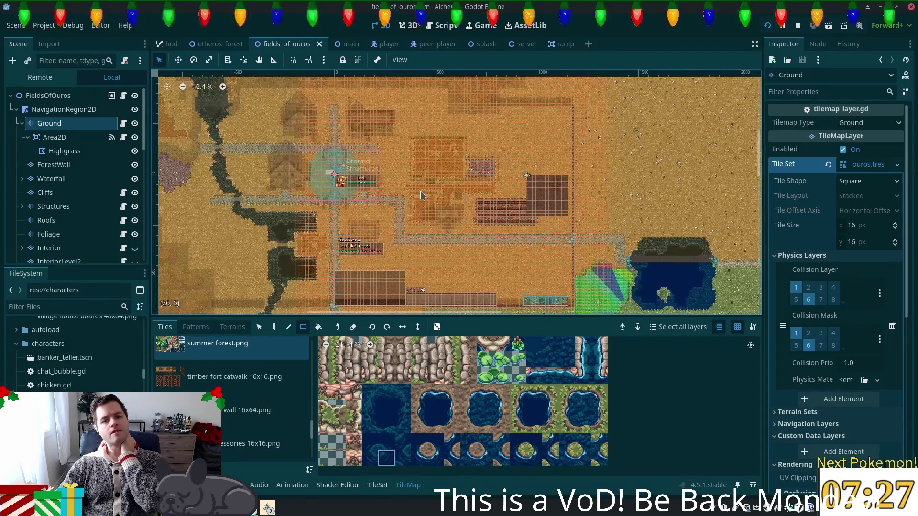
{"action": "scroll", "coordinate": [421, 195], "scroll_direction": "down", "scroll_amount": 4}
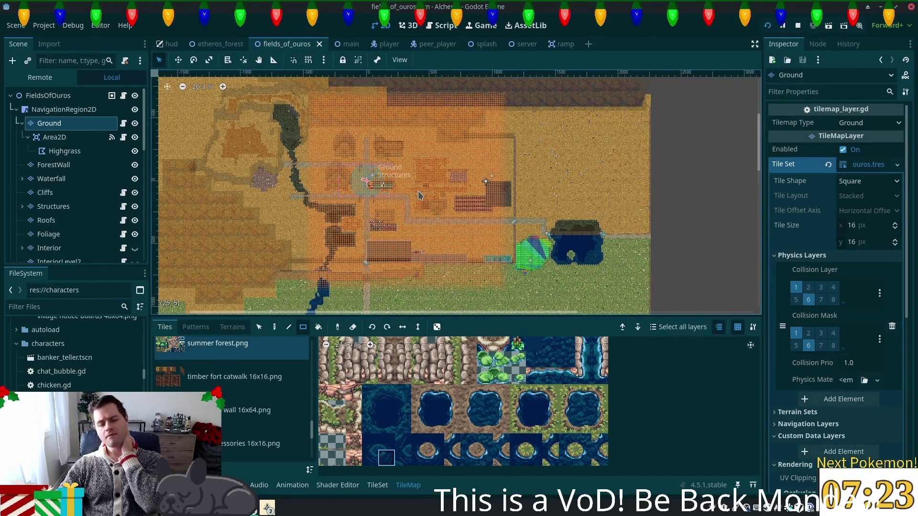
{"action": "scroll", "coordinate": [628, 200], "scroll_direction": "up", "scroll_amount": 5}
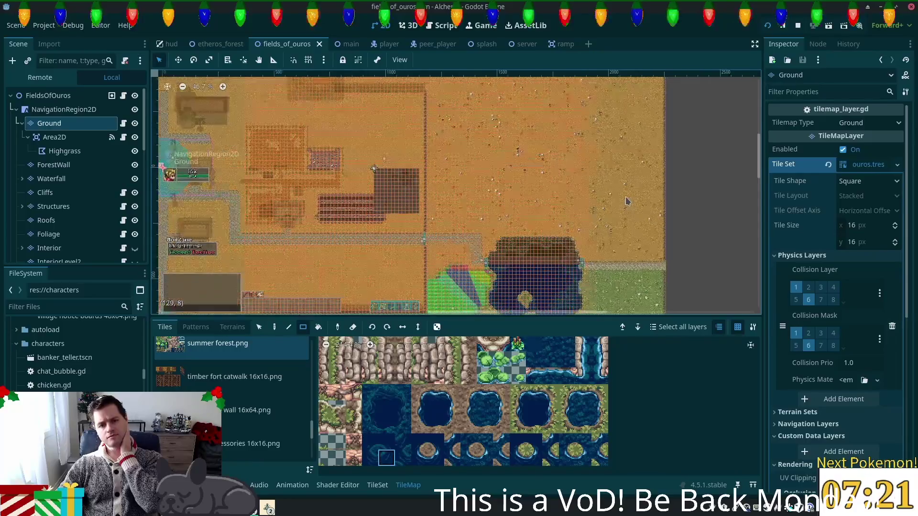
{"action": "left_click_drag", "start_coordinate": [635, 204], "coordinate": [579, 276]}
{"action": "left_click", "coordinate": [259, 327]}
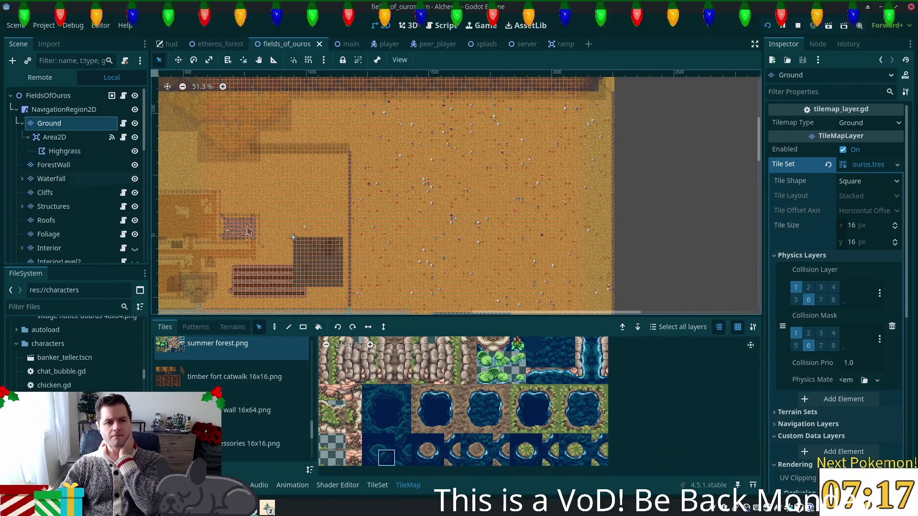
- Box-select the autumn forest (clean).png ground tiles west of the pond as a paint pattern
{"action": "scroll", "coordinate": [316, 430], "scroll_direction": "up", "scroll_amount": 5}
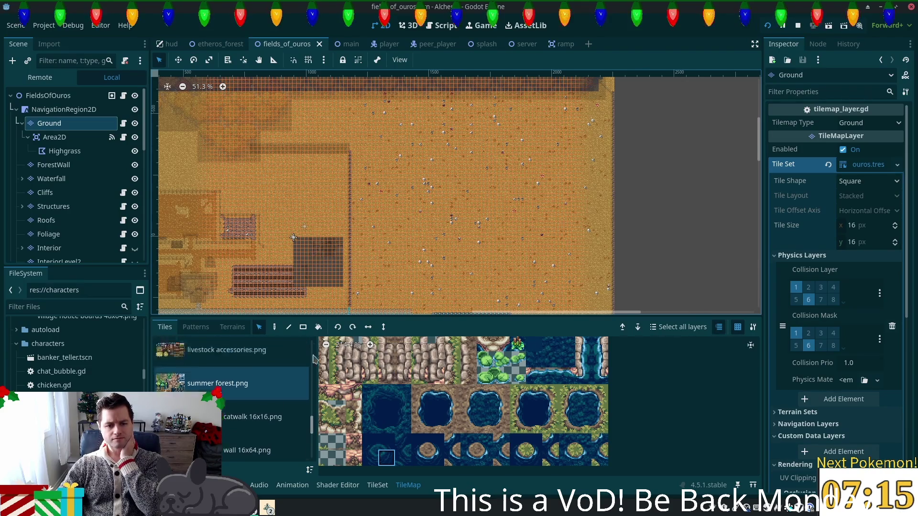
{"action": "left_click", "coordinate": [228, 356]}
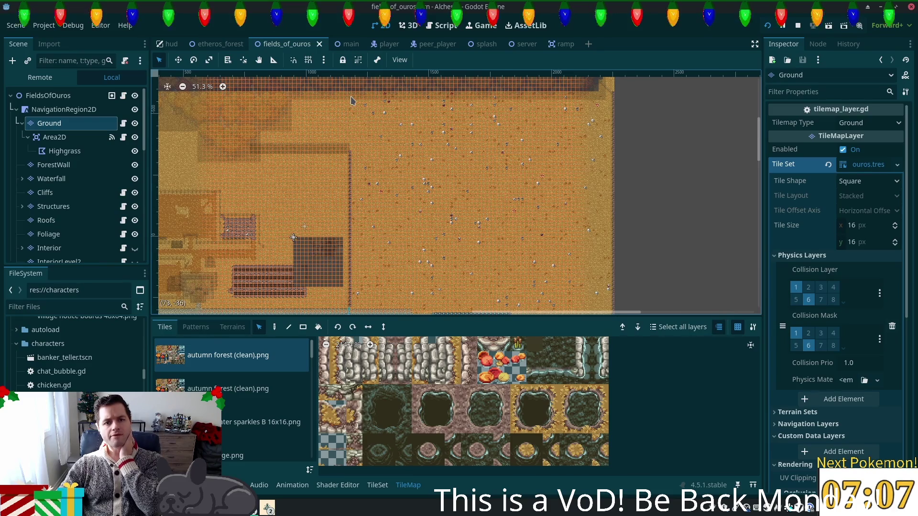
{"action": "mouse_move", "coordinate": [365, 151]}
{"action": "left_mouse_down"}
{"action": "mouse_move", "coordinate": [441, 309]}
{"action": "mouse_move", "coordinate": [454, 318]}
{"action": "mouse_move", "coordinate": [442, 283]}
{"action": "mouse_move", "coordinate": [471, 276]}
{"action": "mouse_move", "coordinate": [486, 311]}
{"action": "mouse_move", "coordinate": [511, 277]}
{"action": "mouse_move", "coordinate": [508, 301]}
{"action": "mouse_move", "coordinate": [470, 299]}
{"action": "mouse_move", "coordinate": [469, 321]}
{"action": "mouse_move", "coordinate": [468, 251]}
{"action": "mouse_move", "coordinate": [470, 280]}
{"action": "left_mouse_up"}
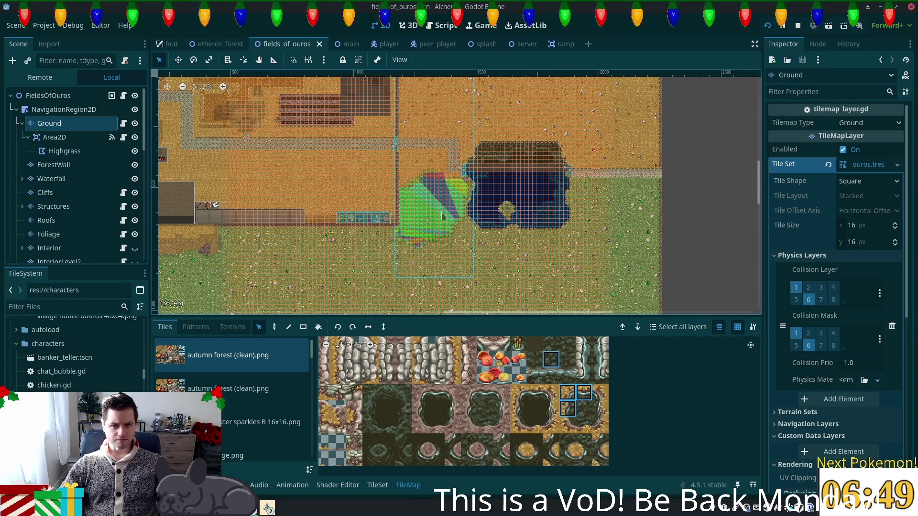
{"action": "left_click", "coordinate": [274, 327]}
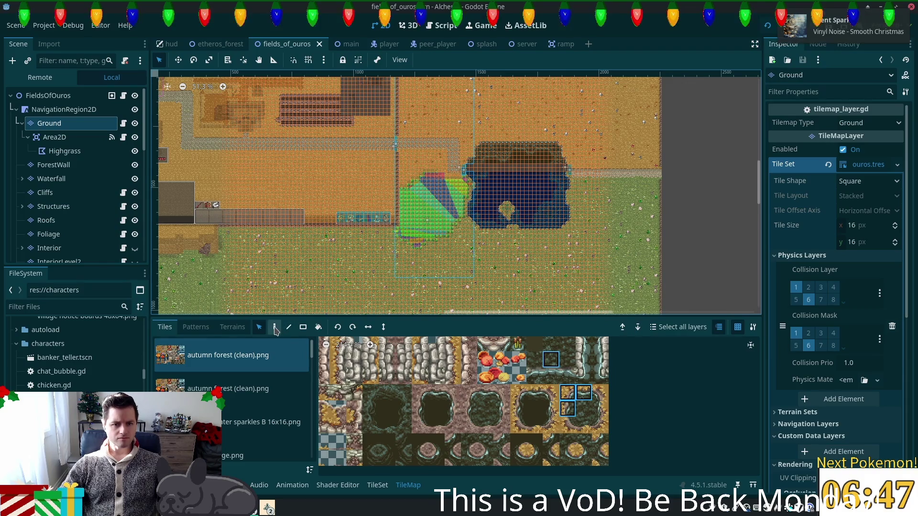
- Open the main scene and select its Ground tile layer
{"action": "left_click", "coordinate": [347, 43]}
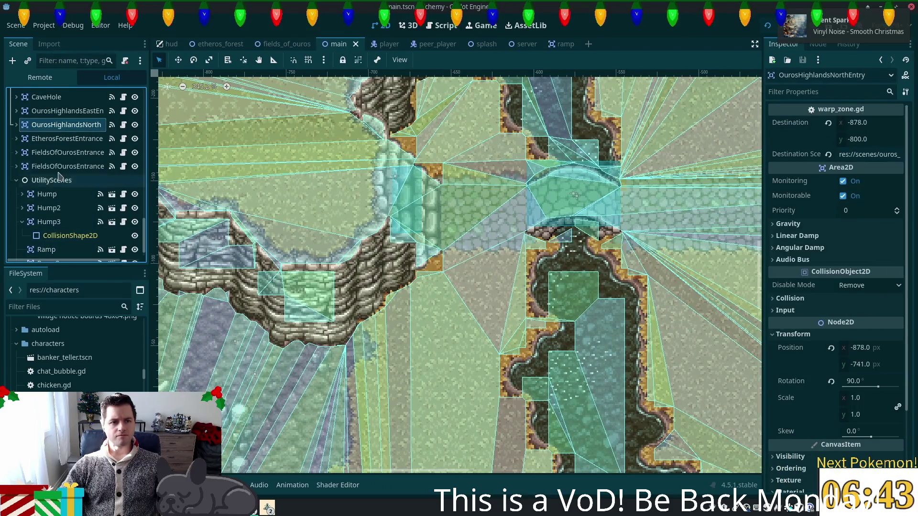
{"action": "scroll", "coordinate": [96, 201], "scroll_direction": "up", "scroll_amount": 5}
{"action": "scroll", "coordinate": [96, 158], "scroll_direction": "up", "scroll_amount": 10}
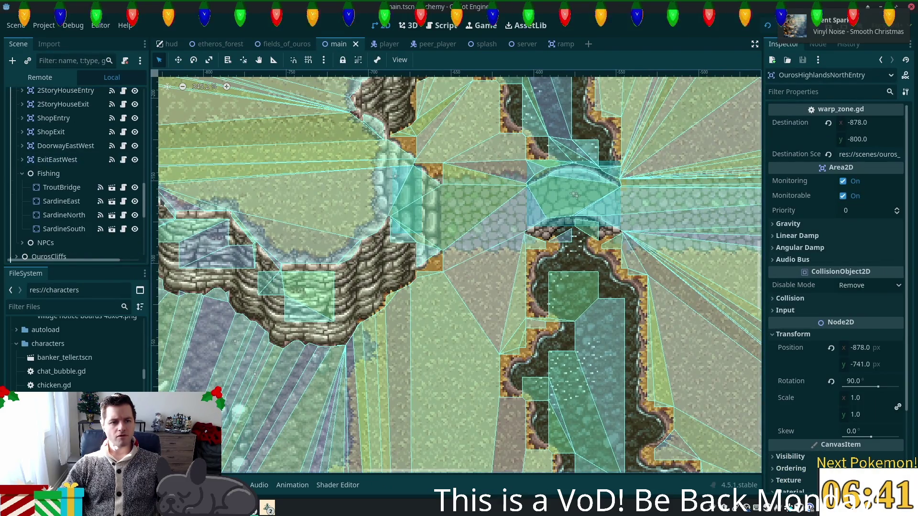
{"action": "left_click", "coordinate": [49, 123]}
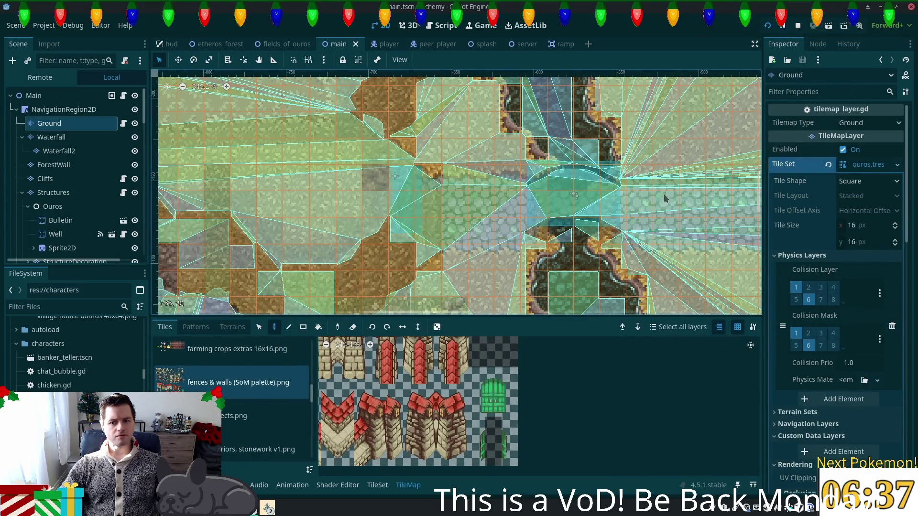
{"action": "scroll", "coordinate": [611, 234], "scroll_direction": "right", "scroll_amount": 15}
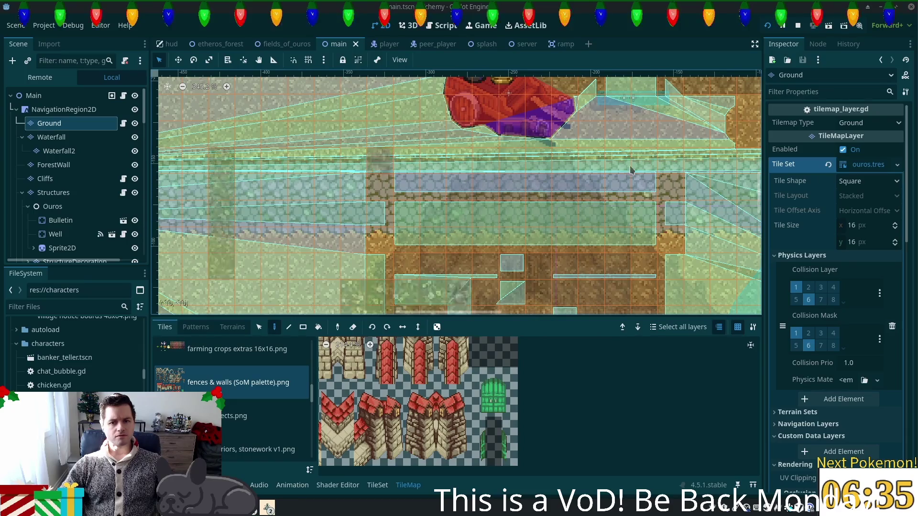
{"action": "scroll", "coordinate": [555, 179], "scroll_direction": "down", "scroll_amount": 9}
{"action": "scroll", "coordinate": [539, 184], "scroll_direction": "right", "scroll_amount": 20}
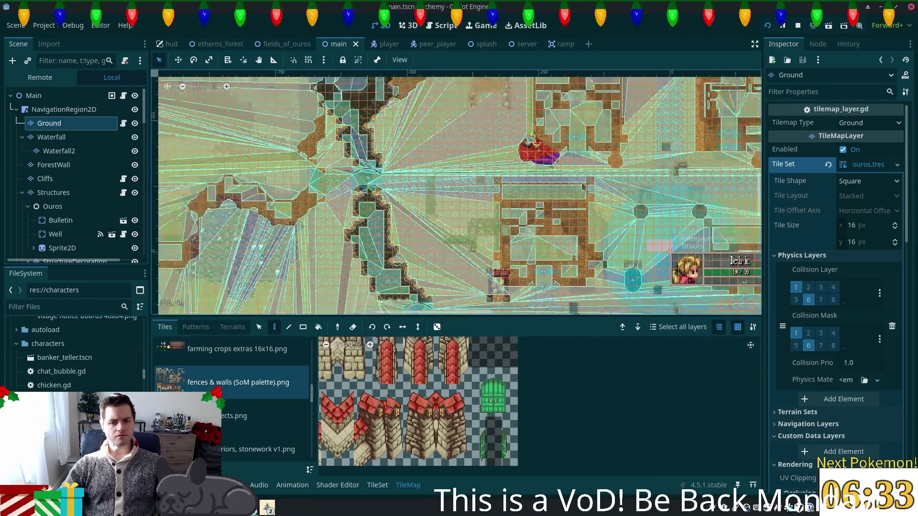
{"action": "scroll", "coordinate": [361, 199], "scroll_direction": "down", "scroll_amount": 5}
{"action": "scroll", "coordinate": [558, 187], "scroll_direction": "up", "scroll_amount": 3}
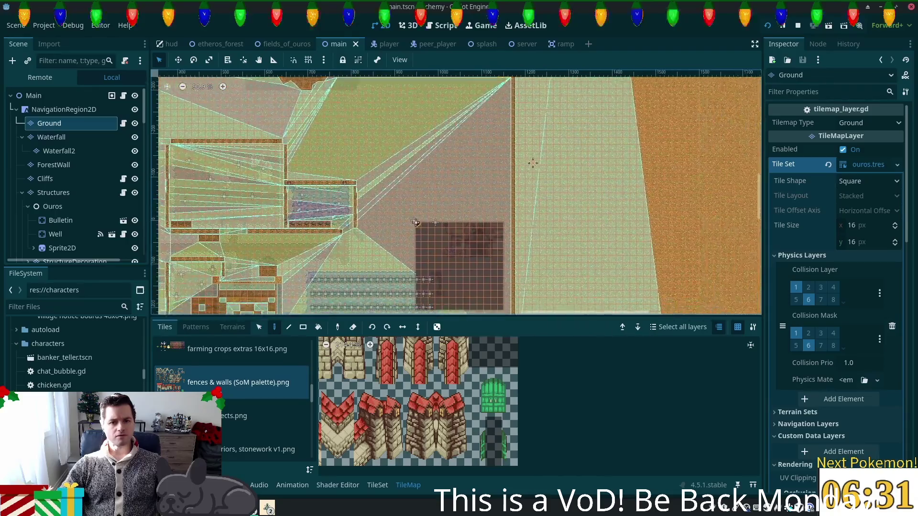
{"action": "scroll", "coordinate": [558, 187], "scroll_direction": "down", "scroll_amount": 1}
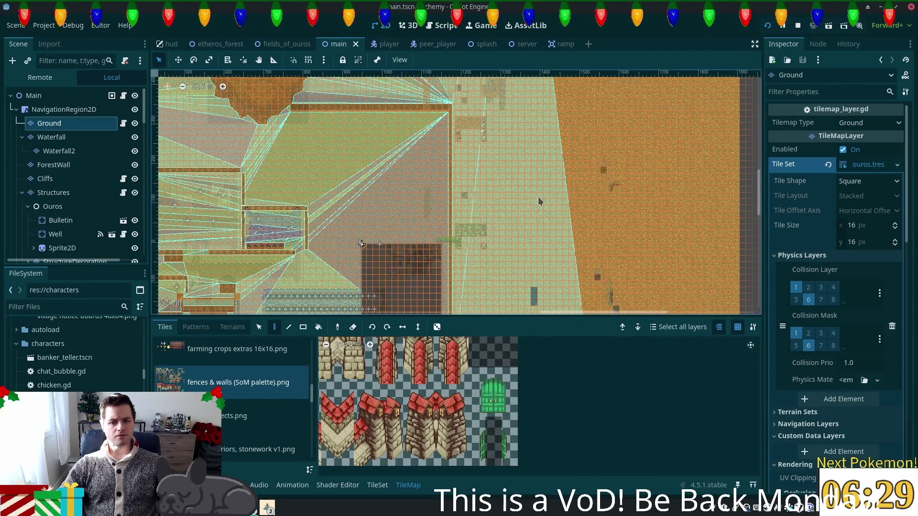
- Reselect the tile column west of the pond in fields_of_ouros as the paint pattern
{"action": "left_click", "coordinate": [280, 48]}
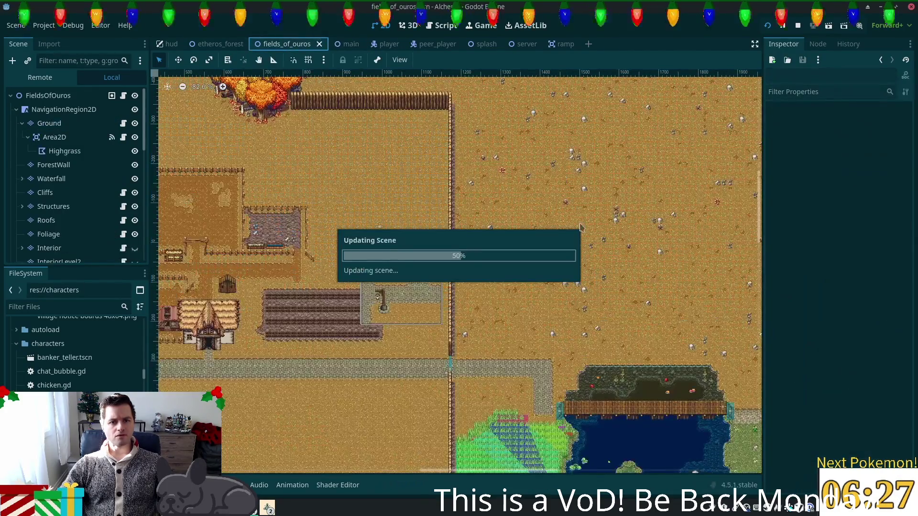
{"action": "scroll", "coordinate": [507, 187], "scroll_direction": "up", "scroll_amount": 3}
{"action": "key", "text": "s"}
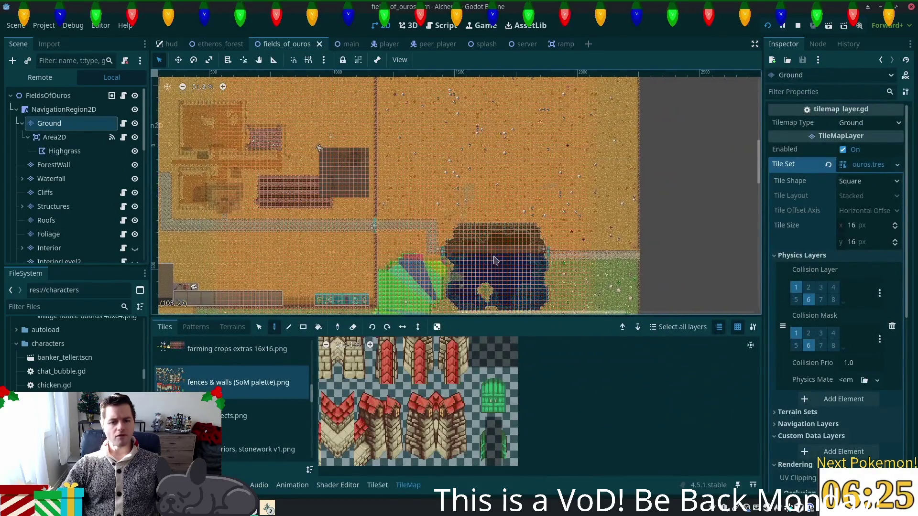
{"action": "left_click_drag", "start_coordinate": [491, 210], "coordinate": [489, 258]}
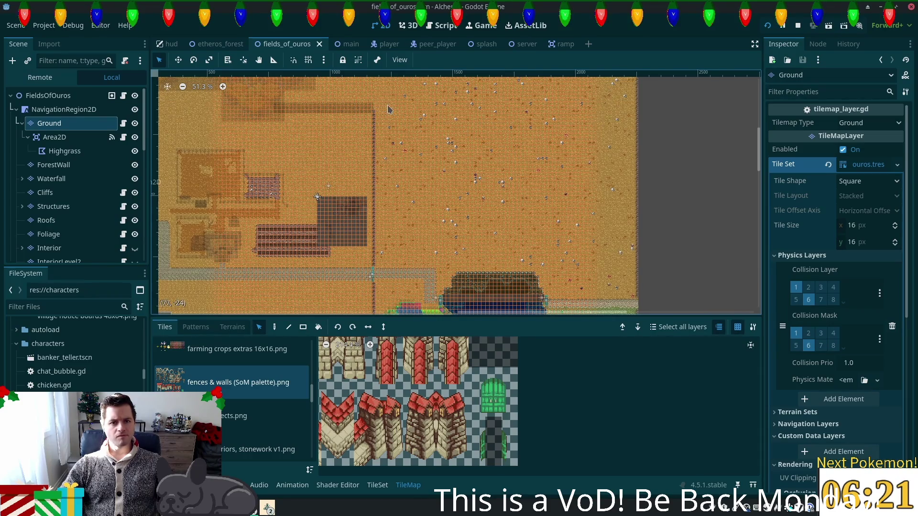
{"action": "mouse_move", "coordinate": [376, 86]}
{"action": "left_mouse_down"}
{"action": "mouse_move", "coordinate": [436, 242]}
{"action": "mouse_move", "coordinate": [424, 304]}
{"action": "mouse_move", "coordinate": [445, 193]}
{"action": "mouse_move", "coordinate": [471, 304]}
{"action": "mouse_move", "coordinate": [458, 304]}
{"action": "left_mouse_up"}
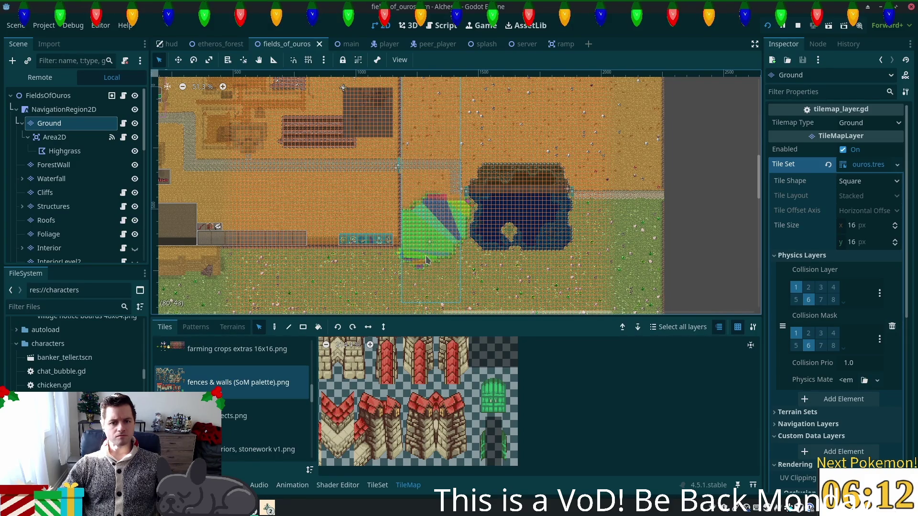
{"action": "left_click", "coordinate": [275, 327]}
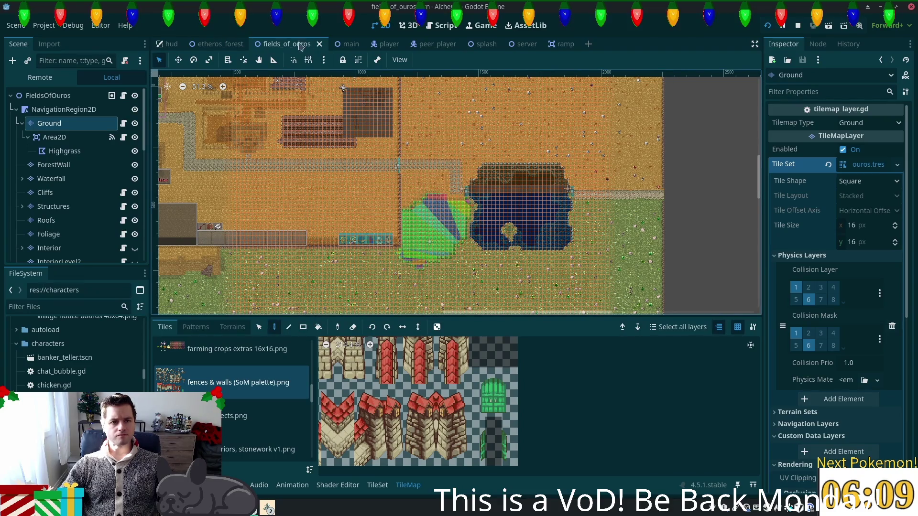
- Save the main scene with Ctrl+S and return to the fields_of_ouros map
{"action": "left_click", "coordinate": [342, 47]}
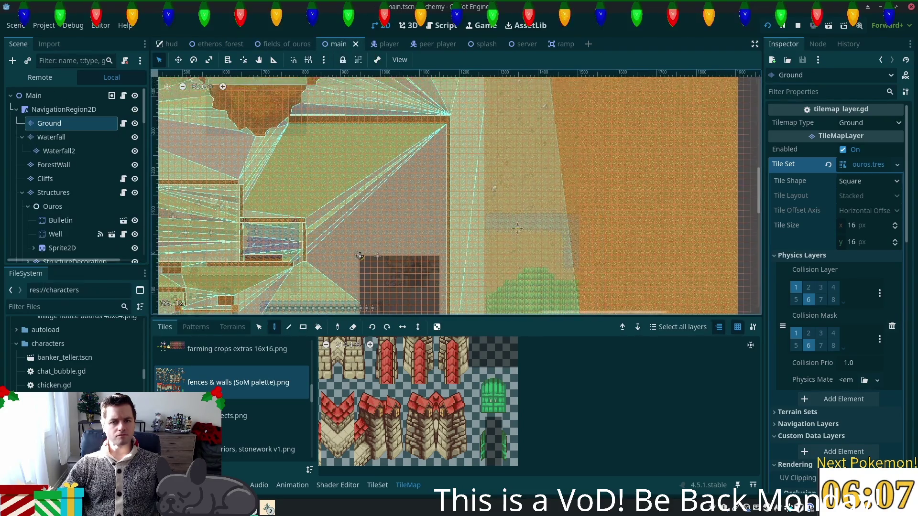
{"action": "scroll", "coordinate": [496, 219], "scroll_direction": "down", "scroll_amount": 5}
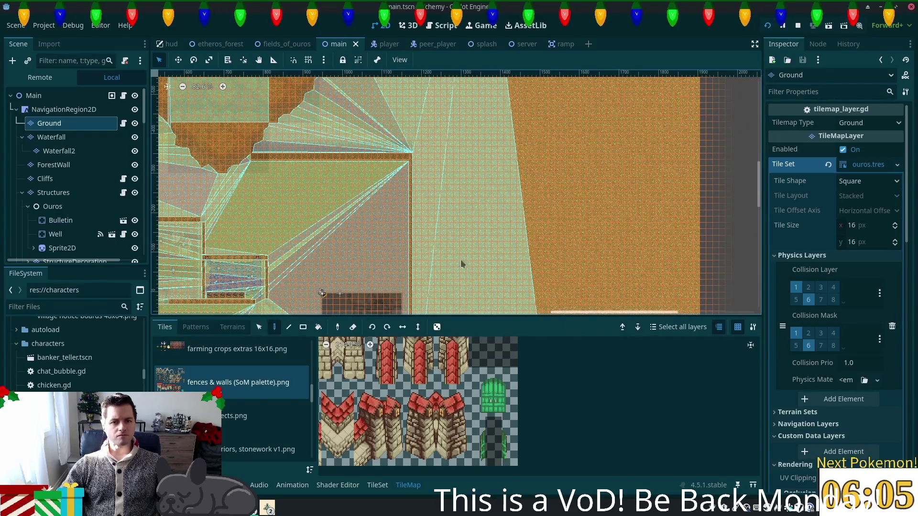
{"action": "scroll", "coordinate": [461, 272], "scroll_direction": "down", "scroll_amount": 4}
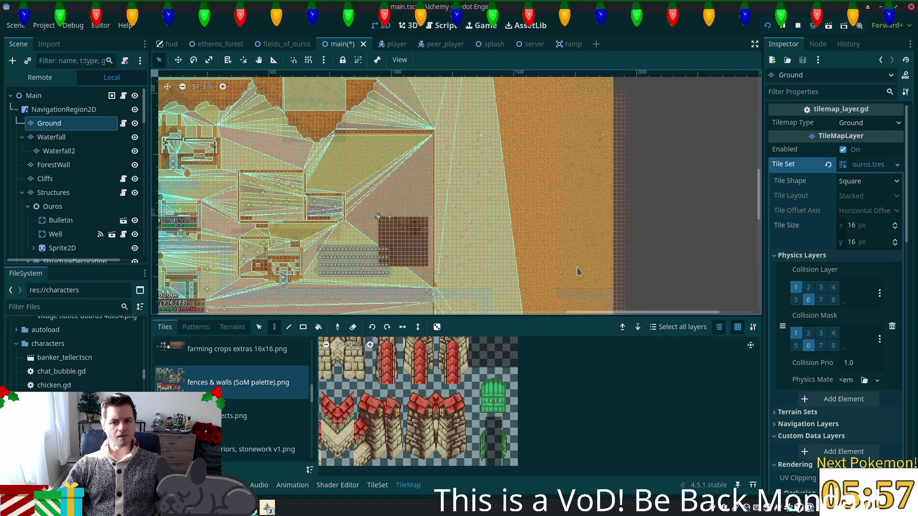
{"action": "scroll", "coordinate": [580, 271], "scroll_direction": "down", "scroll_amount": 5}
{"action": "scroll", "coordinate": [562, 123], "scroll_direction": "up", "scroll_amount": 1}
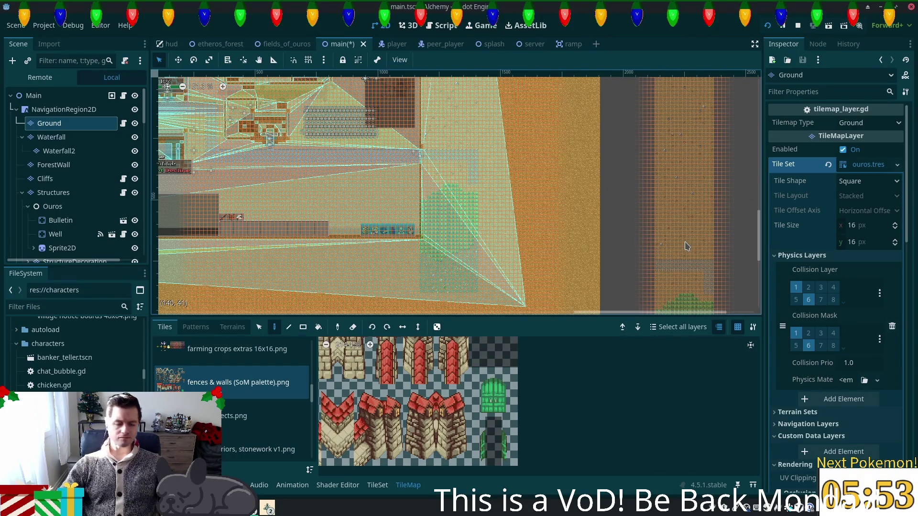
{"action": "scroll", "coordinate": [506, 217], "scroll_direction": "down", "scroll_amount": 2}
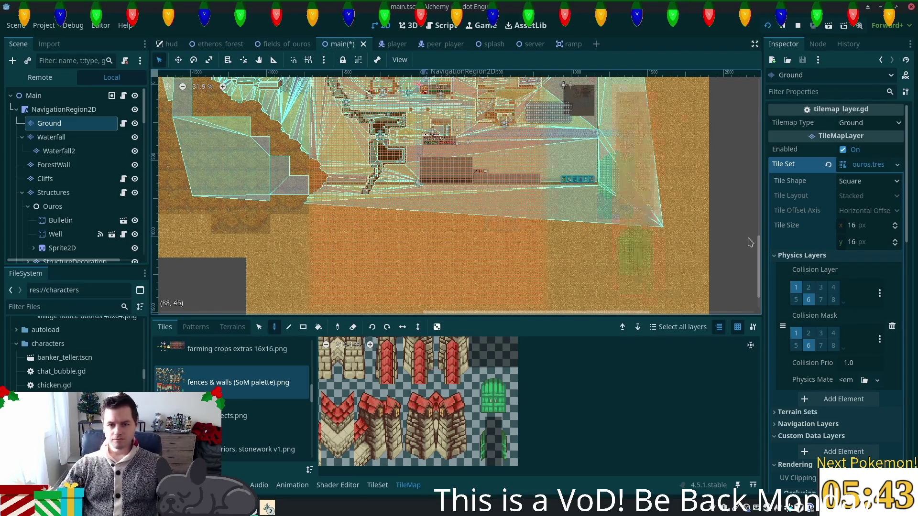
{"action": "scroll", "coordinate": [597, 248], "scroll_direction": "up", "scroll_amount": 3}
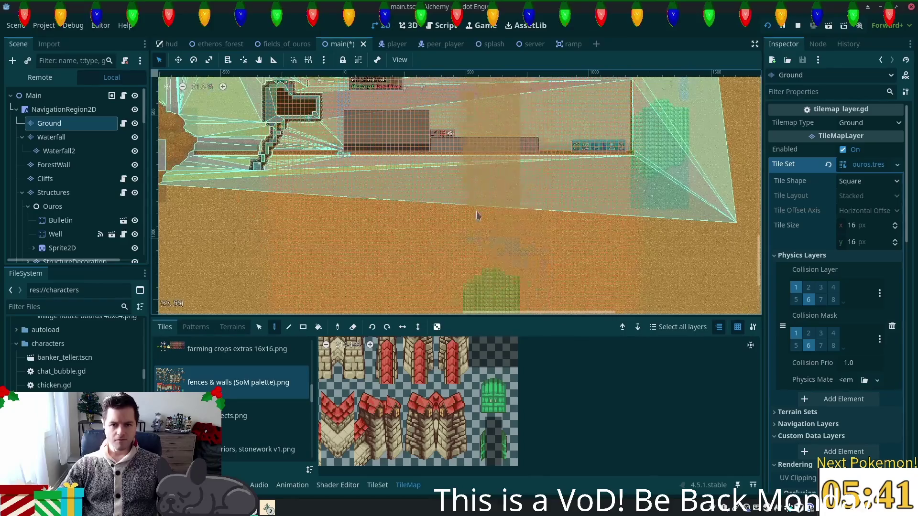
{"action": "scroll", "coordinate": [477, 215], "scroll_direction": "left", "scroll_amount": 2}
{"action": "key", "text": "ctrl+s"}
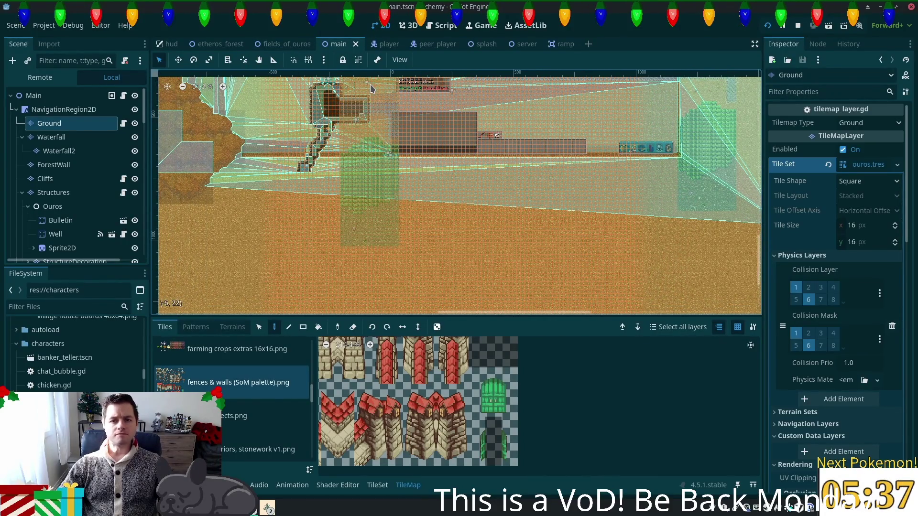
{"action": "left_click", "coordinate": [283, 47]}
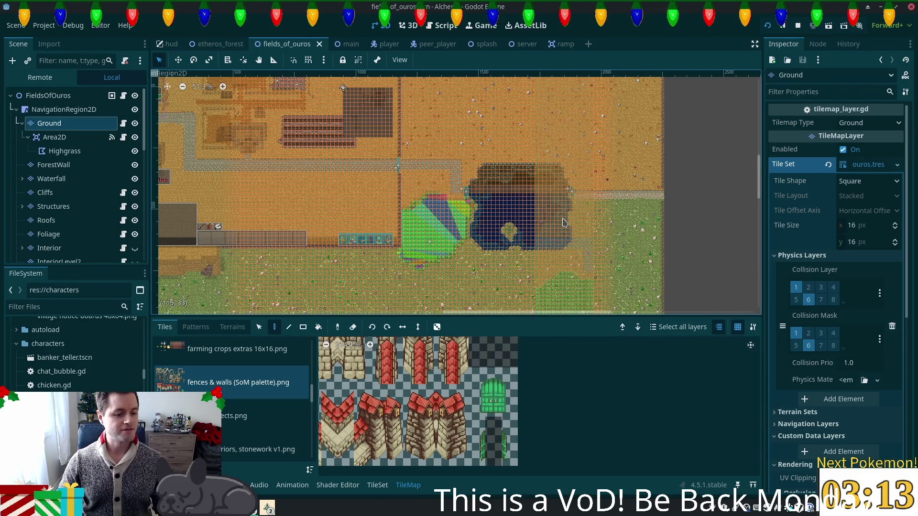
- Fill the right part of the pond with water
{"action": "left_click", "coordinate": [564, 223]}
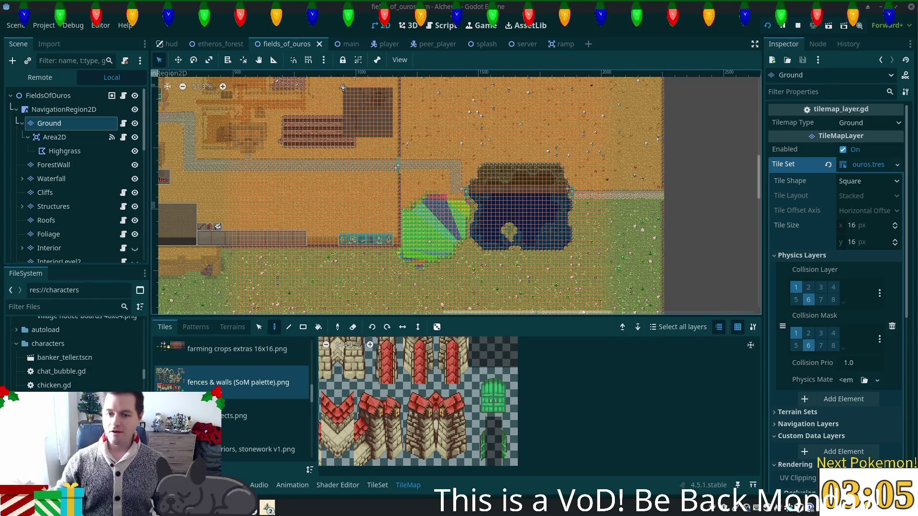
{"action": "scroll", "coordinate": [256, 276], "scroll_direction": "left", "scroll_amount": 5}
{"action": "scroll", "coordinate": [256, 276], "scroll_direction": "down", "scroll_amount": 3}
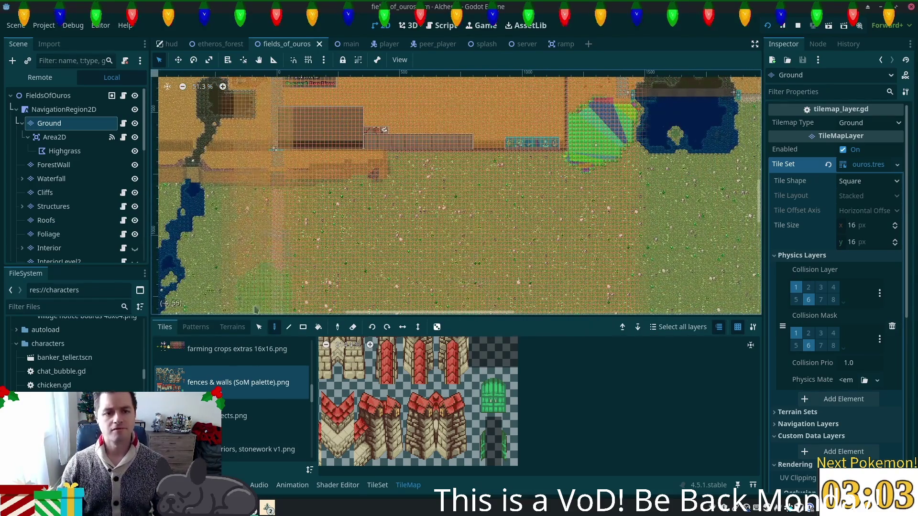
- Select a wide strip of ground tiles along the fence line as a paint pattern
{"action": "left_click", "coordinate": [259, 327]}
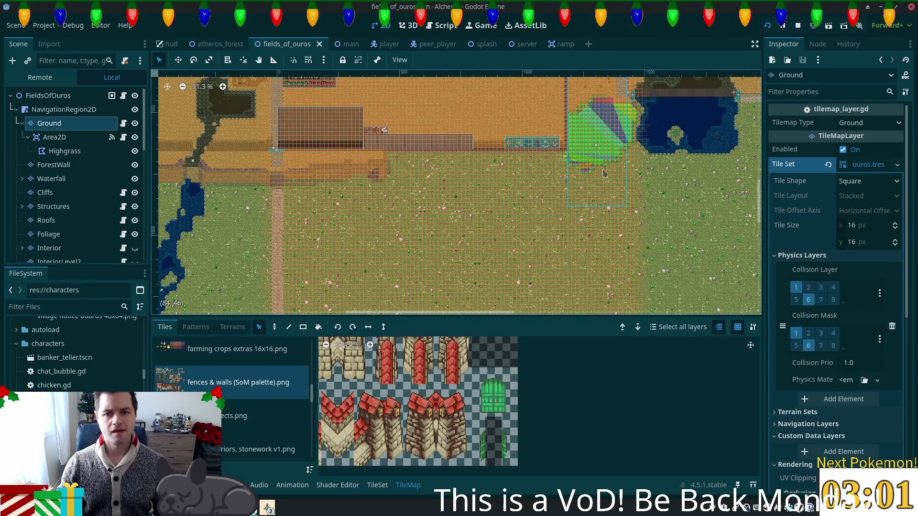
{"action": "scroll", "coordinate": [259, 165], "scroll_direction": "left", "scroll_amount": 4}
{"action": "scroll", "coordinate": [259, 165], "scroll_direction": "up", "scroll_amount": 1}
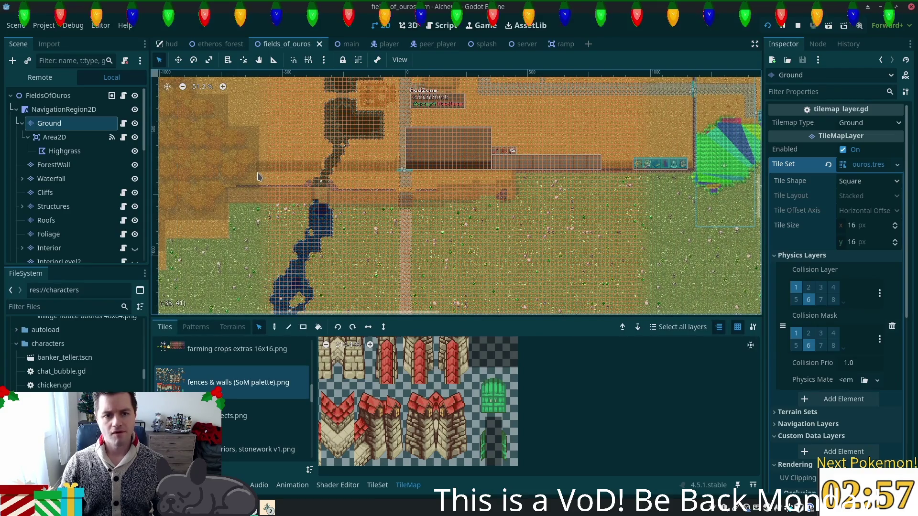
{"action": "left_click_drag", "start_coordinate": [238, 176], "coordinate": [261, 184]}
{"action": "mouse_move", "coordinate": [320, 192]}
{"action": "left_mouse_down"}
{"action": "mouse_move", "coordinate": [527, 219]}
{"action": "mouse_move", "coordinate": [753, 221]}
{"action": "left_mouse_up"}
{"action": "left_click", "coordinate": [274, 327]}
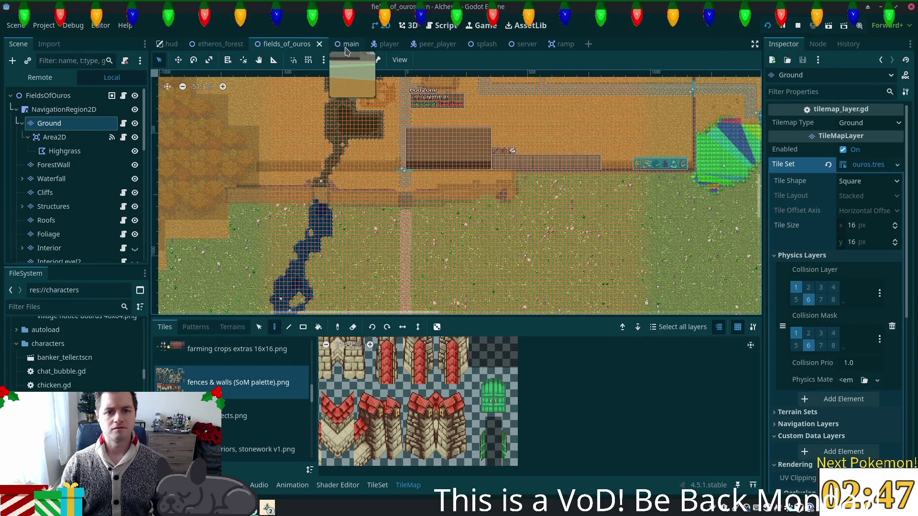
- Paste the copied ground strip into the main scene, undo it, and return to fields_of_ouros
{"action": "left_click", "coordinate": [346, 46]}
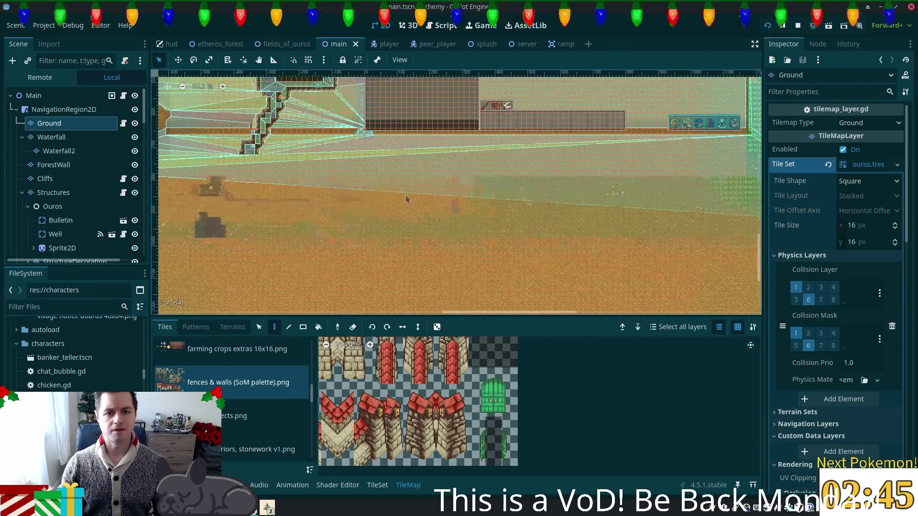
{"action": "left_click_drag", "start_coordinate": [486, 174], "coordinate": [550, 203]}
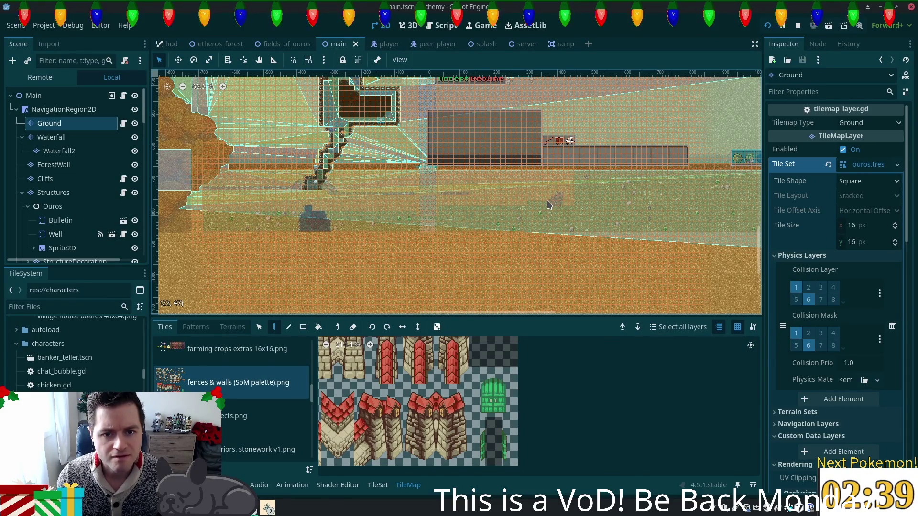
{"action": "key", "text": "ctrl+z"}
{"action": "key", "text": "ctrl+z"}
{"action": "key", "text": "ctrl+z"}
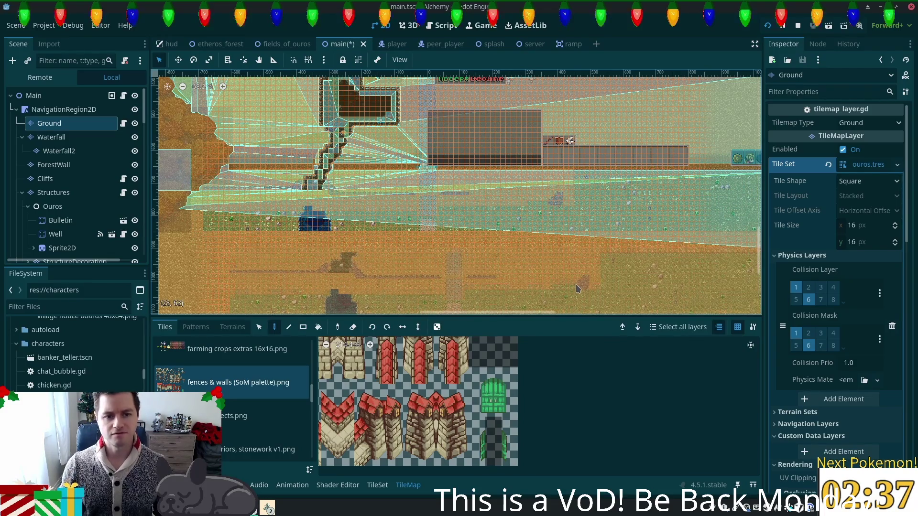
{"action": "scroll", "coordinate": [574, 287], "scroll_direction": "right", "scroll_amount": 10}
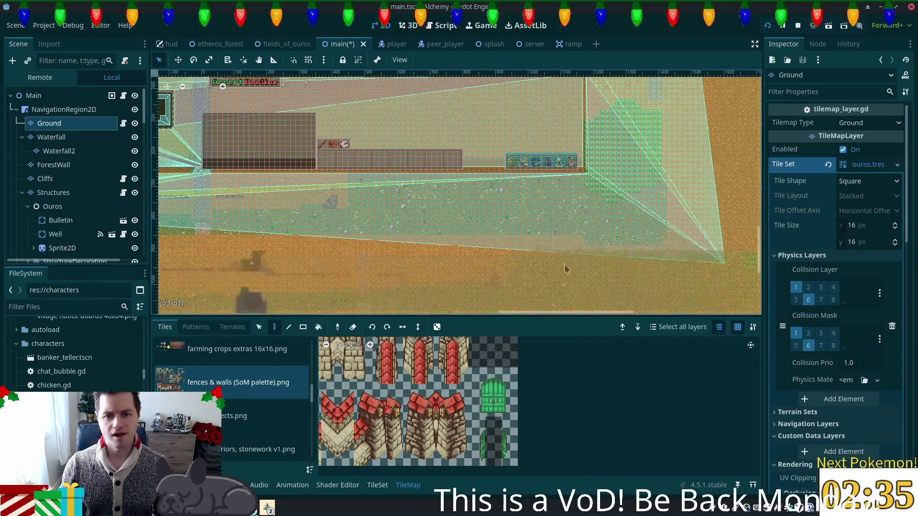
{"action": "scroll", "coordinate": [555, 271], "scroll_direction": "right", "scroll_amount": 10}
{"action": "scroll", "coordinate": [670, 200], "scroll_direction": "up", "scroll_amount": 1}
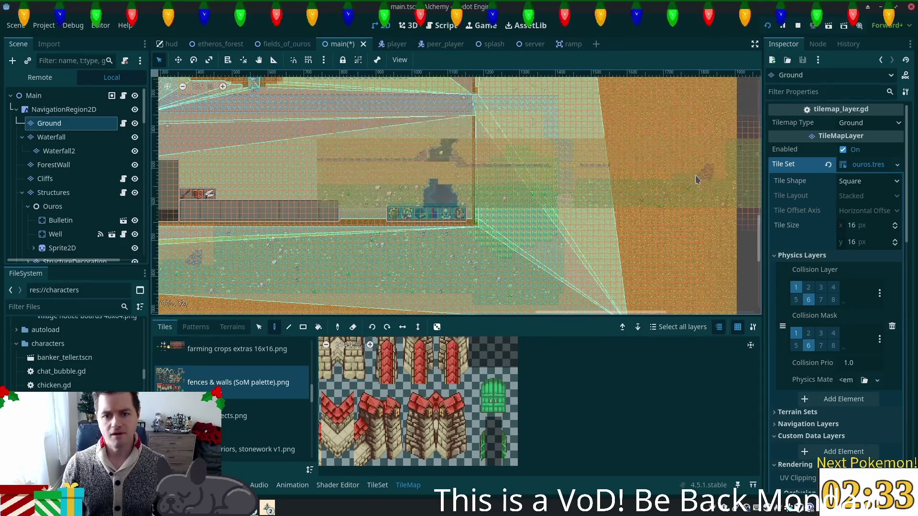
{"action": "left_click_drag", "start_coordinate": [694, 180], "coordinate": [635, 299]}
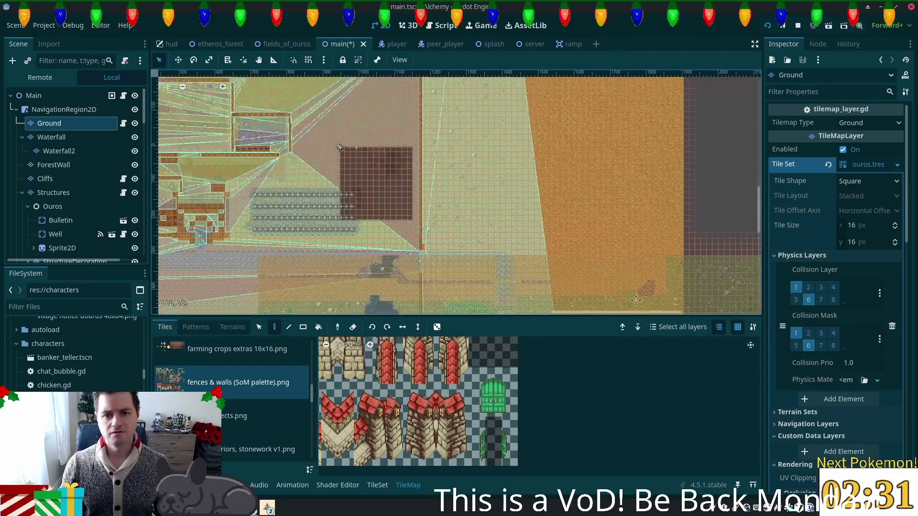
{"action": "scroll", "coordinate": [607, 244], "scroll_direction": "down", "scroll_amount": 4}
{"action": "key", "text": "ctrl+z"}
{"action": "key", "text": "ctrl+z"}
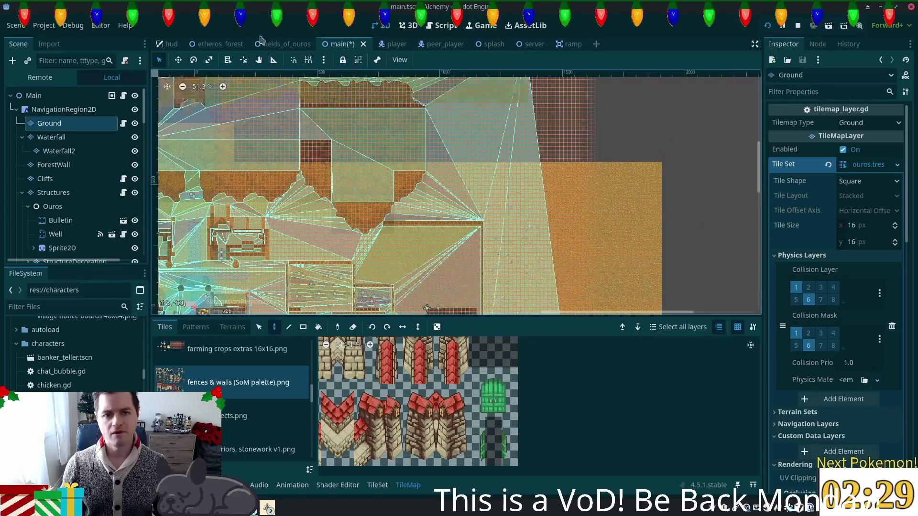
{"action": "left_click", "coordinate": [285, 44]}
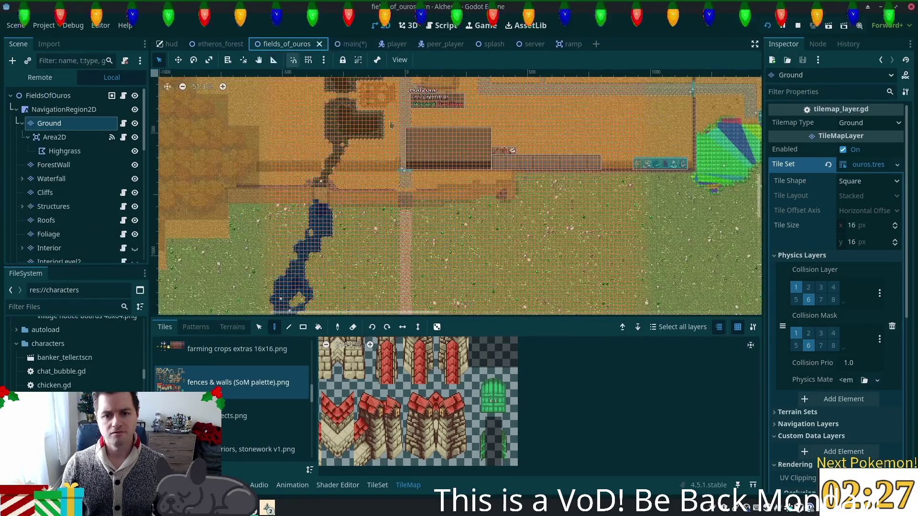
- Save the main scene
{"action": "left_click_drag", "start_coordinate": [426, 243], "coordinate": [630, 194]}
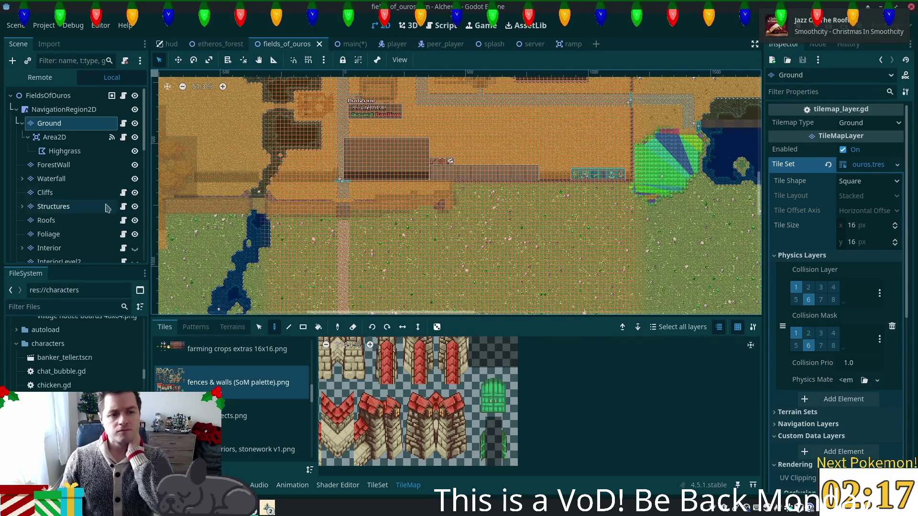
{"action": "left_click", "coordinate": [350, 44]}
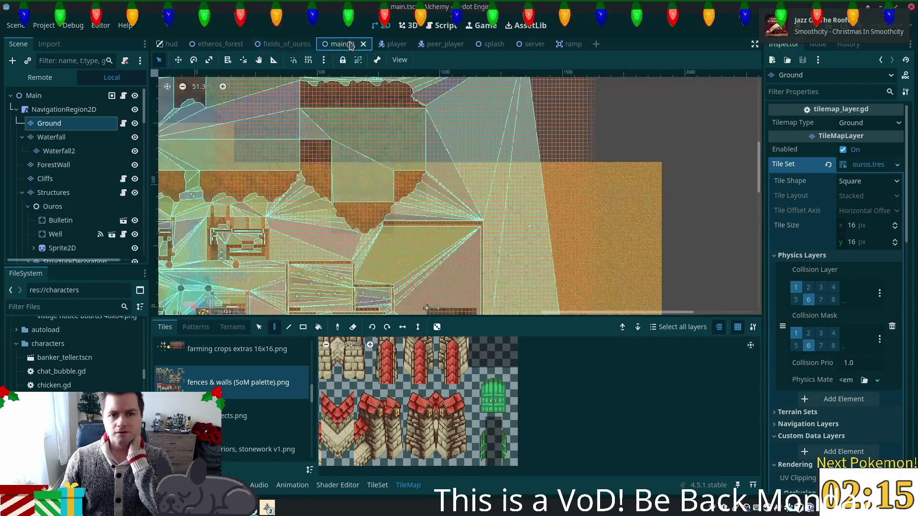
{"action": "key", "text": "ctrl+s"}
- Select the Cliffs layer in both the main and fields_of_ouros scenes
{"action": "scroll", "coordinate": [502, 249], "scroll_direction": "left", "scroll_amount": 5}
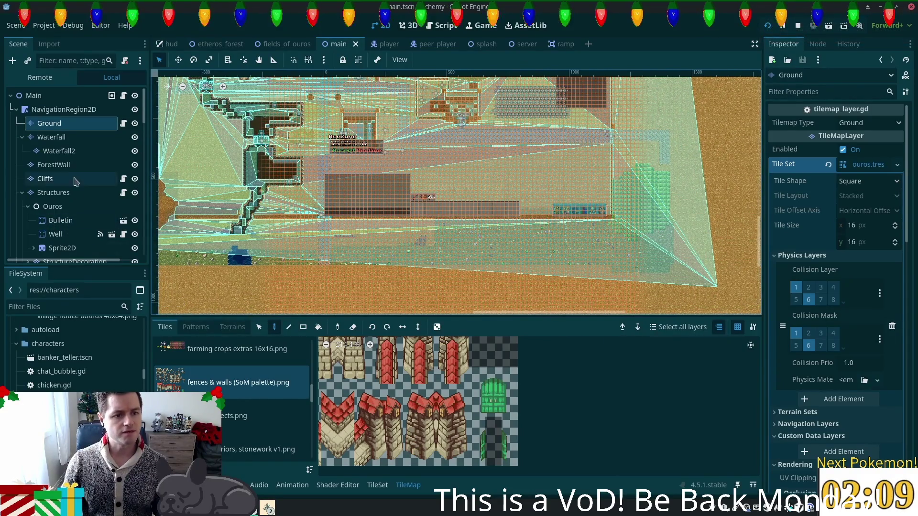
{"action": "left_click", "coordinate": [74, 180]}
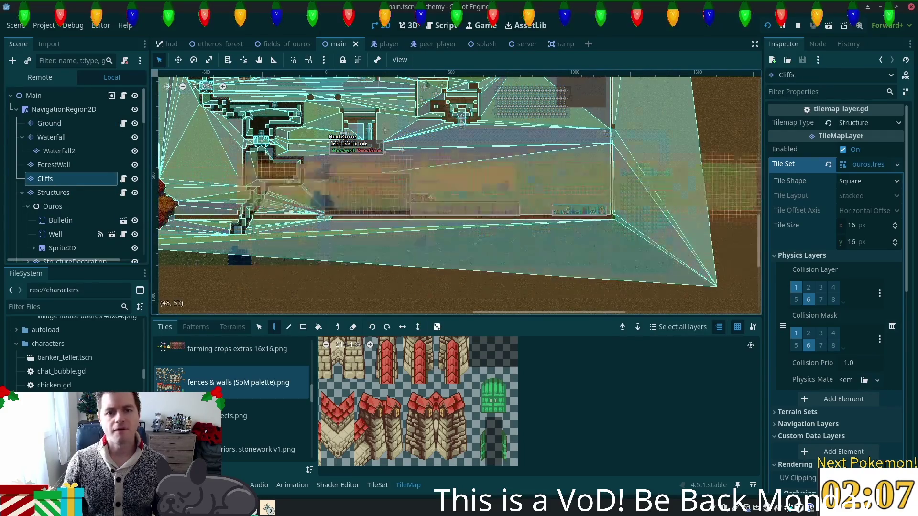
{"action": "left_click", "coordinate": [271, 44]}
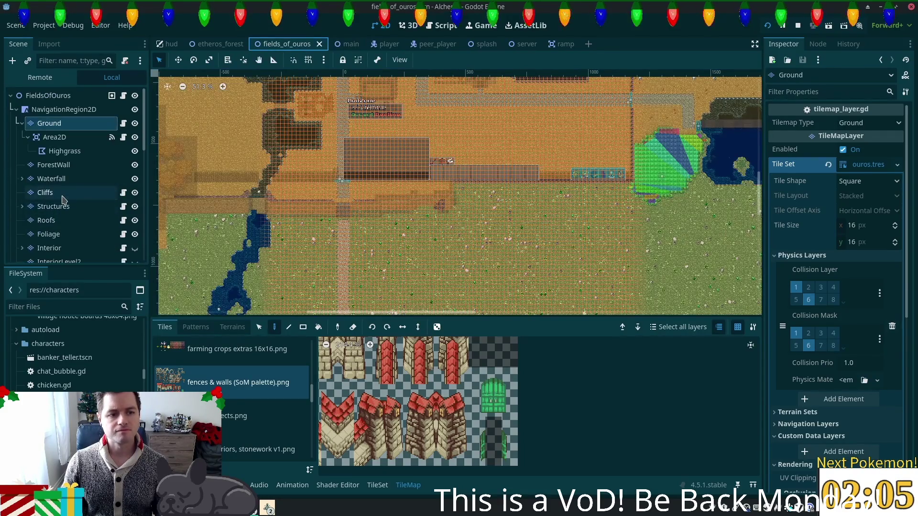
{"action": "left_click", "coordinate": [64, 196]}
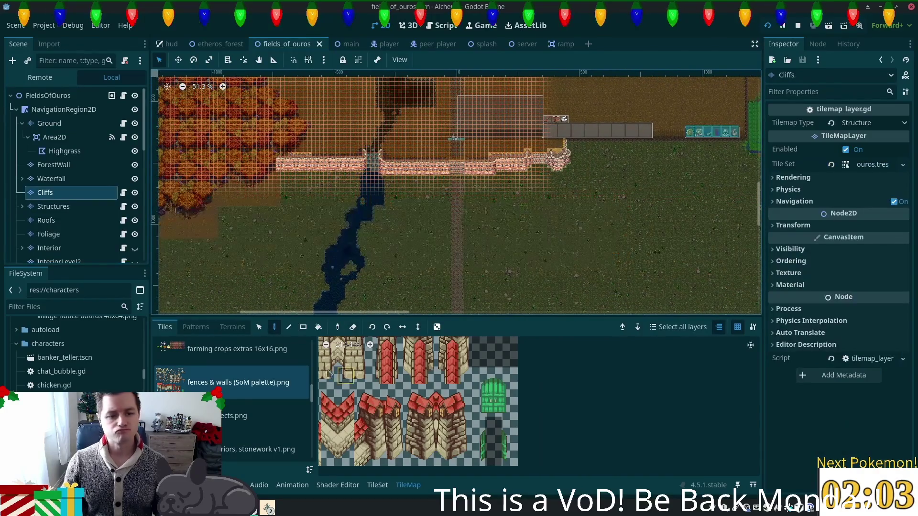
- Compare the fields_of_ouros Cliffs layer with the main scene
{"action": "left_click", "coordinate": [258, 328]}
{"action": "scroll", "coordinate": [628, 89], "scroll_direction": "up", "scroll_amount": 3}
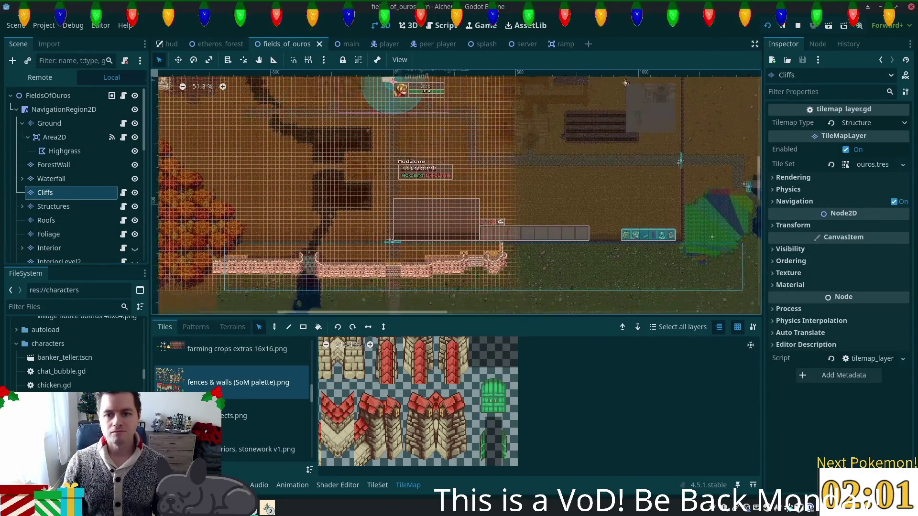
{"action": "scroll", "coordinate": [473, 263], "scroll_direction": "down", "scroll_amount": 2}
{"action": "scroll", "coordinate": [474, 263], "scroll_direction": "right", "scroll_amount": 2}
{"action": "left_click", "coordinate": [274, 327]}
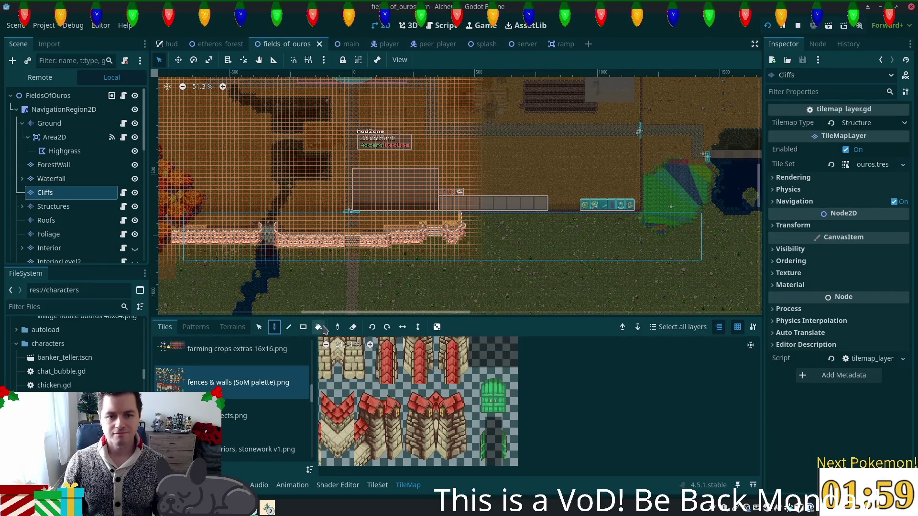
{"action": "left_click", "coordinate": [348, 46]}
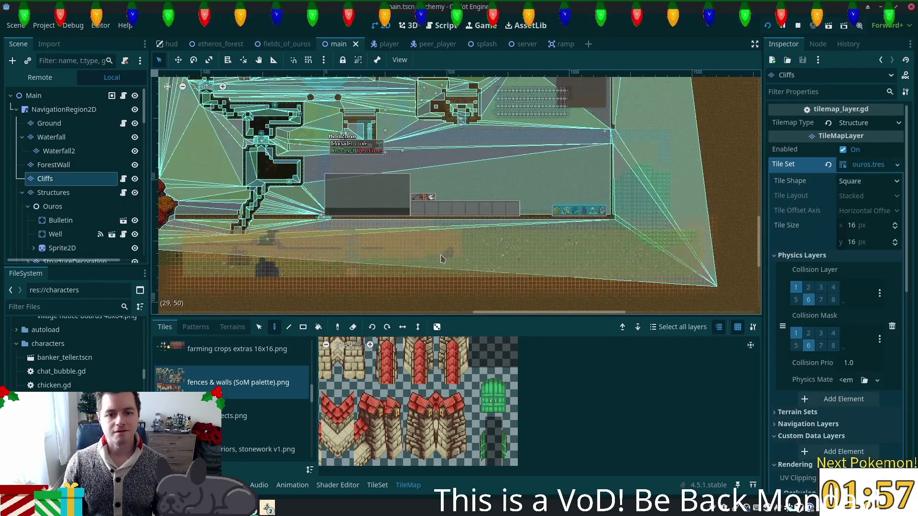
{"action": "left_click", "coordinate": [285, 44]}
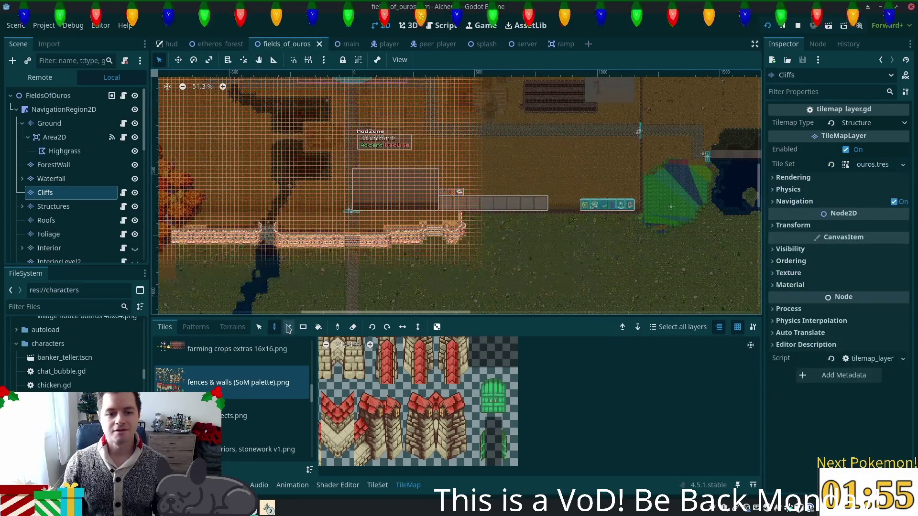
- Copy the stone fence row from the fields_of_ouros Cliffs layer into the Paint tool
{"action": "scroll", "coordinate": [245, 200], "scroll_direction": "down", "scroll_amount": 3}
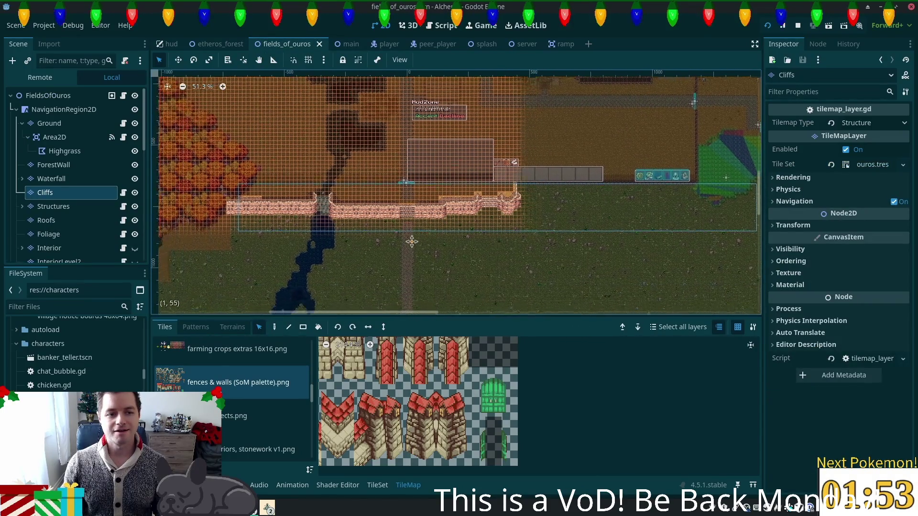
{"action": "mouse_move", "coordinate": [230, 190]}
{"action": "left_mouse_down"}
{"action": "mouse_move", "coordinate": [553, 219]}
{"action": "mouse_move", "coordinate": [529, 213]}
{"action": "left_mouse_up"}
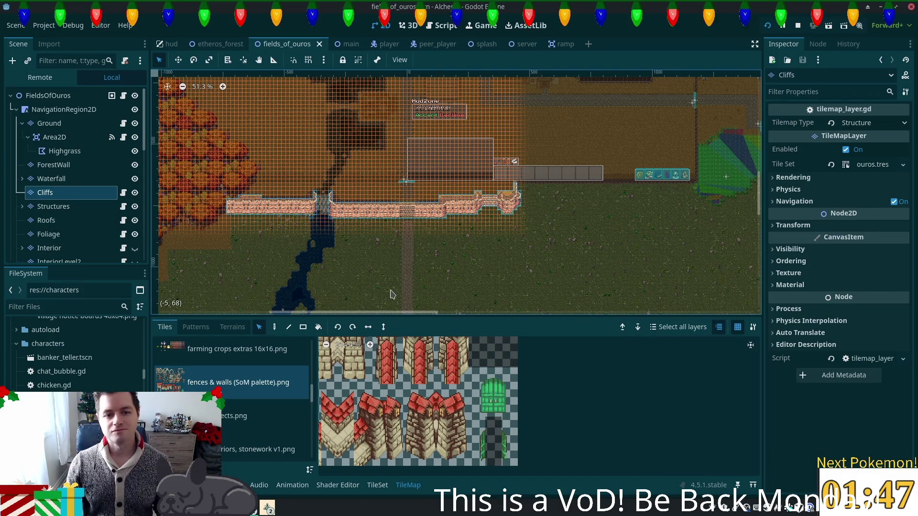
{"action": "left_click", "coordinate": [274, 327]}
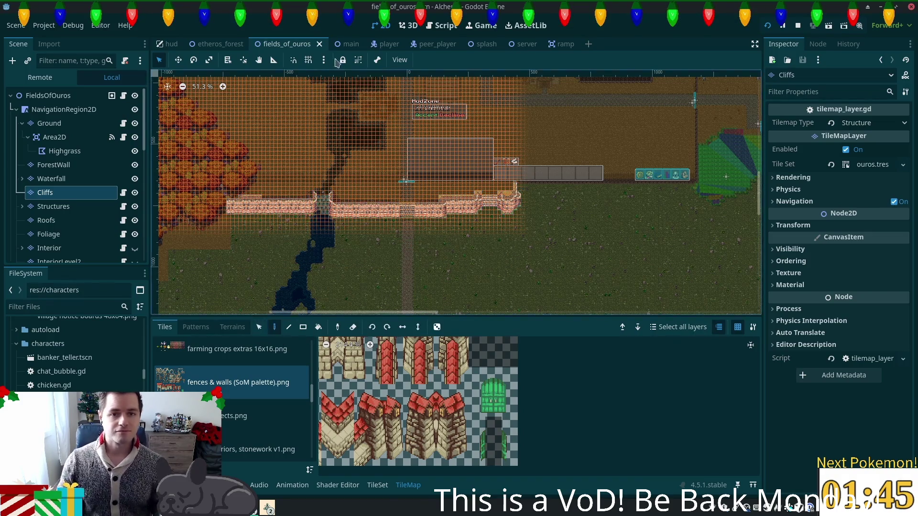
{"action": "left_click", "coordinate": [339, 44]}
{"action": "scroll", "coordinate": [383, 149], "scroll_direction": "up", "scroll_amount": 3}
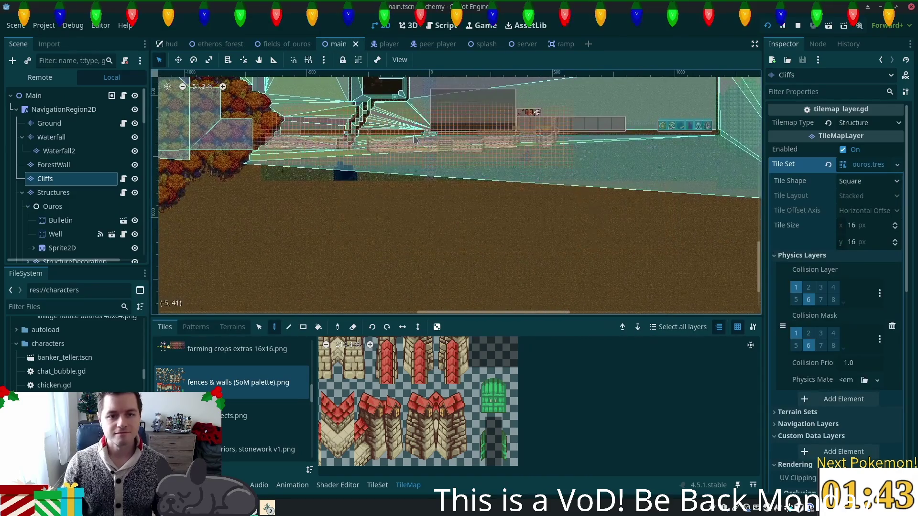
- Paint the stone fence row onto main's cliff line and save the main scene
{"action": "scroll", "coordinate": [412, 182], "scroll_direction": "up", "scroll_amount": 3}
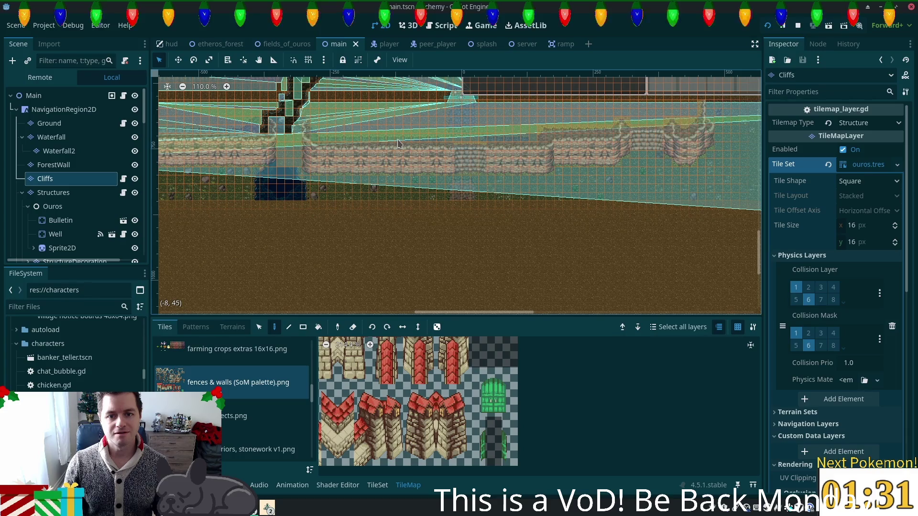
{"action": "left_click", "coordinate": [392, 142]}
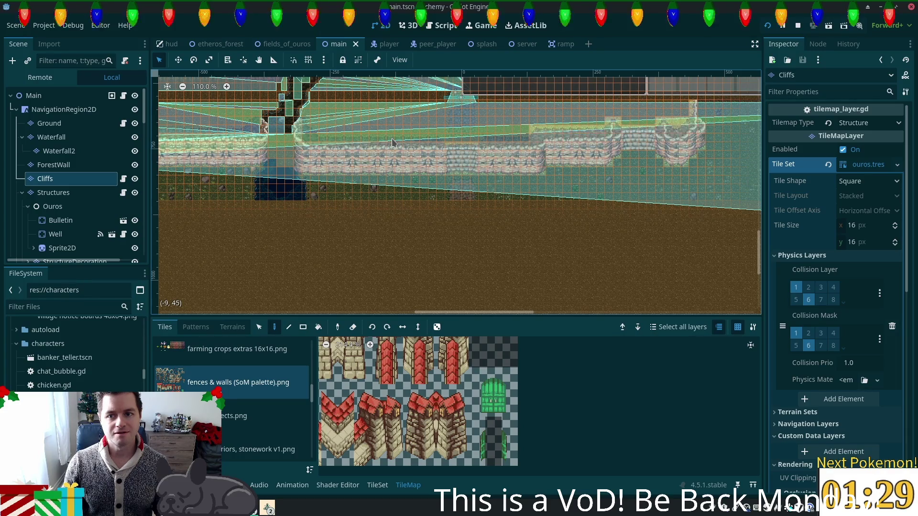
{"action": "scroll", "coordinate": [583, 246], "scroll_direction": "up", "scroll_amount": 3}
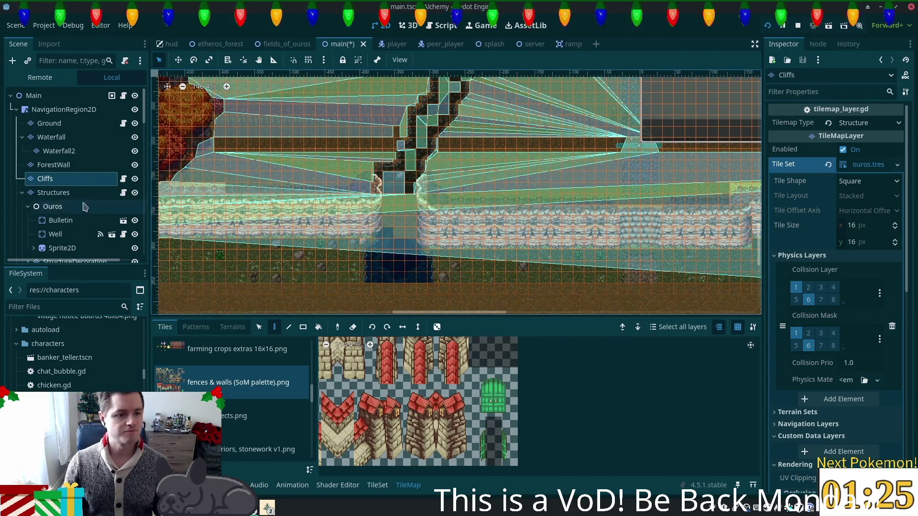
{"action": "key", "text": "ctrl+s"}
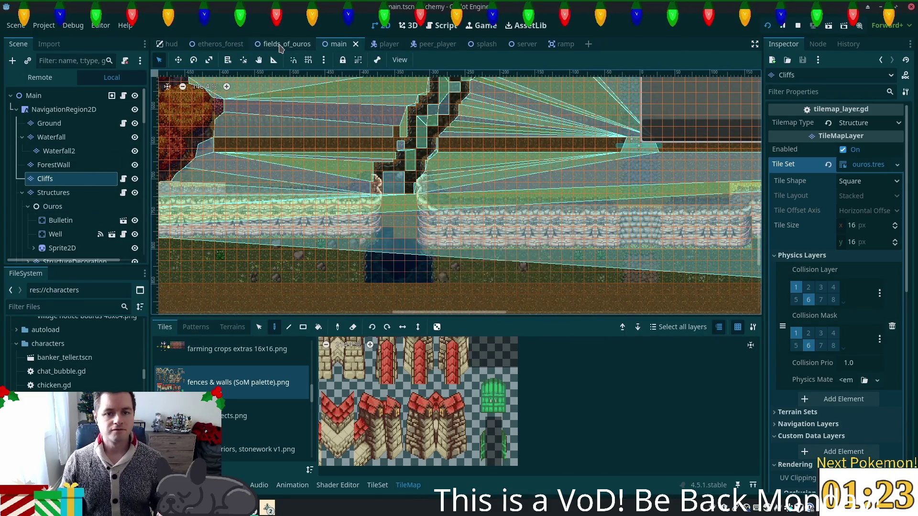
{"action": "left_click", "coordinate": [282, 44]}
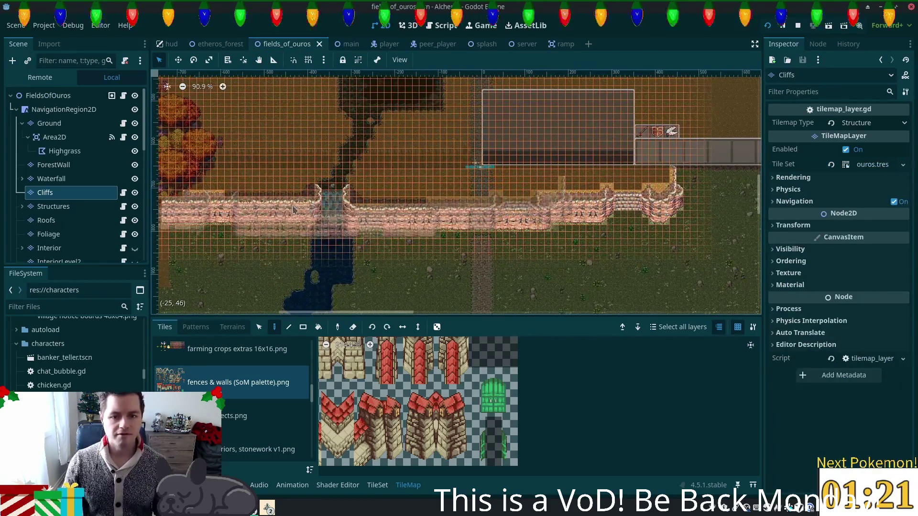
- Select the Waterfall and Waterfall2 layers in fields_of_ouros for tile selection
{"action": "scroll", "coordinate": [314, 206], "scroll_direction": "up", "scroll_amount": 5}
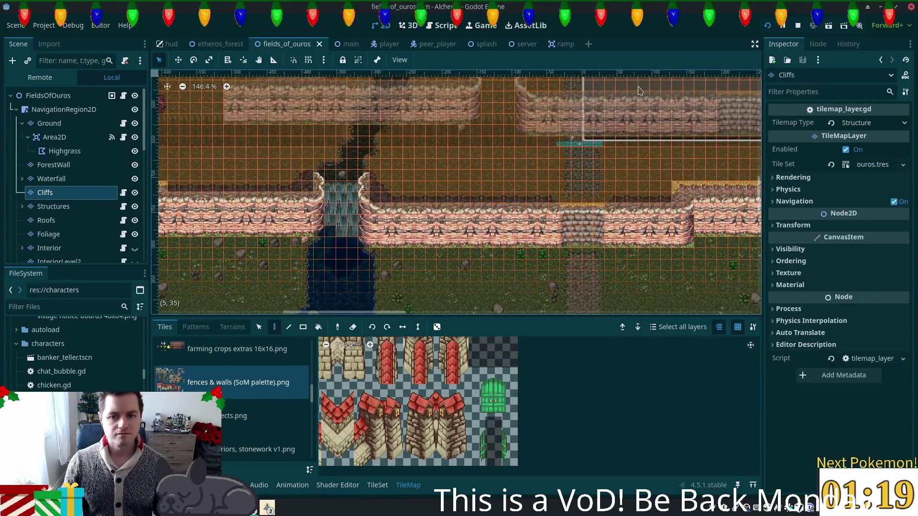
{"action": "left_click_drag", "start_coordinate": [346, 245], "coordinate": [466, 183]}
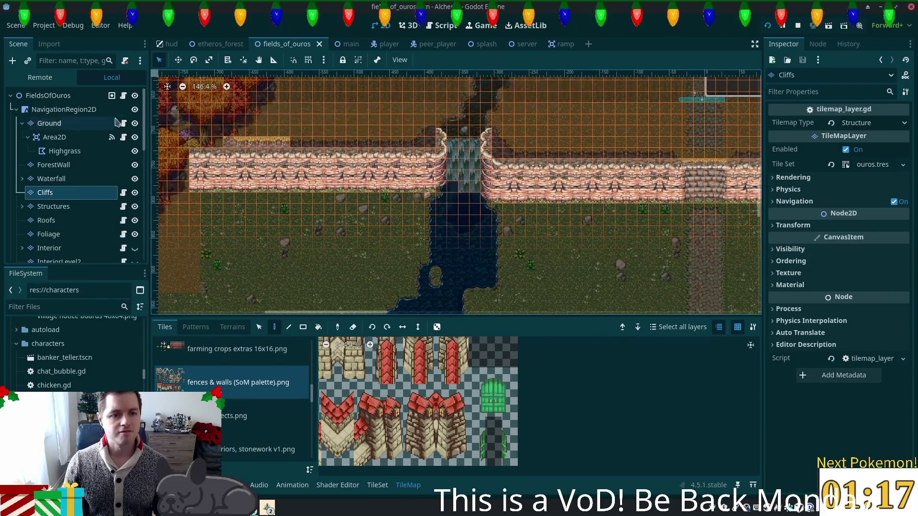
{"action": "left_click", "coordinate": [62, 182]}
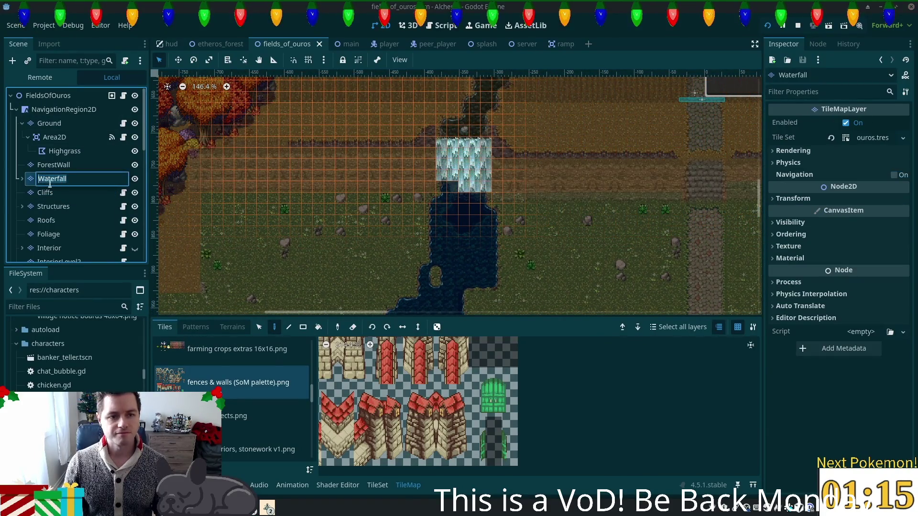
{"action": "left_click", "coordinate": [22, 179]}
{"action": "left_click", "coordinate": [56, 193]}
{"action": "left_click", "coordinate": [51, 178]}
{"action": "left_click", "coordinate": [56, 192], "text": "shift"}
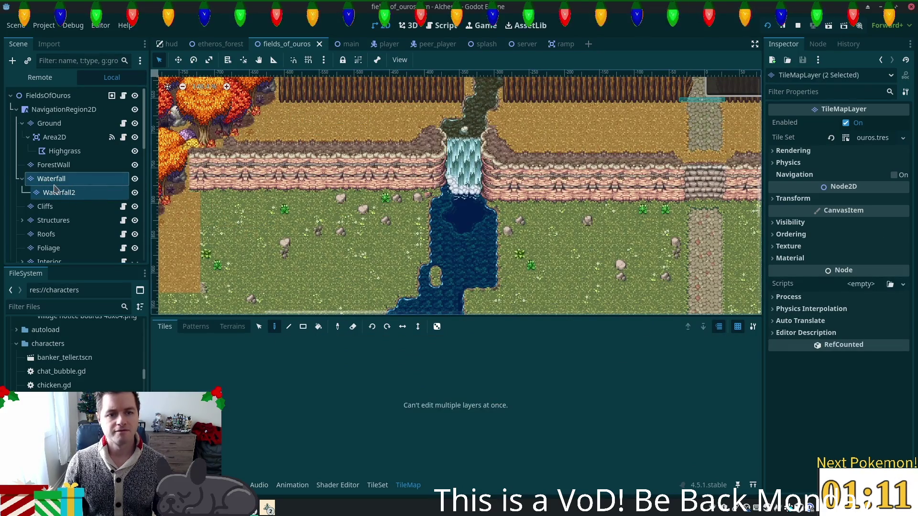
{"action": "key", "text": "s"}
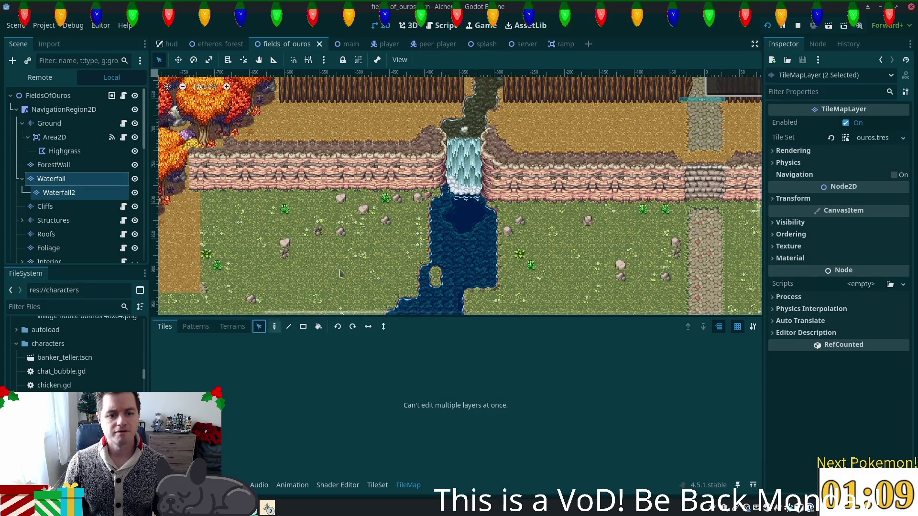
{"action": "left_click", "coordinate": [508, 222]}
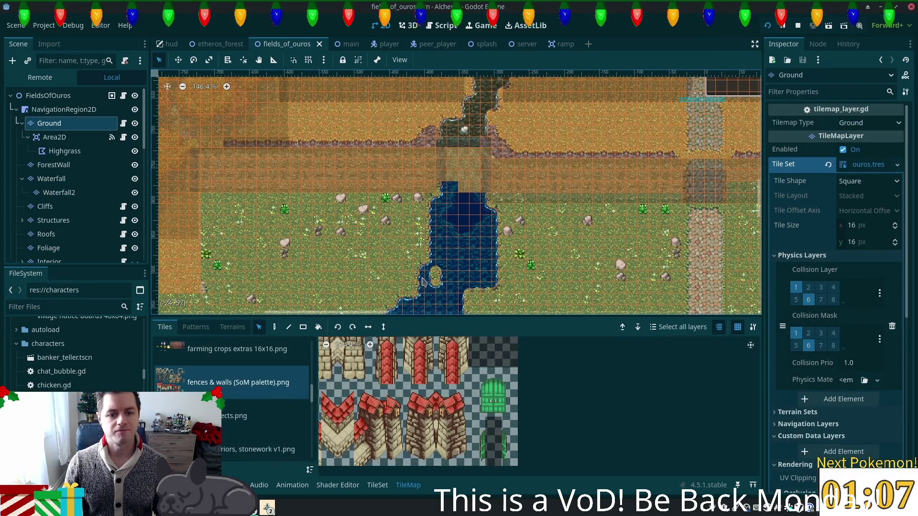
{"action": "left_click", "coordinate": [65, 179]}
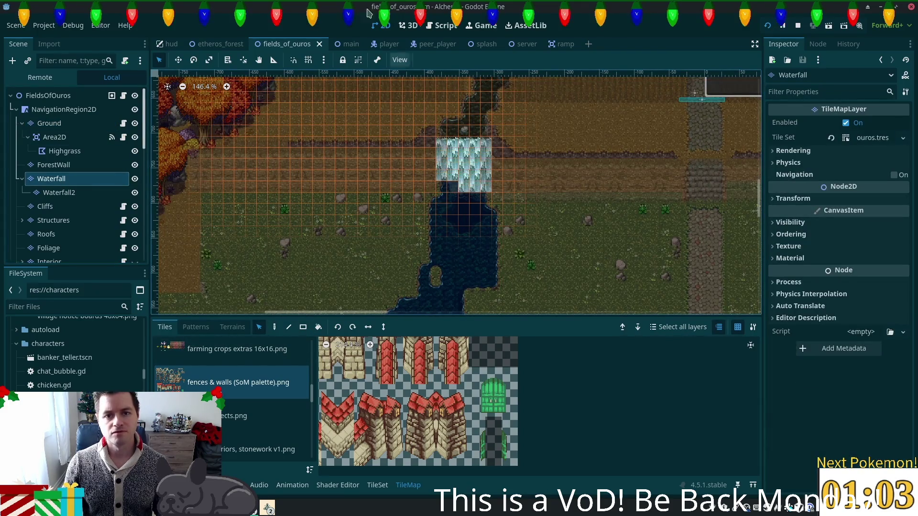
- Select the main scene's Waterfall layer and compare it with fields_of_ouros
{"action": "left_click", "coordinate": [340, 43]}
{"action": "scroll", "coordinate": [53, 220], "scroll_direction": "down", "scroll_amount": 5}
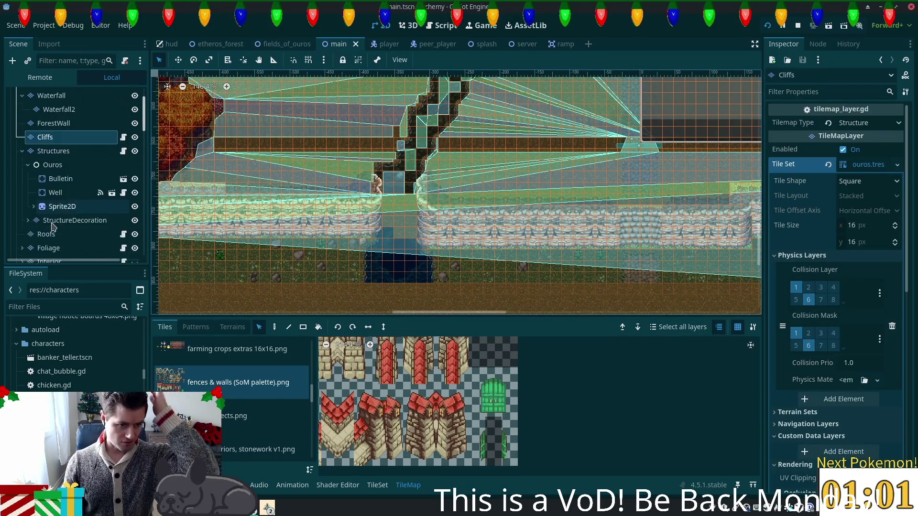
{"action": "scroll", "coordinate": [55, 215], "scroll_direction": "down", "scroll_amount": 4}
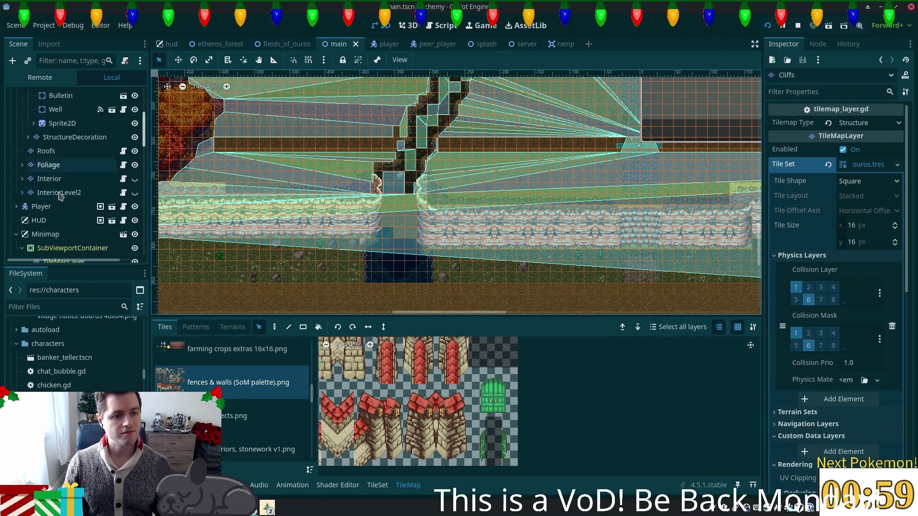
{"action": "scroll", "coordinate": [58, 186], "scroll_direction": "up", "scroll_amount": 10}
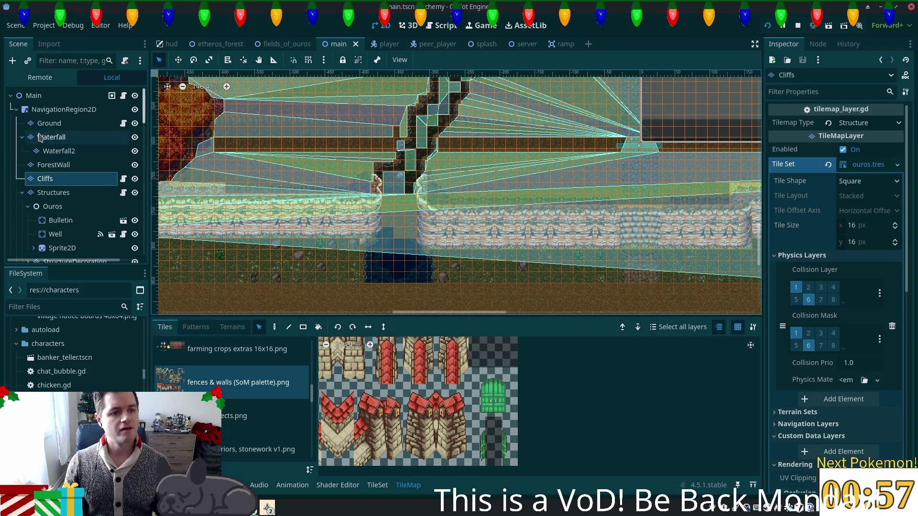
{"action": "left_click", "coordinate": [46, 139]}
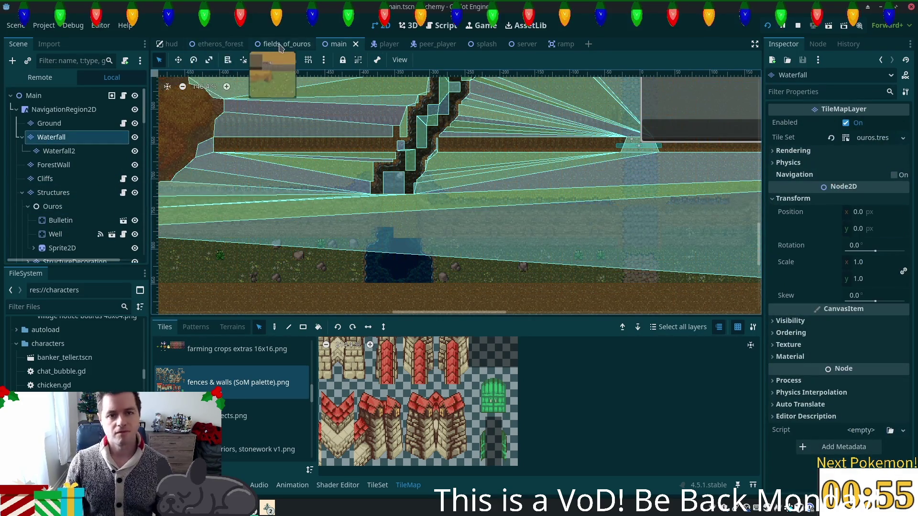
{"action": "left_click", "coordinate": [281, 47]}
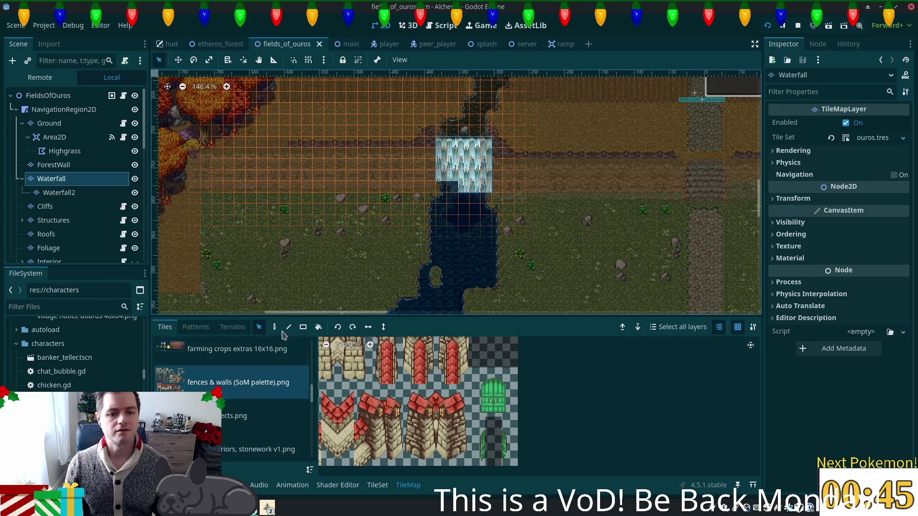
- Move main's waterfall tiles one tile up-left and save the main scene
{"action": "left_click", "coordinate": [341, 44]}
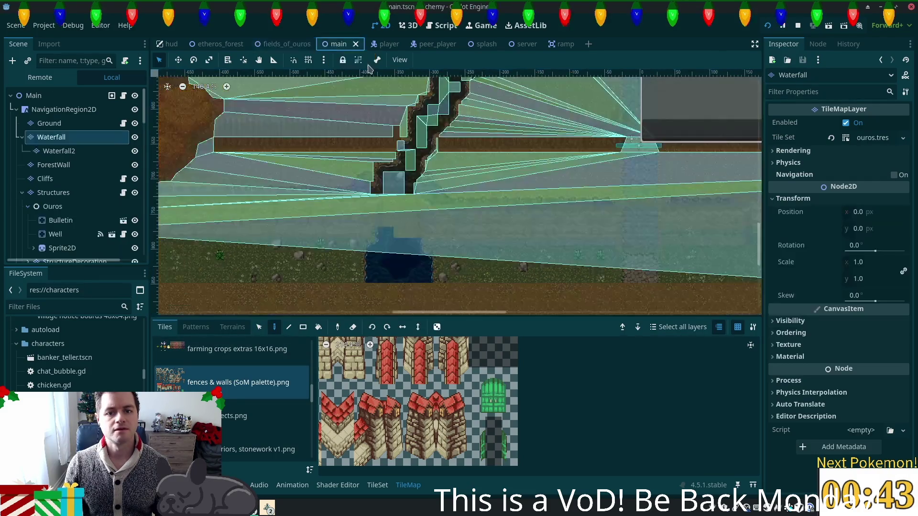
{"action": "scroll", "coordinate": [409, 212], "scroll_direction": "up", "scroll_amount": 4}
{"action": "left_click_drag", "start_coordinate": [409, 212], "coordinate": [412, 206]}
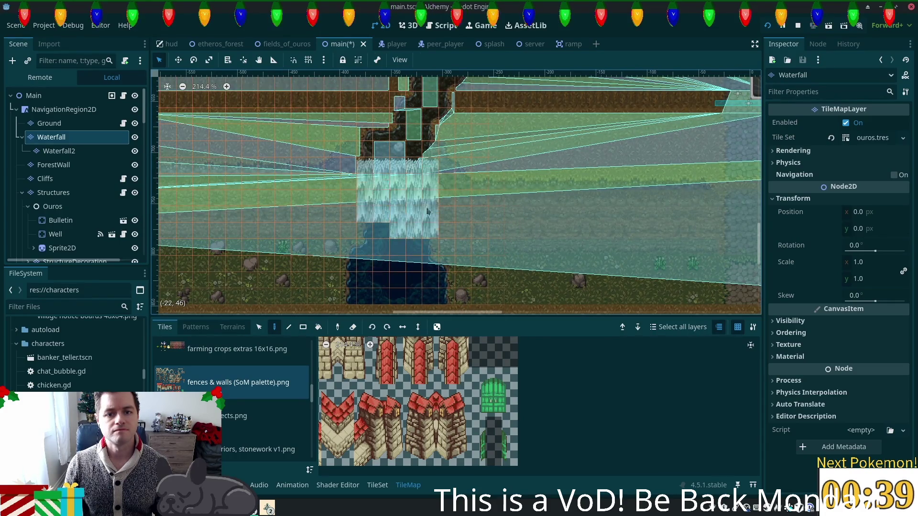
{"action": "left_click", "coordinate": [66, 151]}
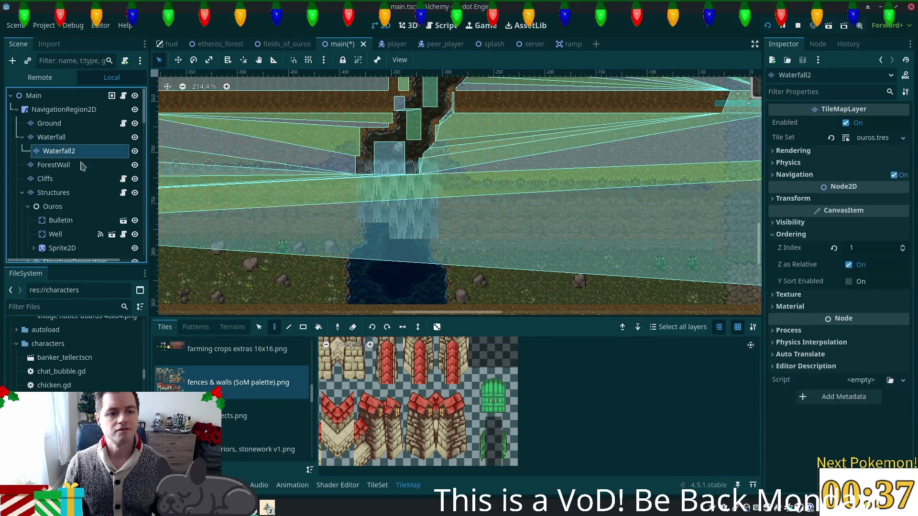
{"action": "key", "text": "ctrl+s"}
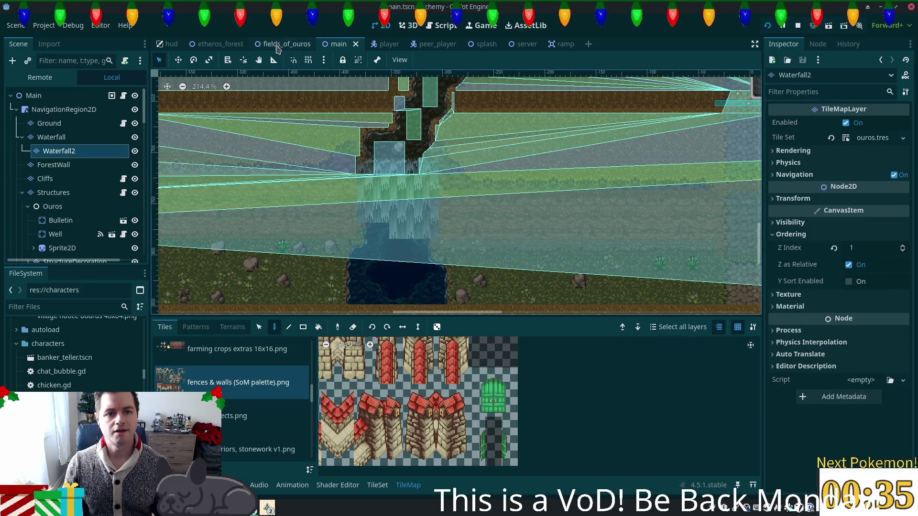
- In fields_of_ouros, undo a trial waterfall tile move and clear the selection
{"action": "left_click", "coordinate": [277, 44]}
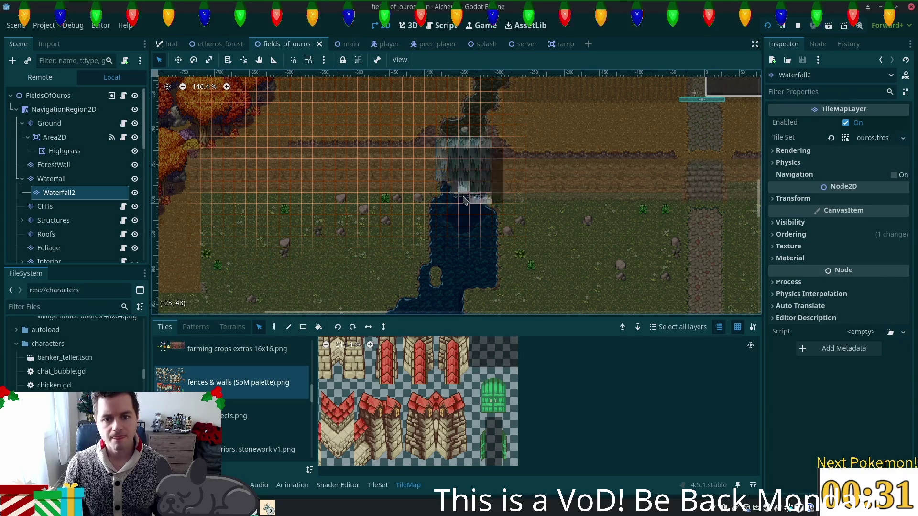
{"action": "left_click_drag", "start_coordinate": [461, 198], "coordinate": [471, 205]}
{"action": "key", "text": "ctrl+z"}
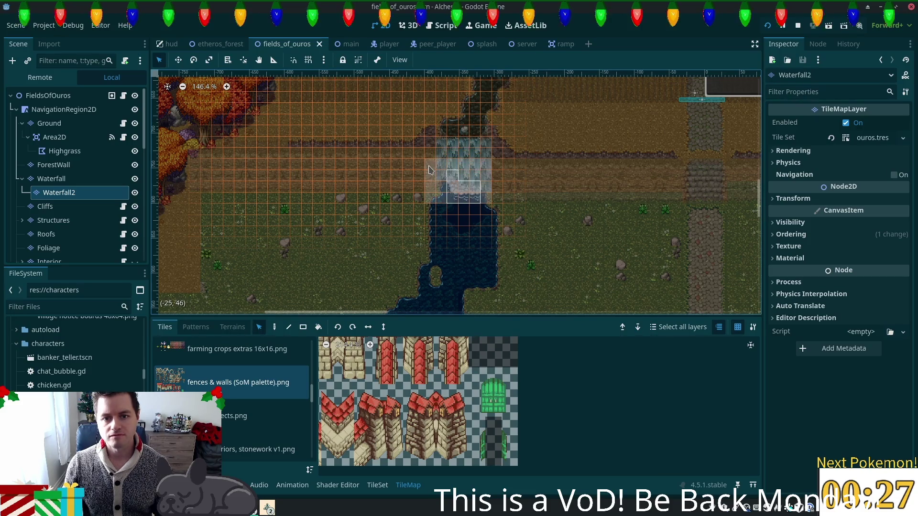
{"action": "key", "text": "Escape"}
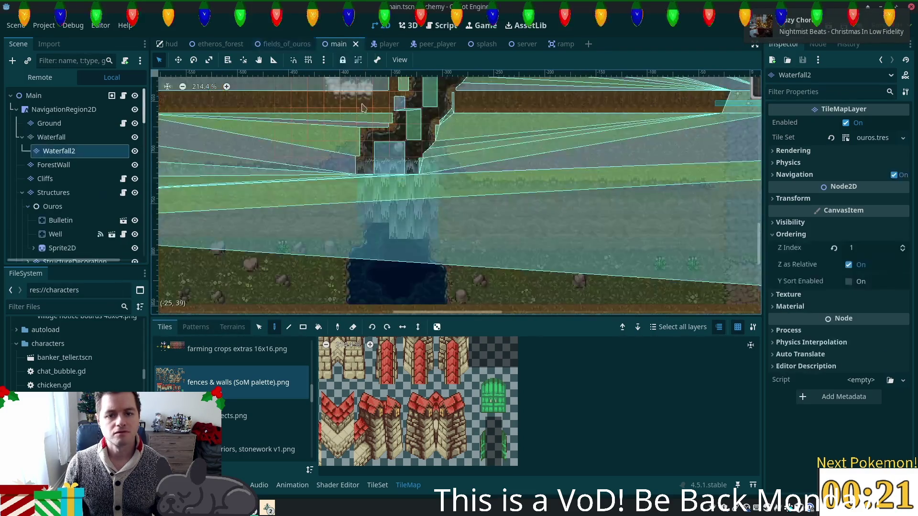
{"action": "key", "text": "ctrl+Tab"}
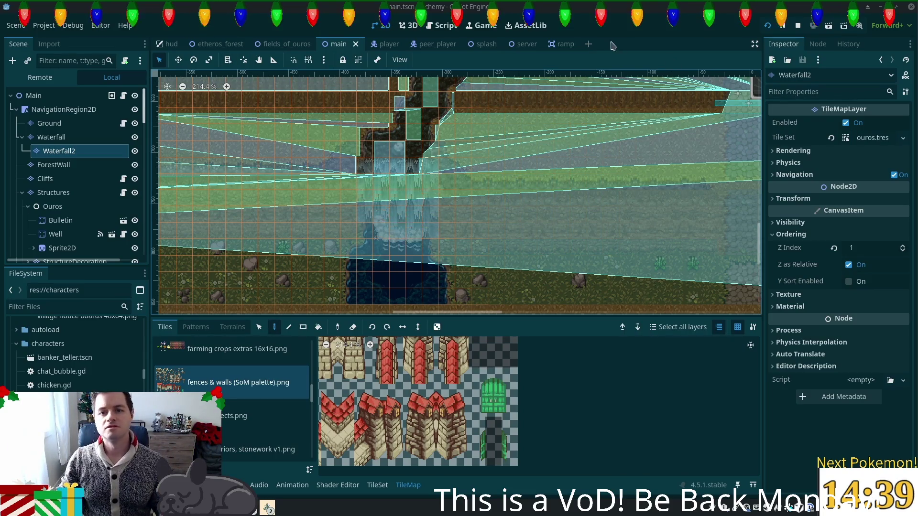
{"action": "key", "text": "ctrl+s"}
{"action": "left_click", "coordinate": [620, 422]}
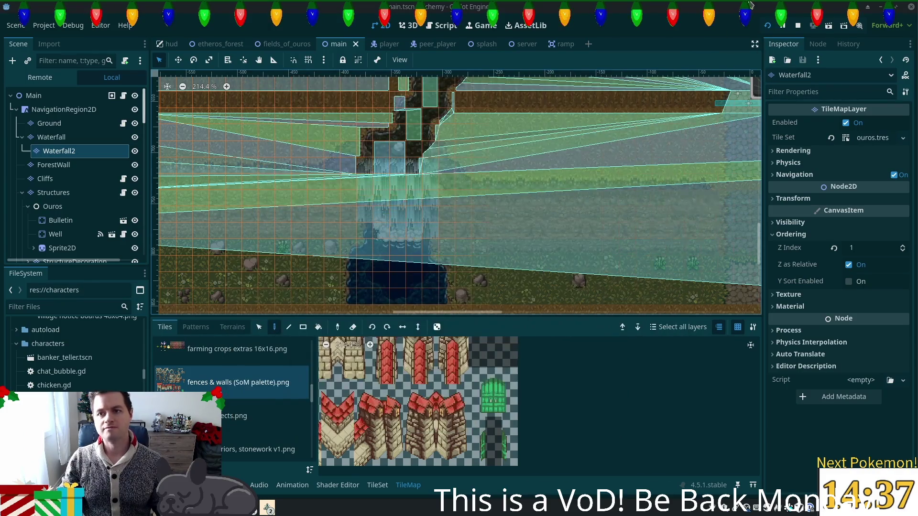
- Launch the game with F5, log in, and walk the character up-left
{"action": "key", "text": "F5"}
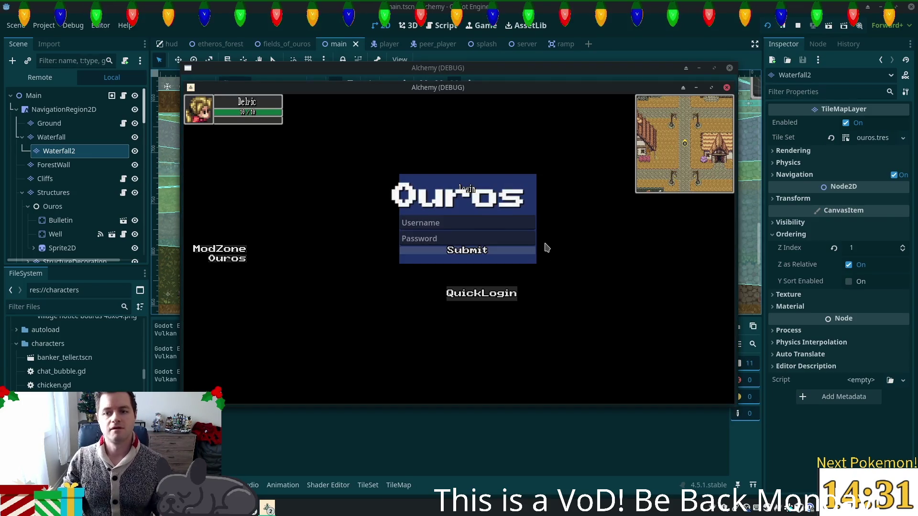
{"action": "left_click", "coordinate": [526, 251]}
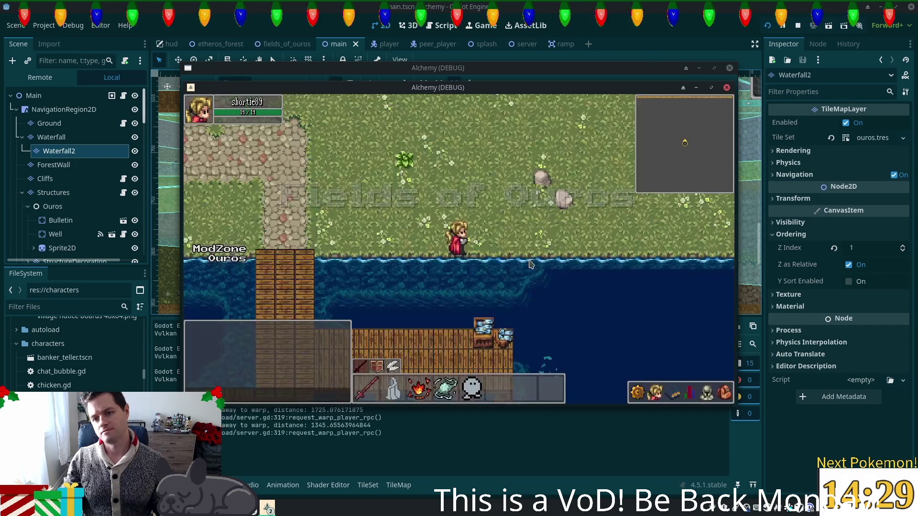
{"action": "key", "text": "a"}
{"action": "key", "text": "w"}
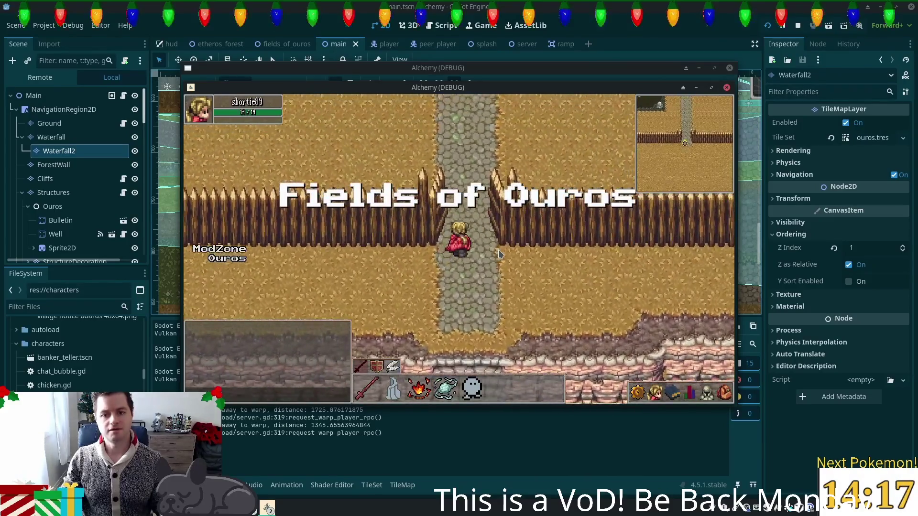
- Walk north through the fence gap, then east and back west along the fence
{"action": "key", "text": "Up"}
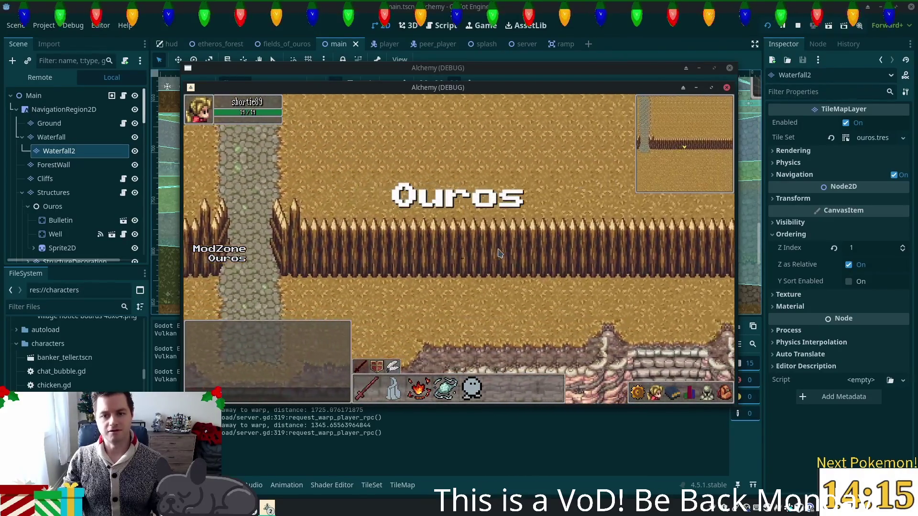
{"action": "key", "text": "Right"}
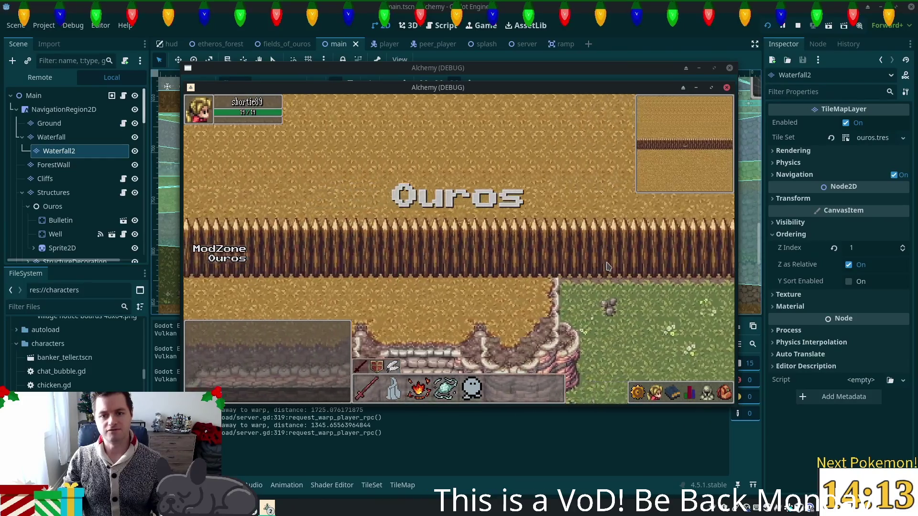
{"action": "key", "text": "Right"}
{"action": "key", "text": "Left"}
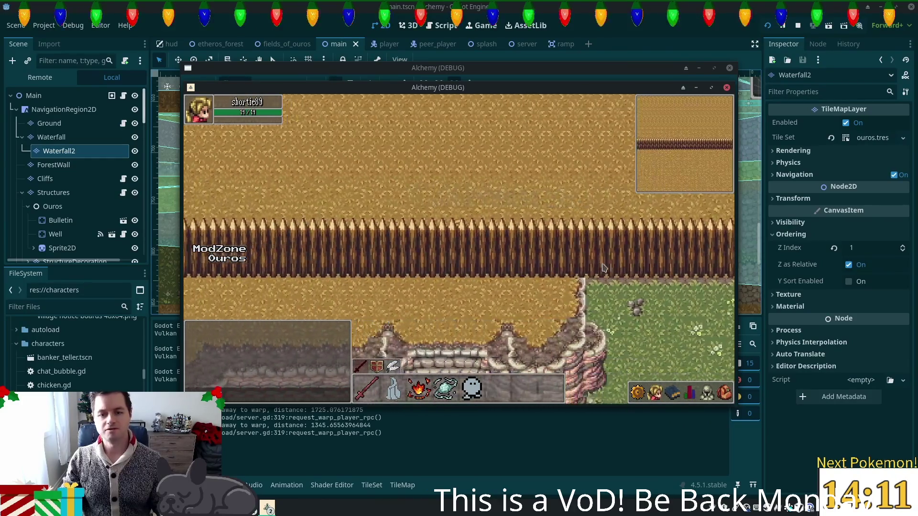
{"action": "key", "text": "Left"}
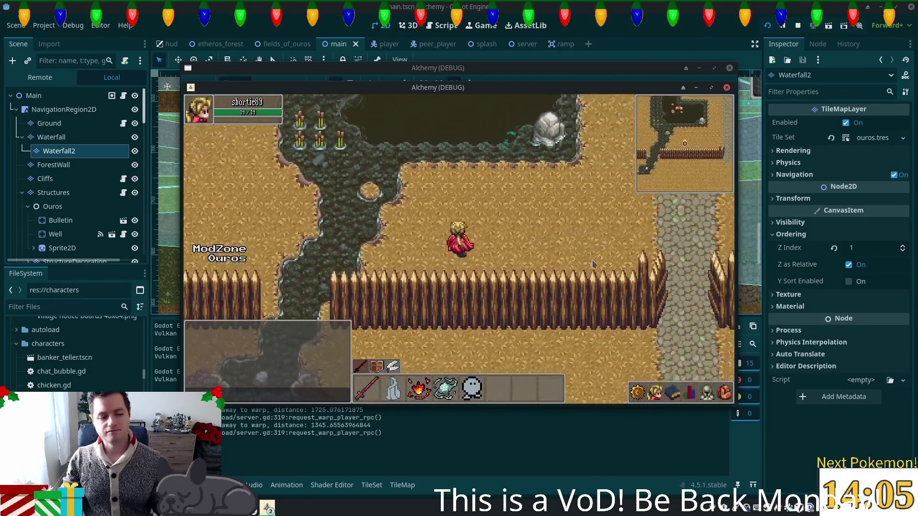
{"action": "key", "text": "Left"}
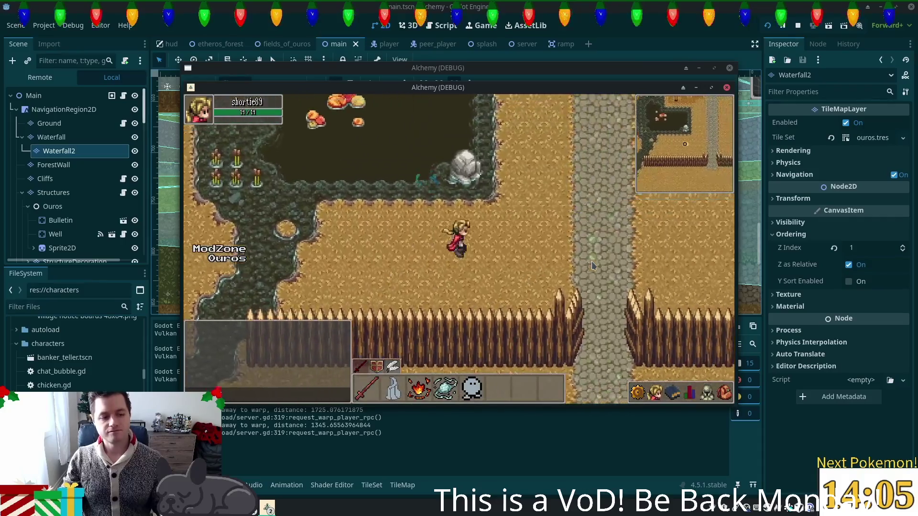
{"action": "key", "text": "Left"}
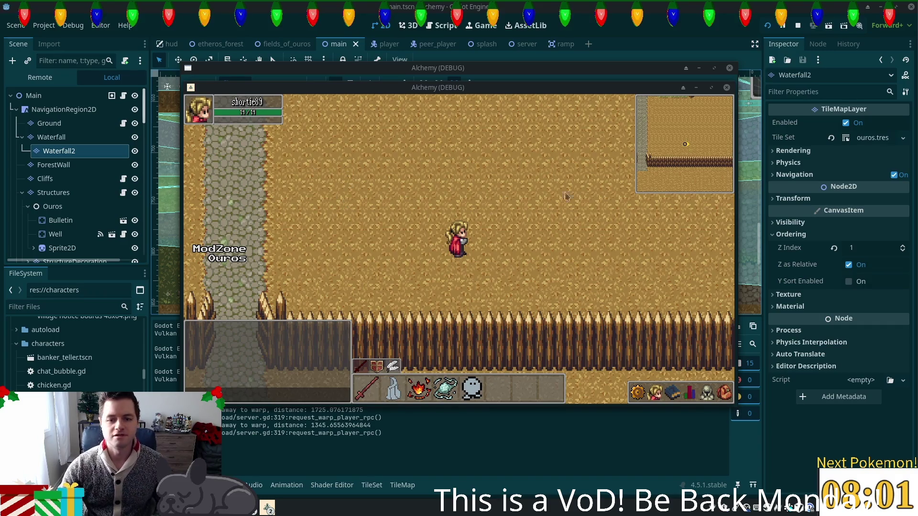
- Walk the character left through Ouros, around the nearby building and right along the cobblestone path
{"action": "key", "text": "a"}
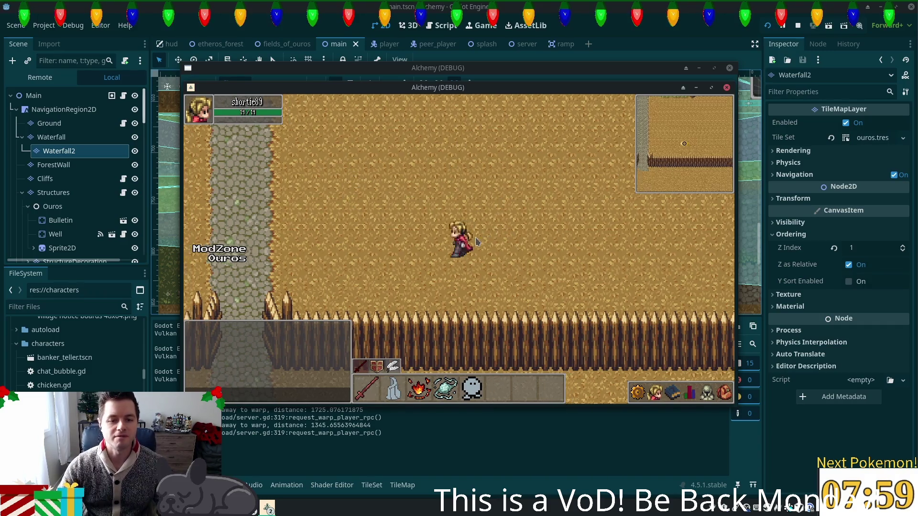
{"action": "key", "text": "w"}
{"action": "key", "text": "d"}
{"action": "key", "text": "s"}
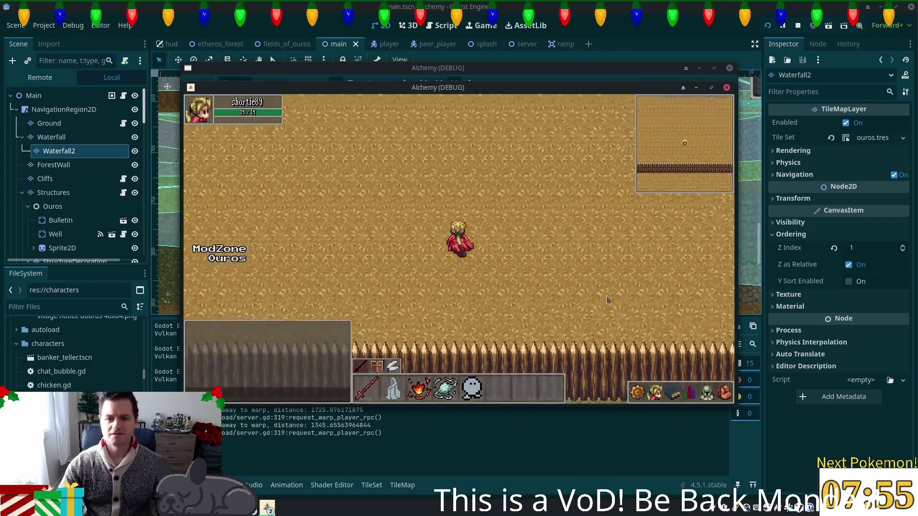
{"action": "key", "text": "w"}
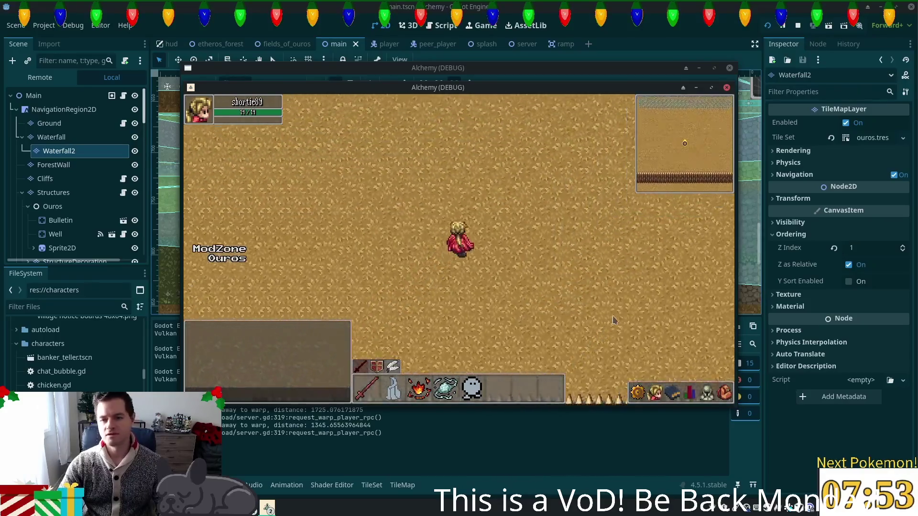
{"action": "key", "text": "w"}
{"action": "key", "text": "d"}
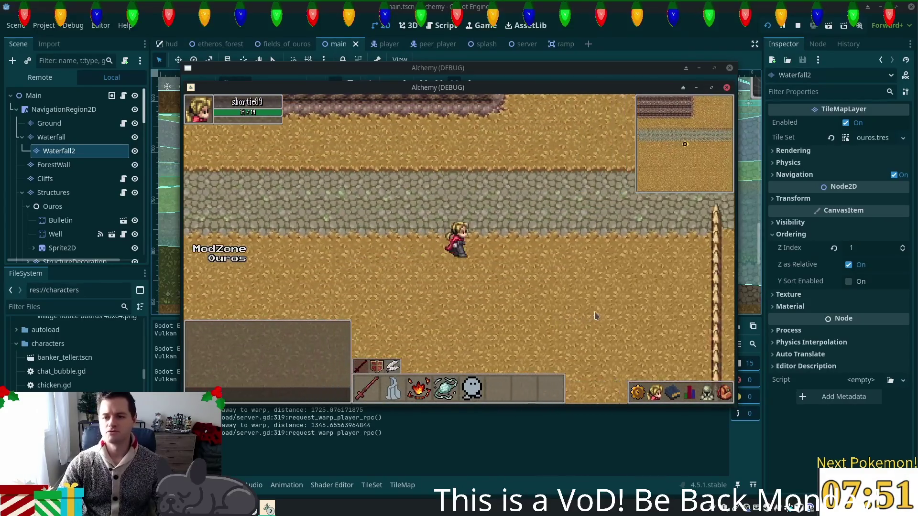
{"action": "key", "text": "d"}
{"action": "key", "text": "w"}
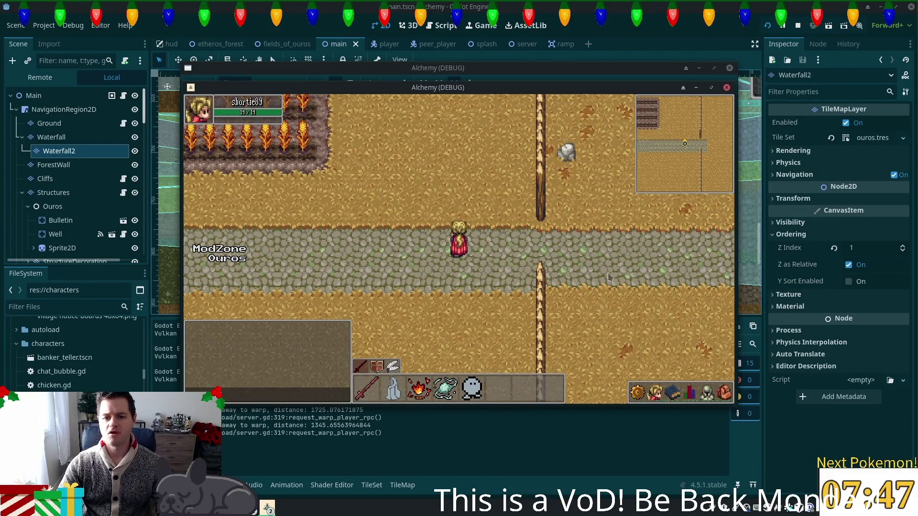
{"action": "key", "text": "d"}
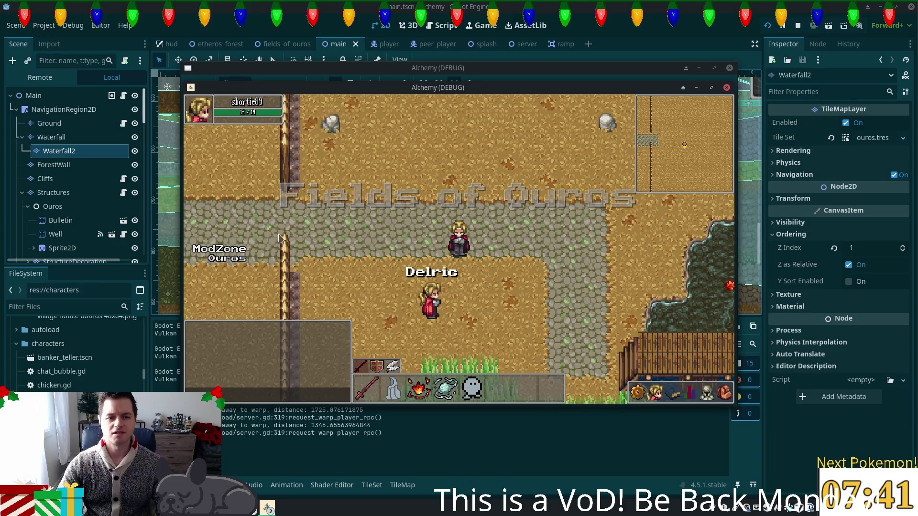
- Move the character back and forth along the path near Delric into the Ouros area
{"action": "left_click", "coordinate": [315, 234]}
{"action": "left_click", "coordinate": [508, 255]}
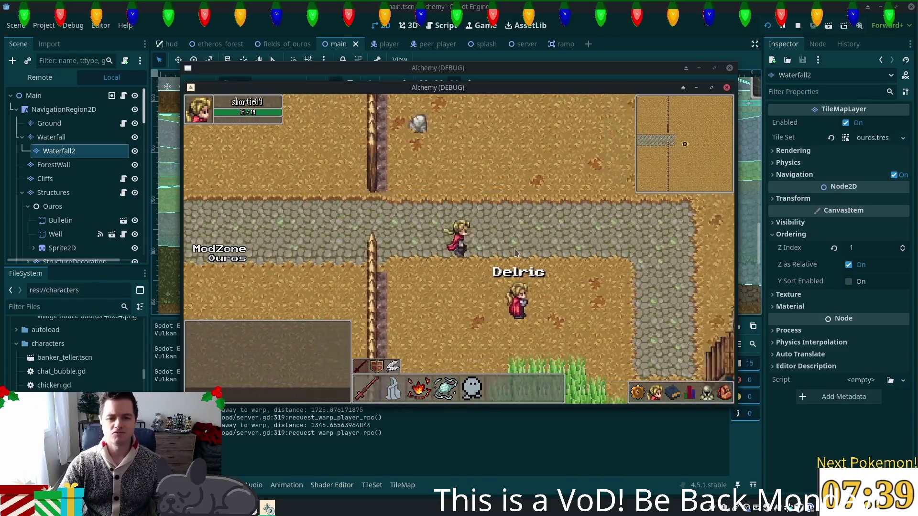
{"action": "key", "text": "Left"}
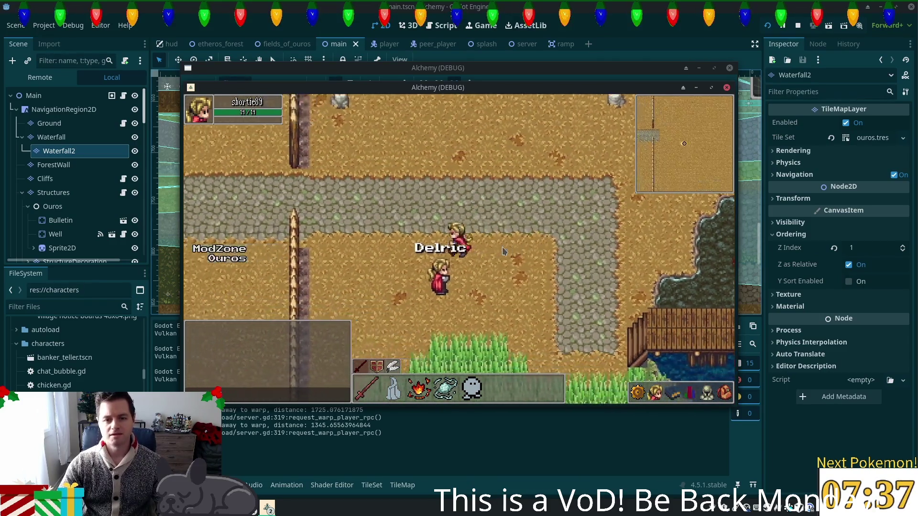
{"action": "key", "text": "Left"}
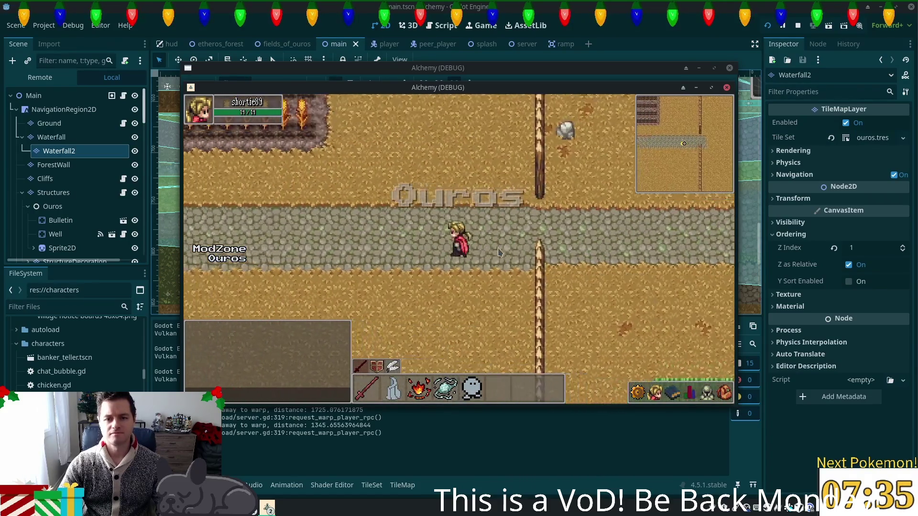
- Walk right into Fields of Ouros, down to the pond, and across the wooden bridge
{"action": "key", "text": "Right"}
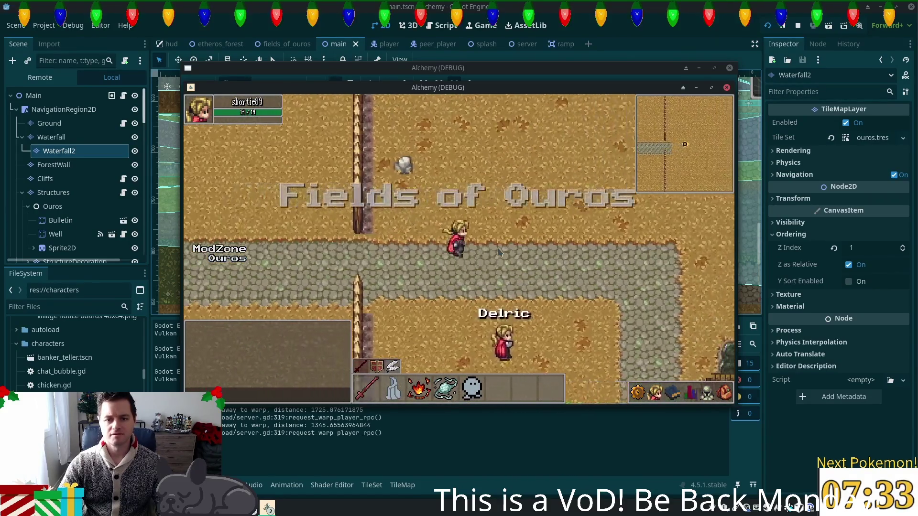
{"action": "key", "text": "Down"}
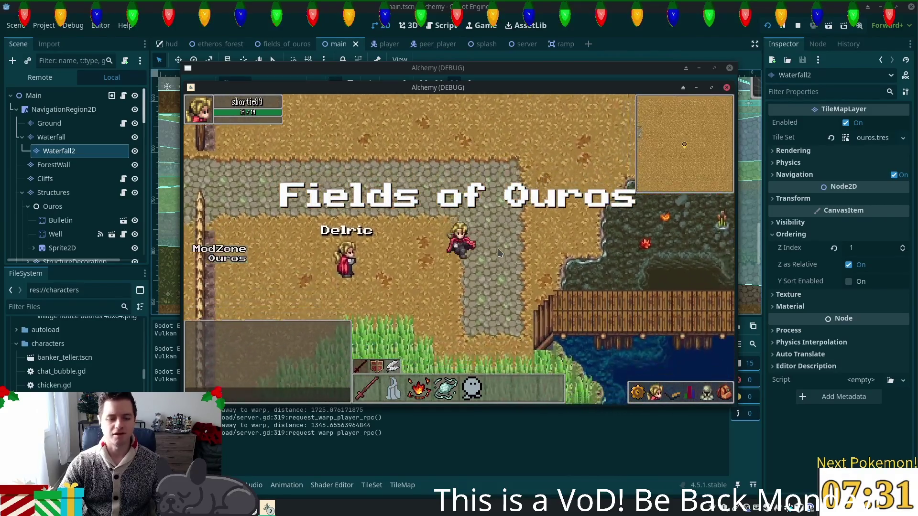
{"action": "key", "text": "Right"}
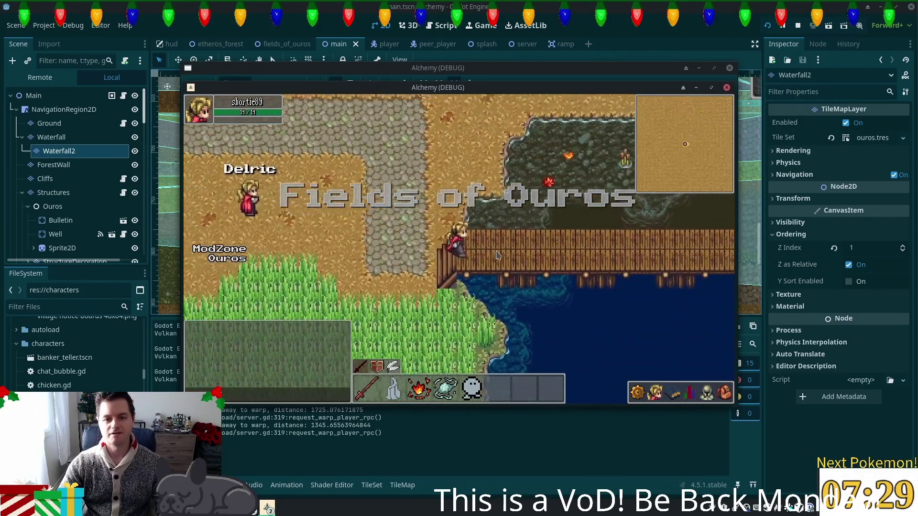
{"action": "key", "text": "Right"}
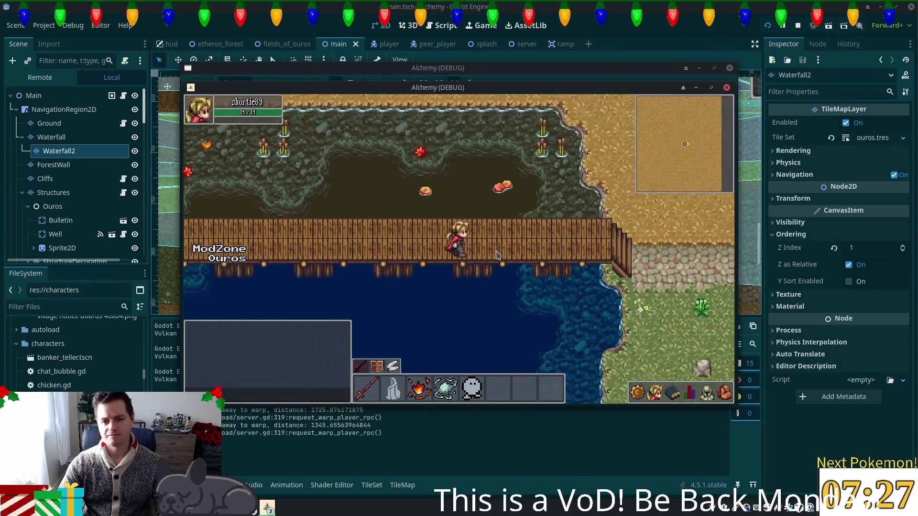
{"action": "key", "text": "Right"}
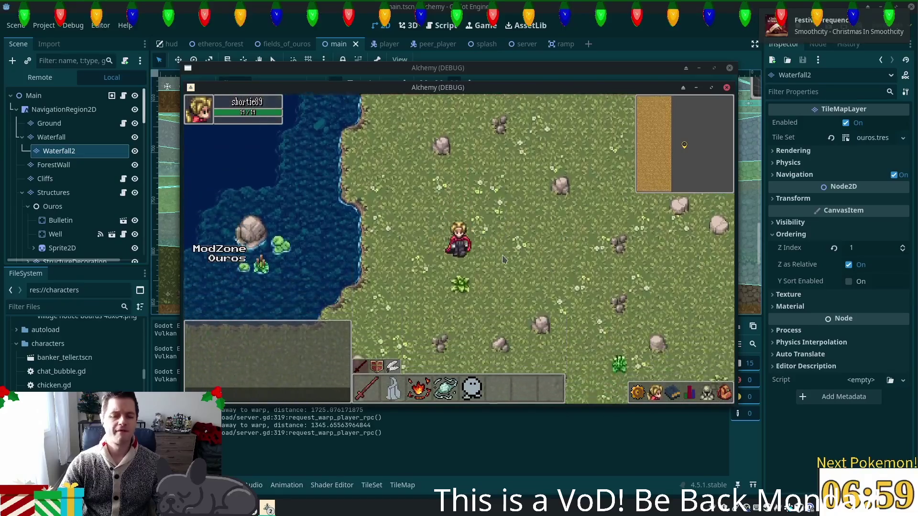
- Wander south, north and west across the grass fields to the cobblestone path
{"action": "key", "text": "s"}
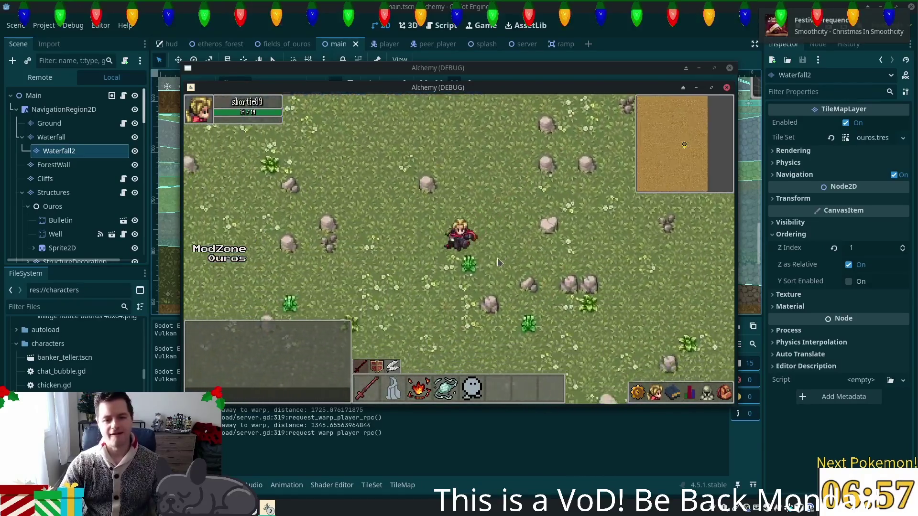
{"action": "key", "text": "a"}
{"action": "key", "text": "w"}
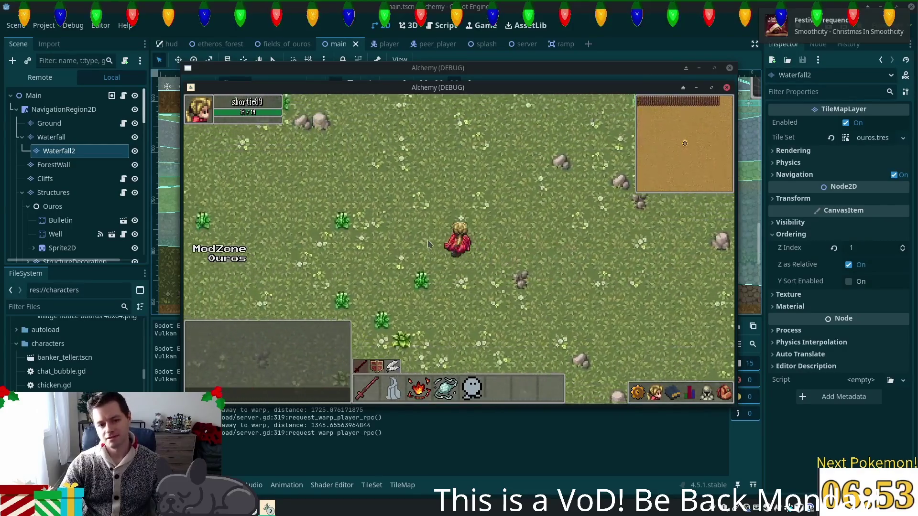
{"action": "key", "text": "a"}
{"action": "key", "text": "s"}
{"action": "key", "text": "a"}
{"action": "key", "text": "a"}
{"action": "key", "text": "a"}
{"action": "key", "text": "w"}
{"action": "key", "text": "a"}
{"action": "key", "text": "s"}
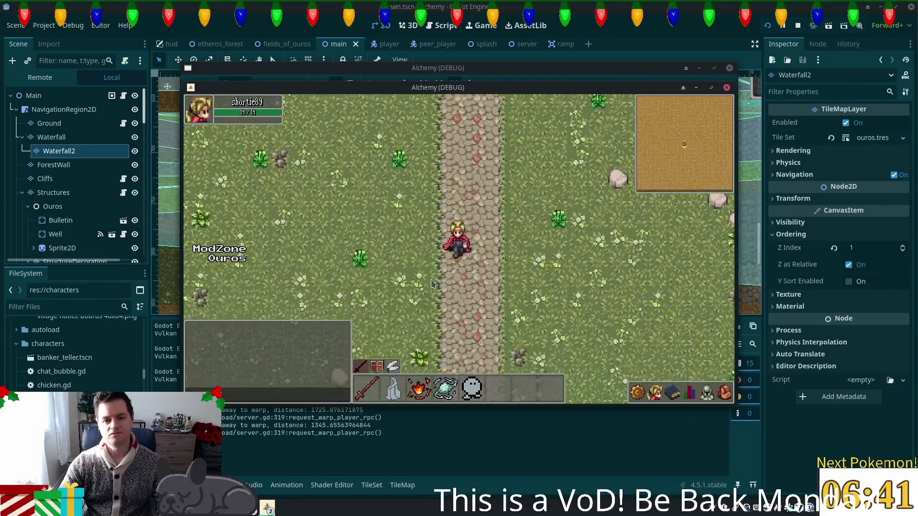
- Walk out to the end of one wooden dock, then onto the other dock
{"action": "key", "text": "s"}
{"action": "key", "text": "d"}
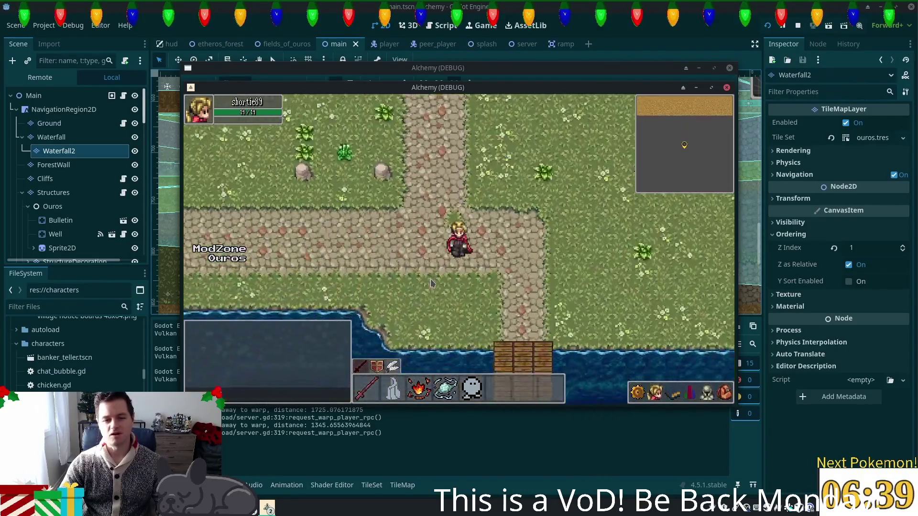
{"action": "key", "text": "s"}
{"action": "key", "text": "a"}
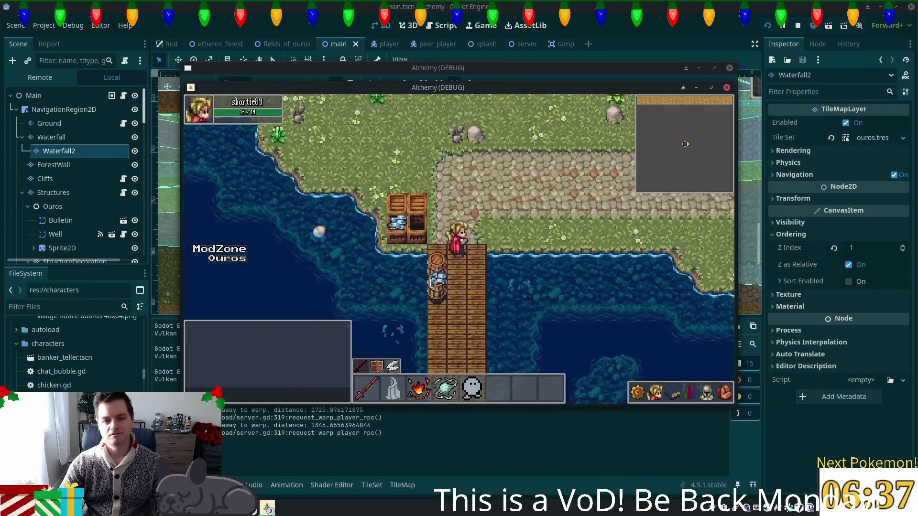
{"action": "key", "text": "s"}
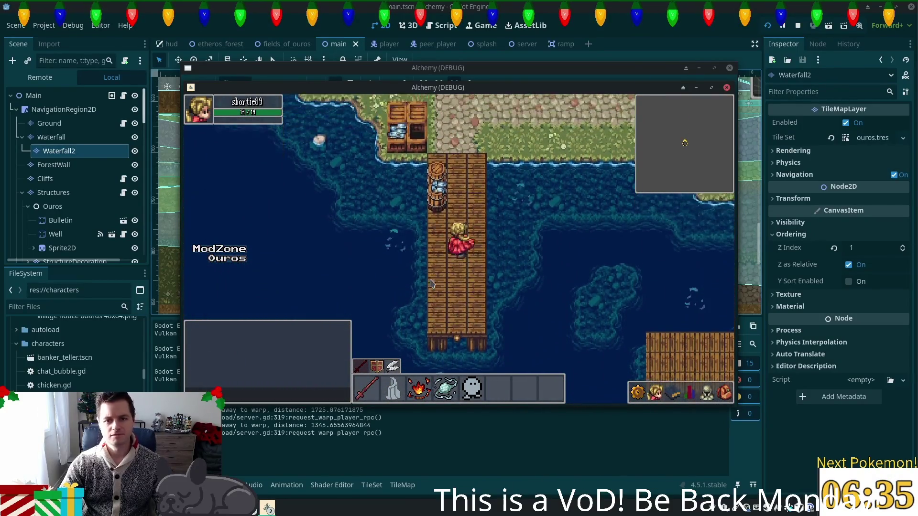
{"action": "key", "text": "w"}
{"action": "key", "text": "d"}
{"action": "key", "text": "d"}
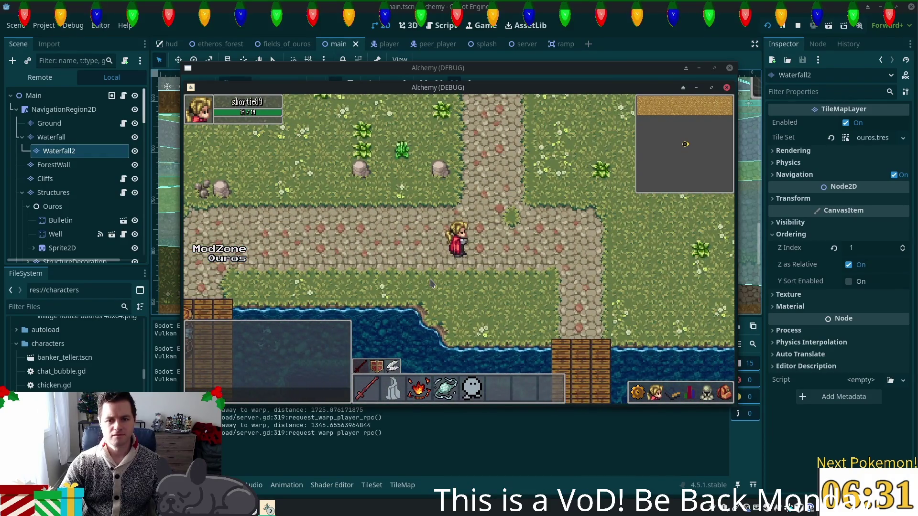
{"action": "key", "text": "s"}
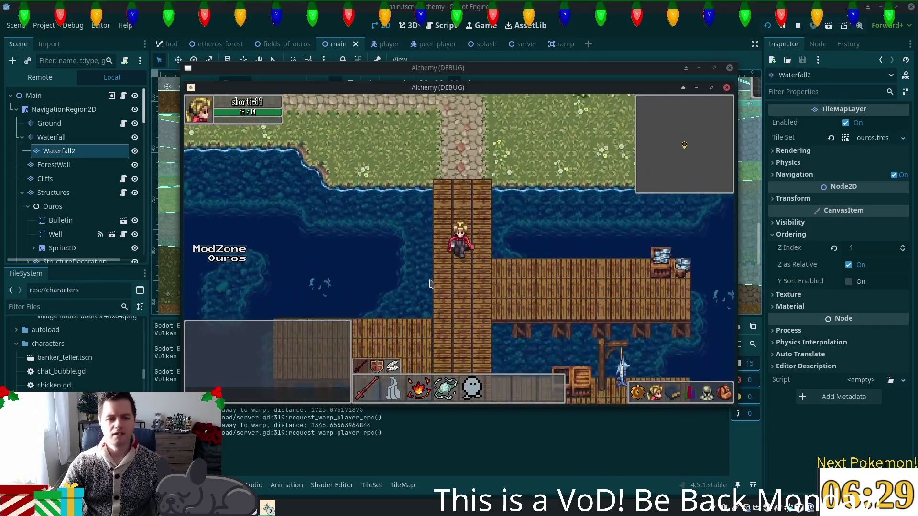
{"action": "key", "text": "s"}
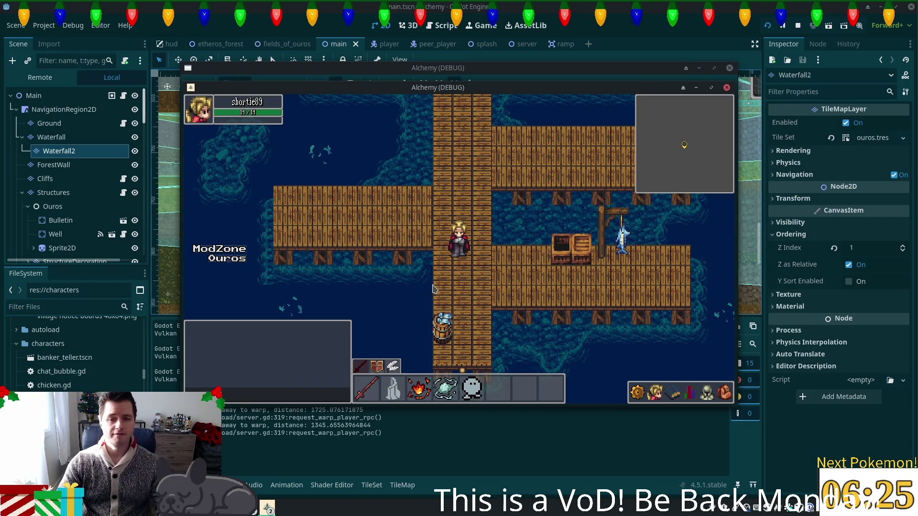
- Return to the grassy shore and walk north along the stone path
{"action": "key", "text": "w"}
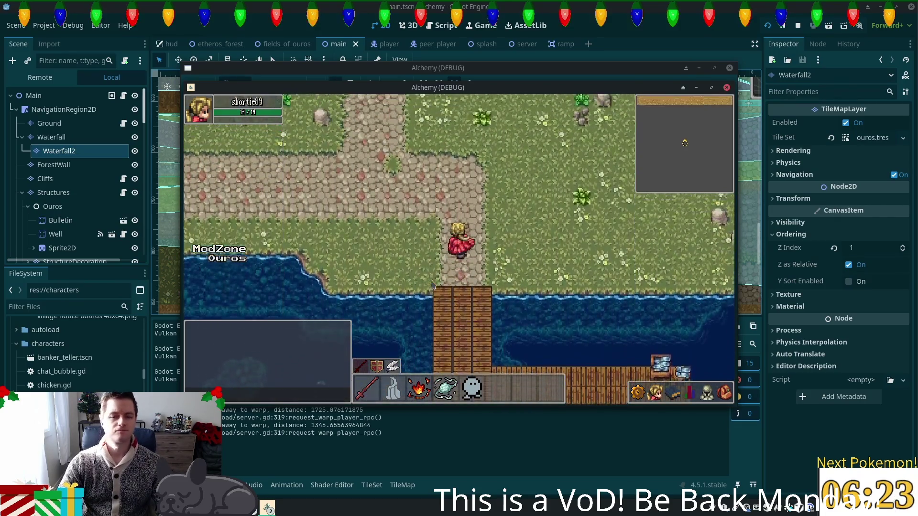
{"action": "key", "text": "w"}
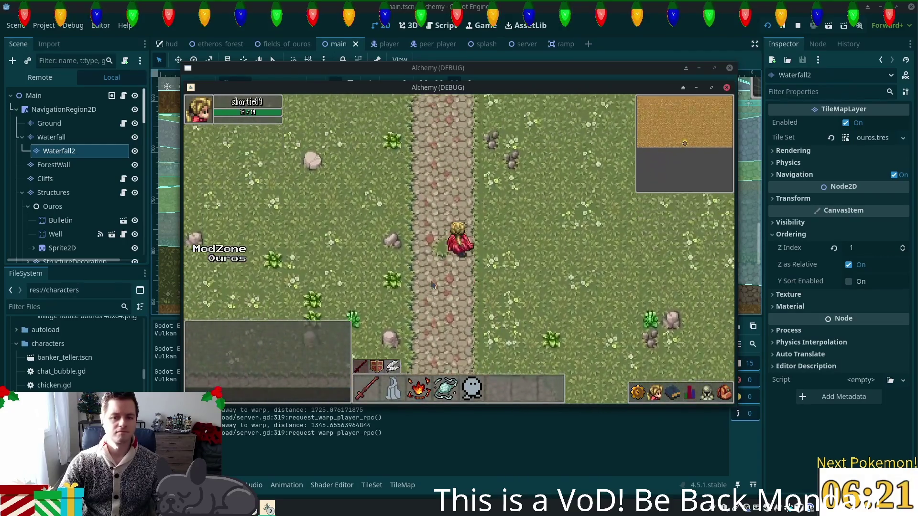
{"action": "key", "text": "w"}
{"action": "key", "text": "w"}
{"action": "key", "text": "w"}
{"action": "key", "text": "w"}
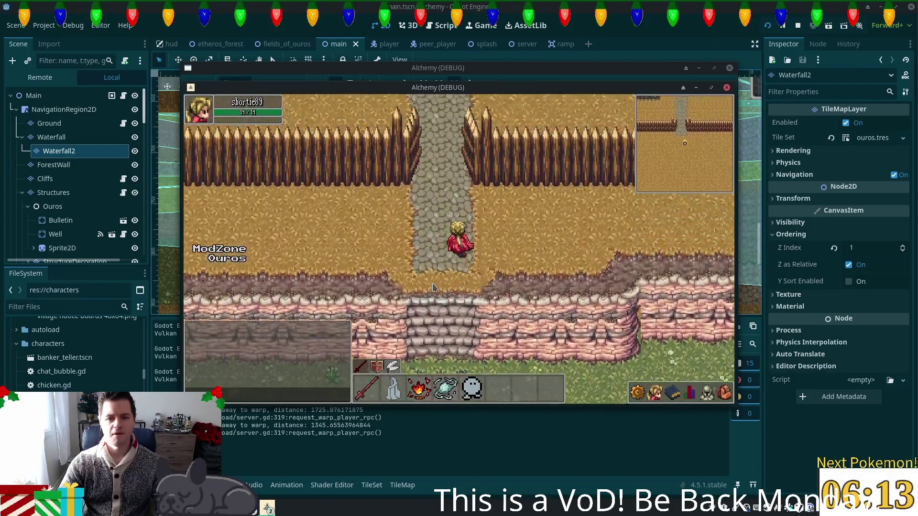
- Walk east along the fenced path, down the stone stairs, then east past the cliff plateau
{"action": "key", "text": "d"}
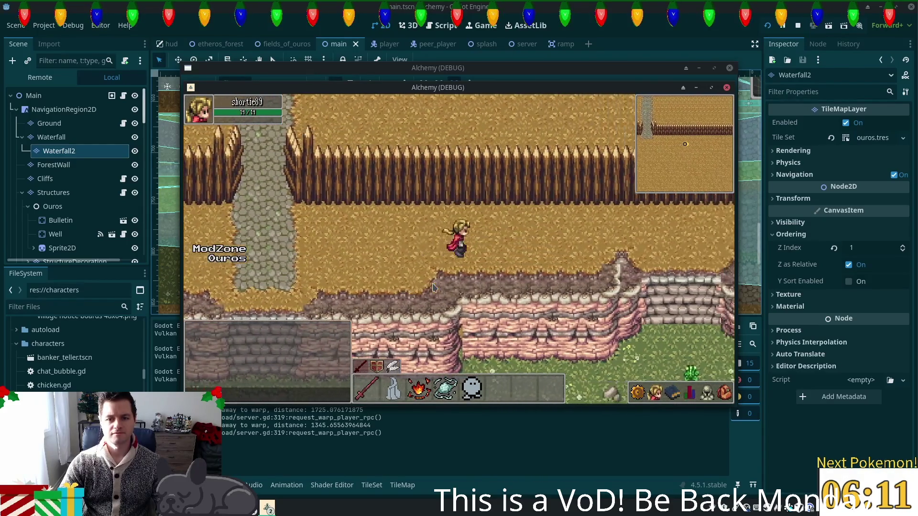
{"action": "key", "text": "s"}
{"action": "key", "text": "s"}
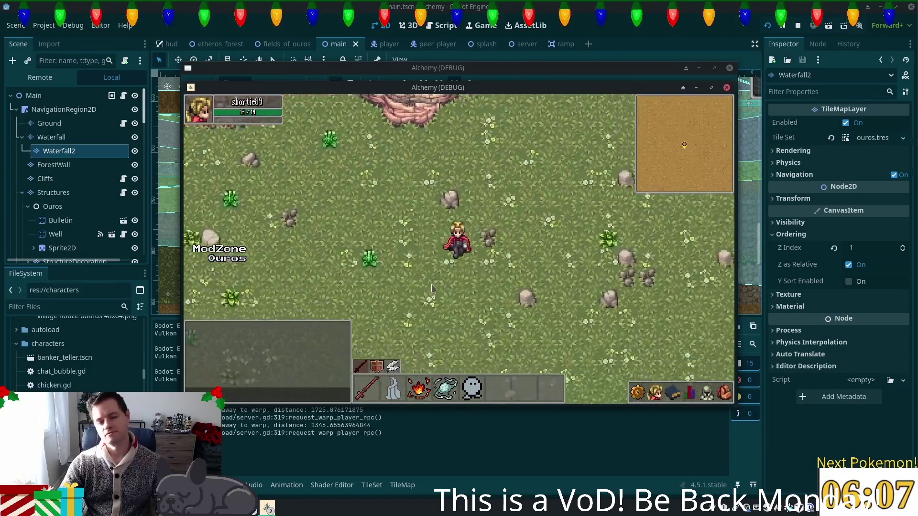
{"action": "key", "text": "s"}
{"action": "key", "text": "d"}
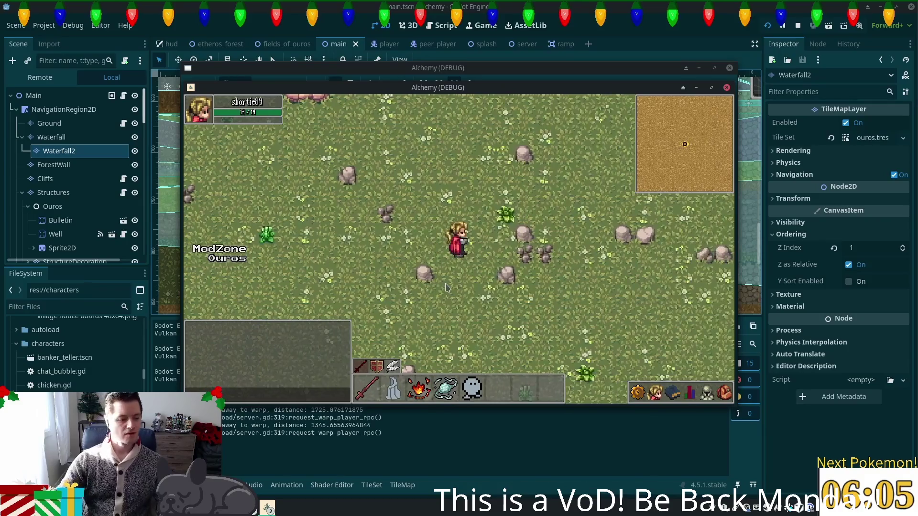
{"action": "key", "text": "w"}
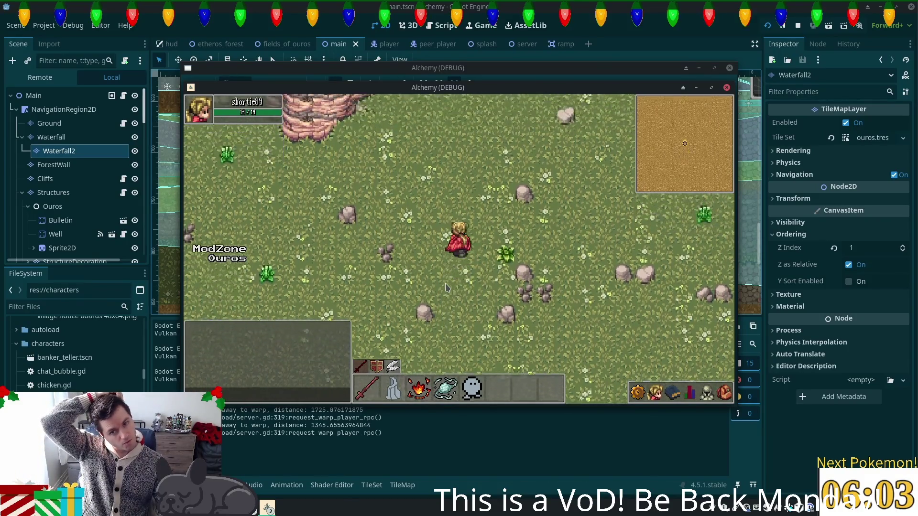
{"action": "key", "text": "d"}
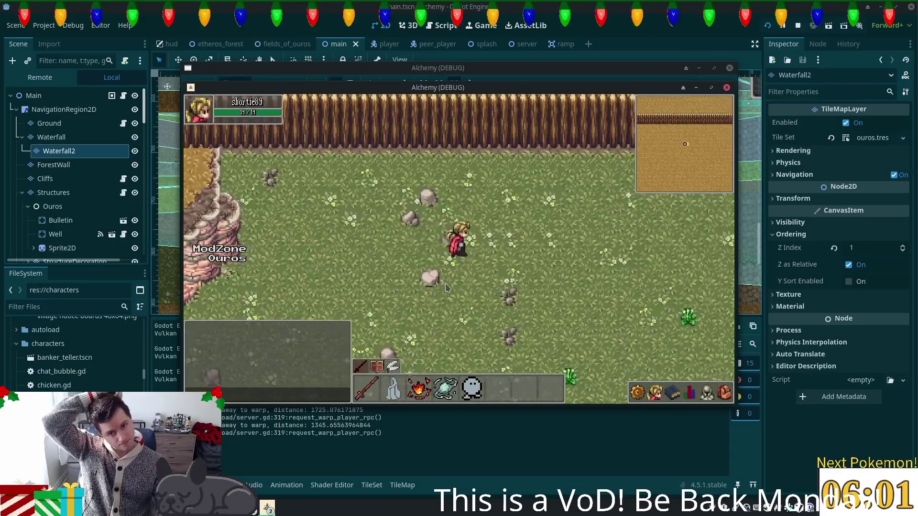
{"action": "key", "text": "d"}
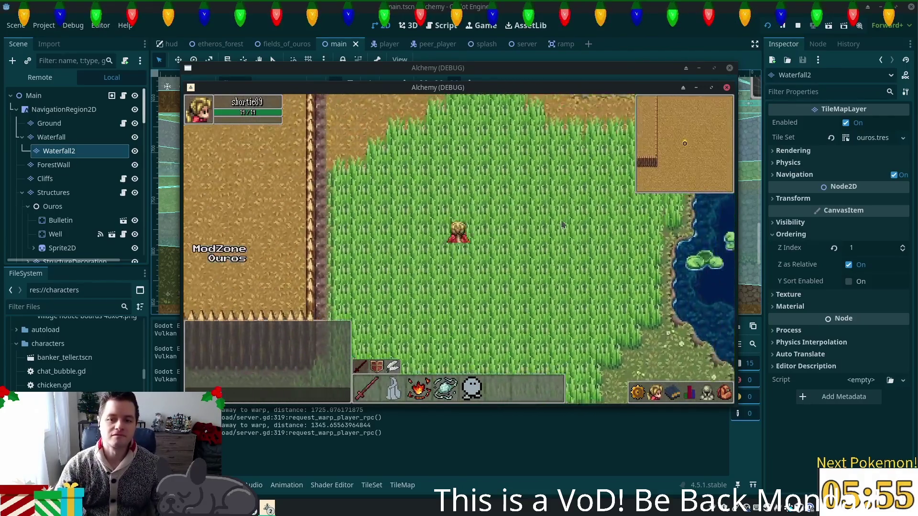
- Walk the character north-west past Delric
{"action": "key", "text": "w"}
{"action": "key", "text": "a"}
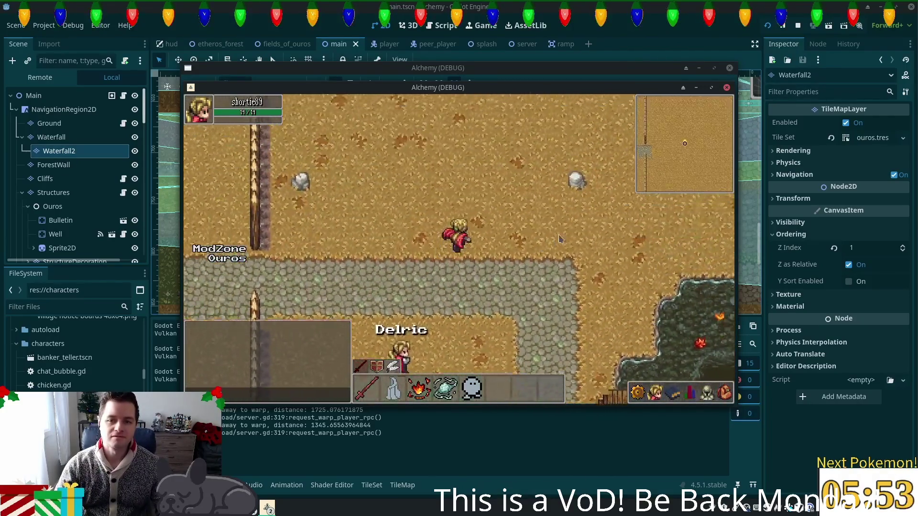
- Walk the character along the fence and around the orange farmland
{"action": "key", "text": "w"}
{"action": "key", "text": "a"}
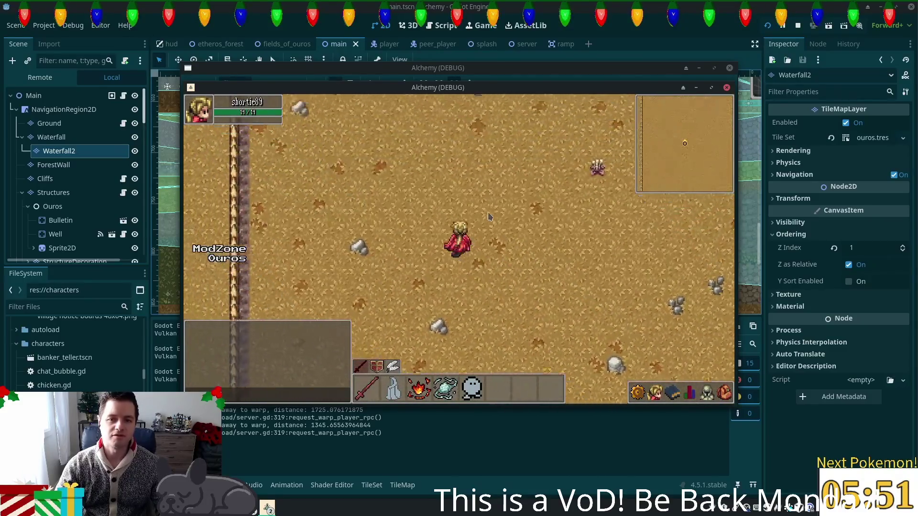
{"action": "key", "text": "d"}
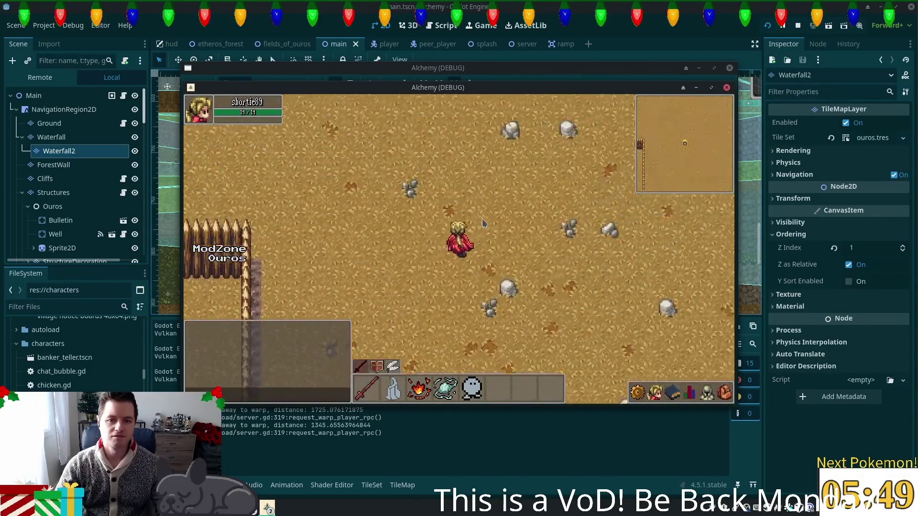
{"action": "key", "text": "d"}
{"action": "key", "text": "a"}
{"action": "key", "text": "s"}
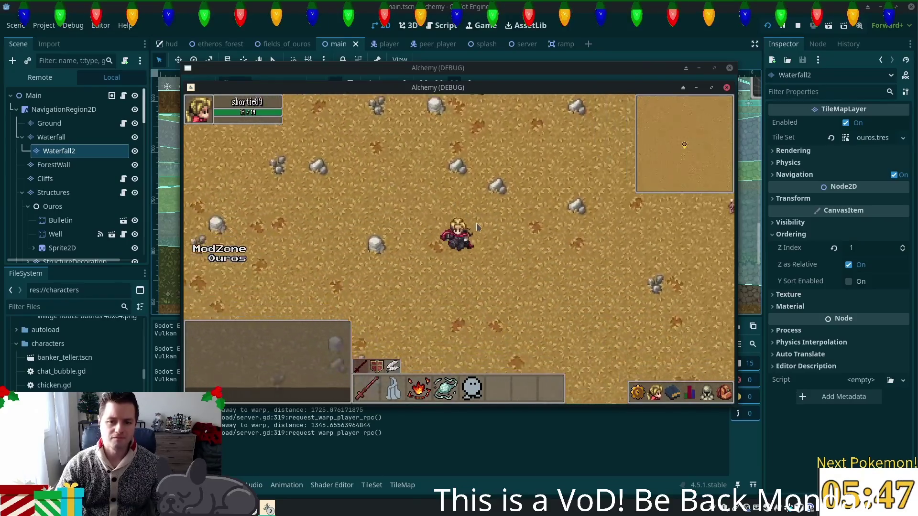
{"action": "key", "text": "s"}
{"action": "key", "text": "d"}
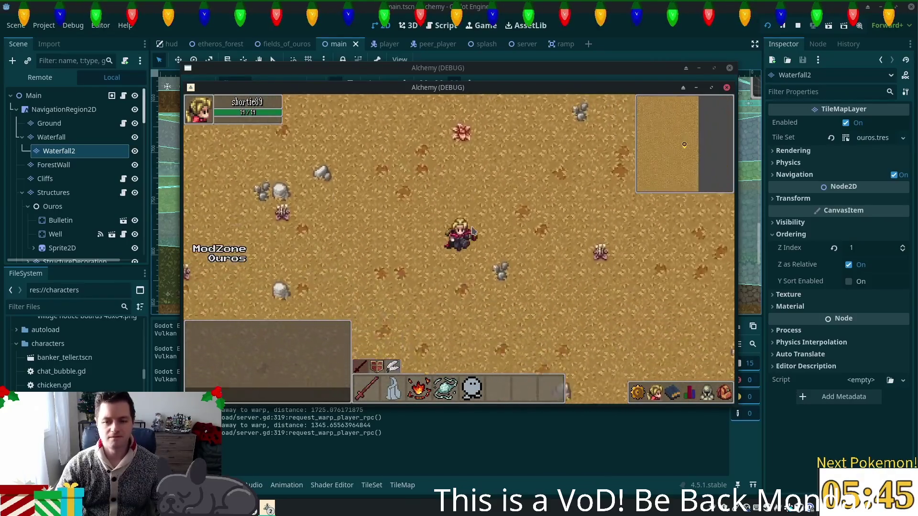
- Walk toward the river bridge, to the south-east map edge, onto the cobble path and into open grass
{"action": "key", "text": "s"}
{"action": "key", "text": "a"}
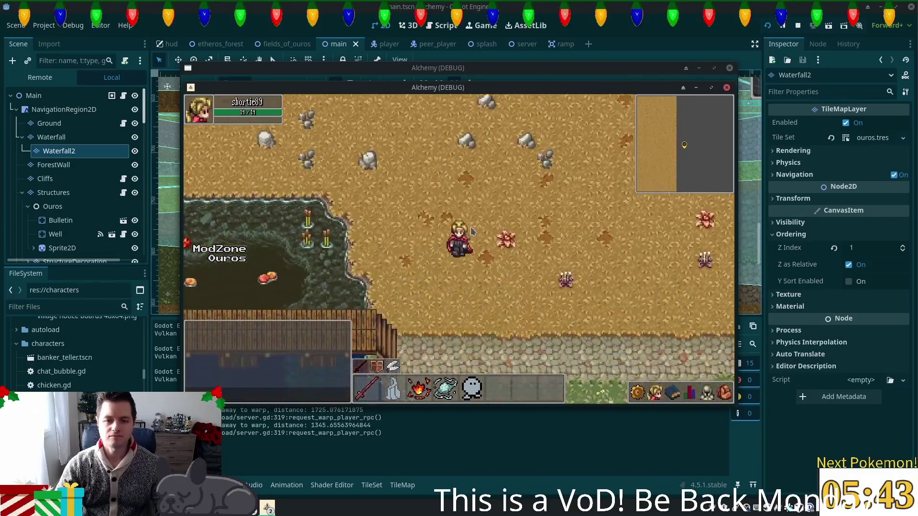
{"action": "key", "text": "s"}
{"action": "key", "text": "d"}
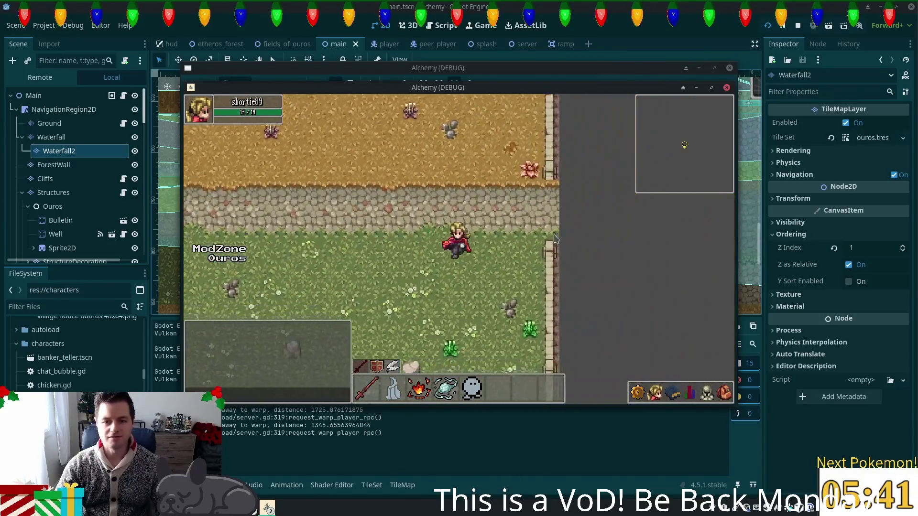
{"action": "key", "text": "w"}
{"action": "key", "text": "a"}
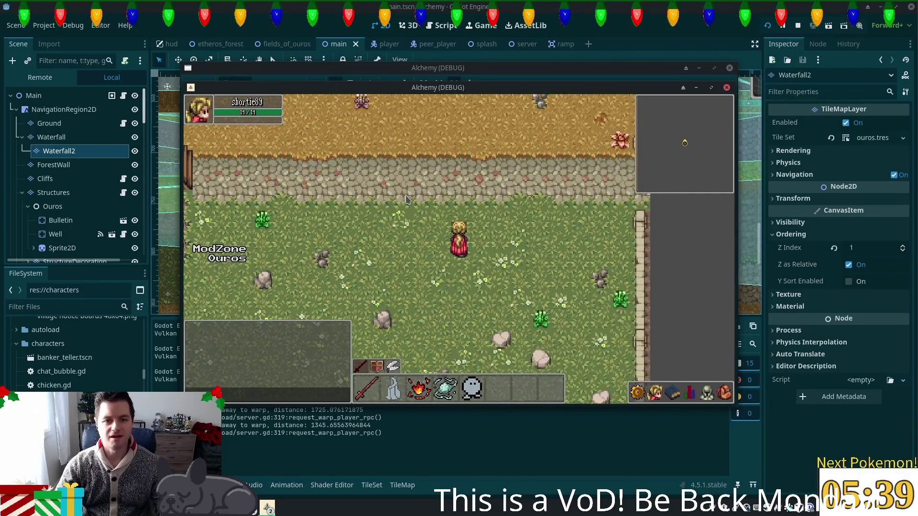
{"action": "key", "text": "s"}
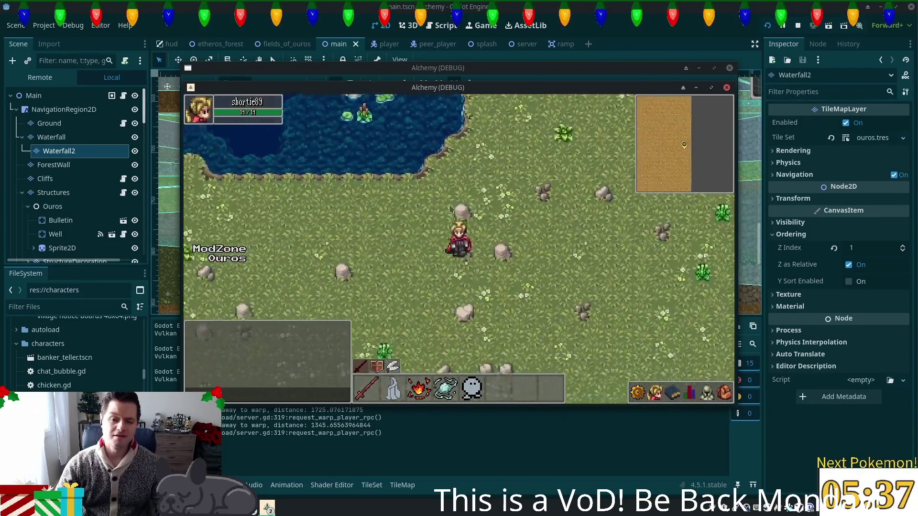
- Walk past the lake west to the cliff, then down the stone steps
{"action": "key", "text": "w"}
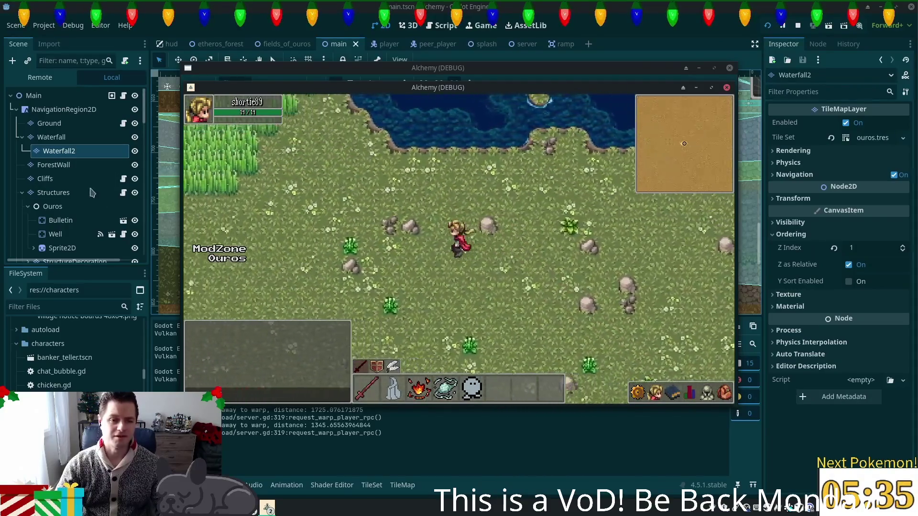
{"action": "key", "text": "a"}
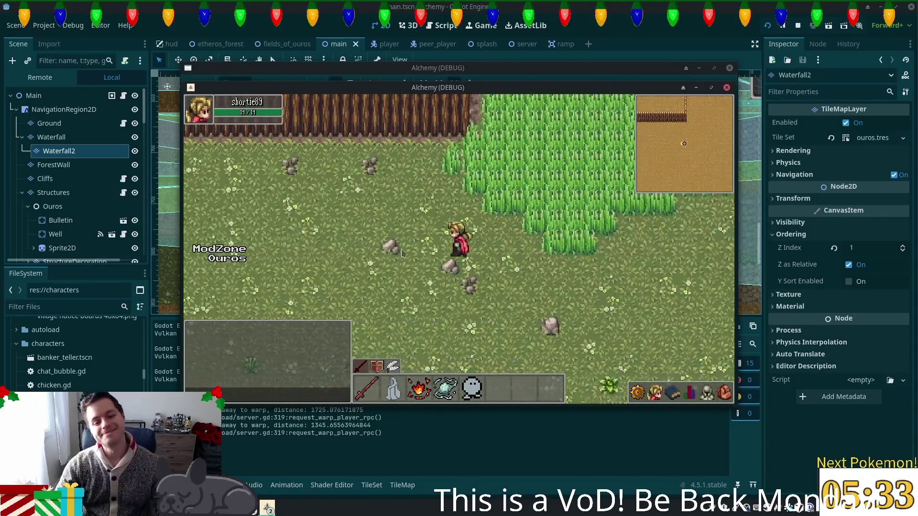
{"action": "key", "text": "a"}
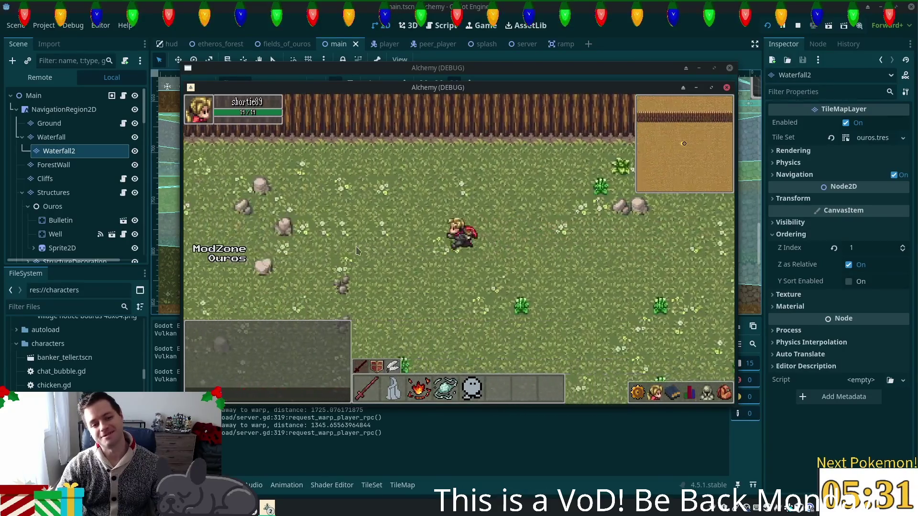
{"action": "key", "text": "a"}
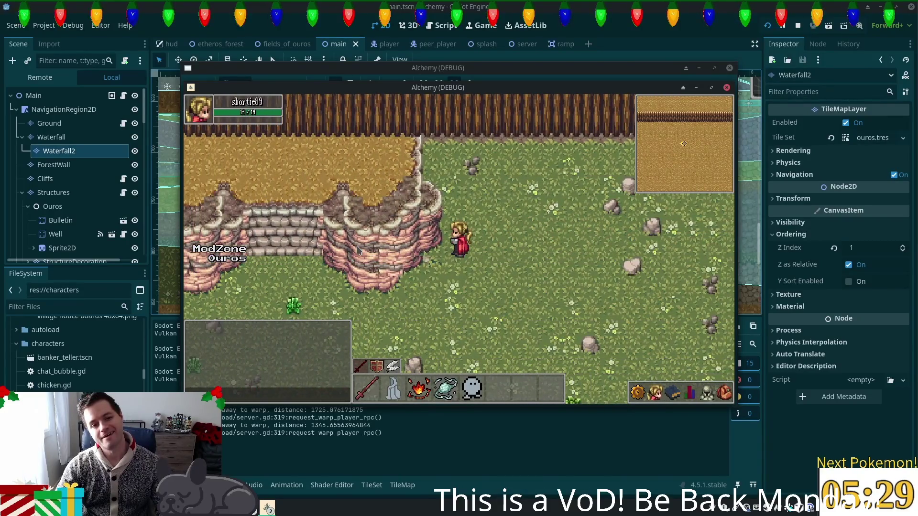
{"action": "key", "text": "a"}
{"action": "key", "text": "d"}
{"action": "key", "text": "s"}
{"action": "key", "text": "s"}
{"action": "key", "text": "s"}
- Follow the stone path east and south, roam the nearby grass, then stop the running game
{"action": "key", "text": "a"}
{"action": "key", "text": "a"}
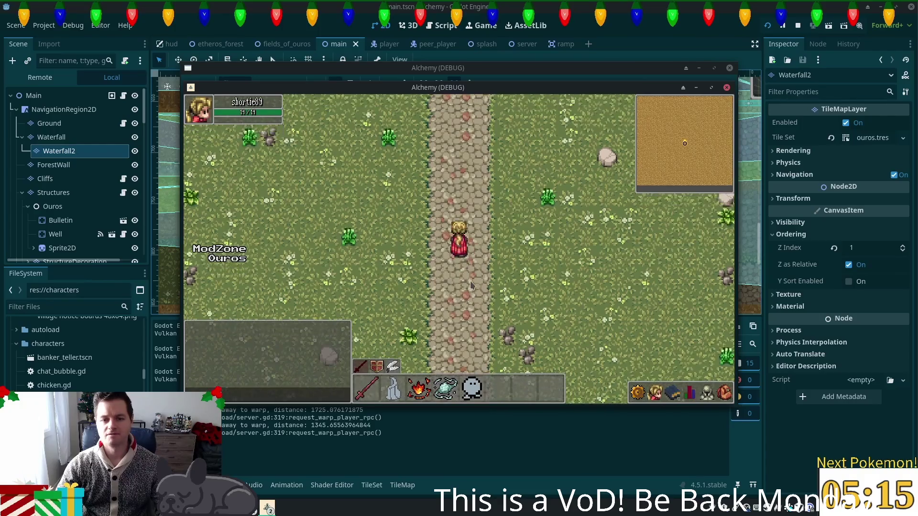
{"action": "key", "text": "d"}
{"action": "key", "text": "s"}
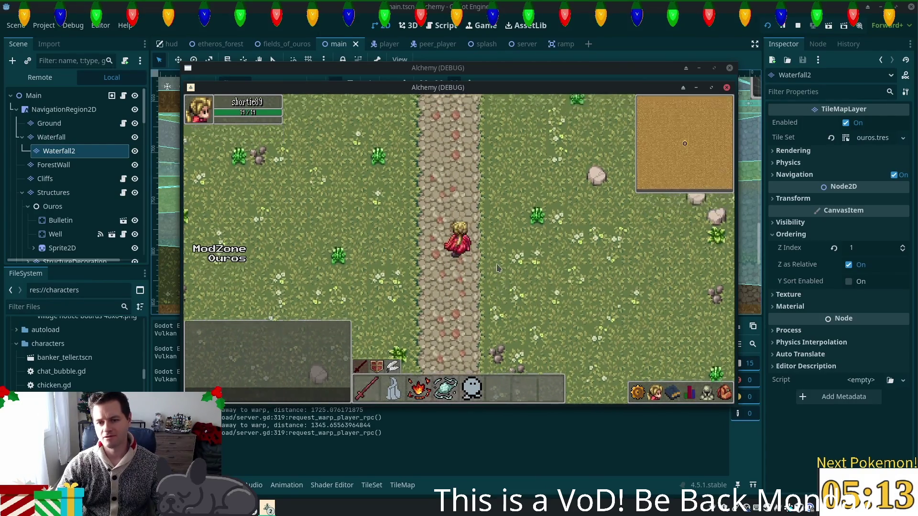
{"action": "key", "text": "w"}
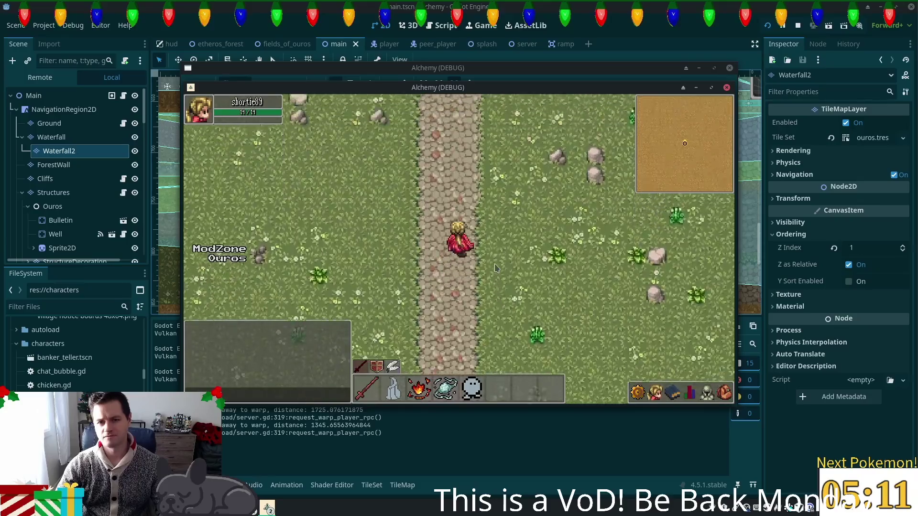
{"action": "key", "text": "s"}
{"action": "key", "text": "s"}
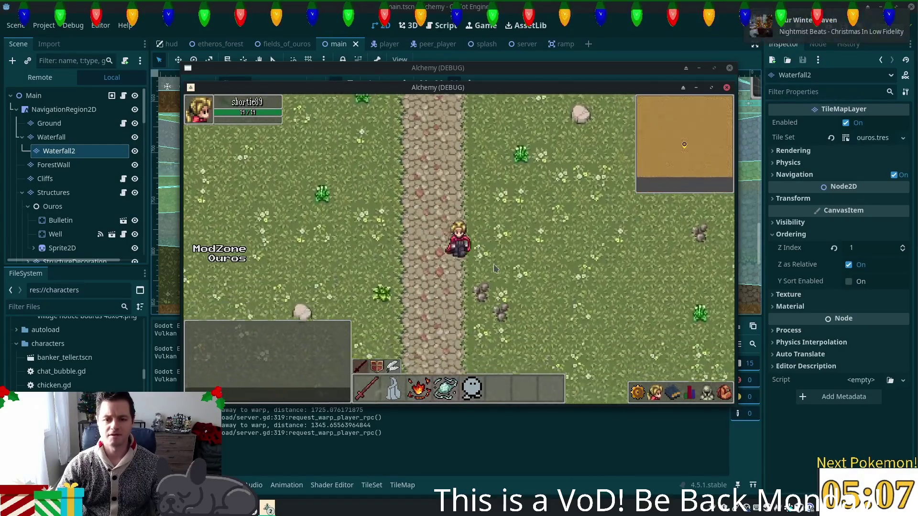
{"action": "key", "text": "d"}
{"action": "key", "text": "d"}
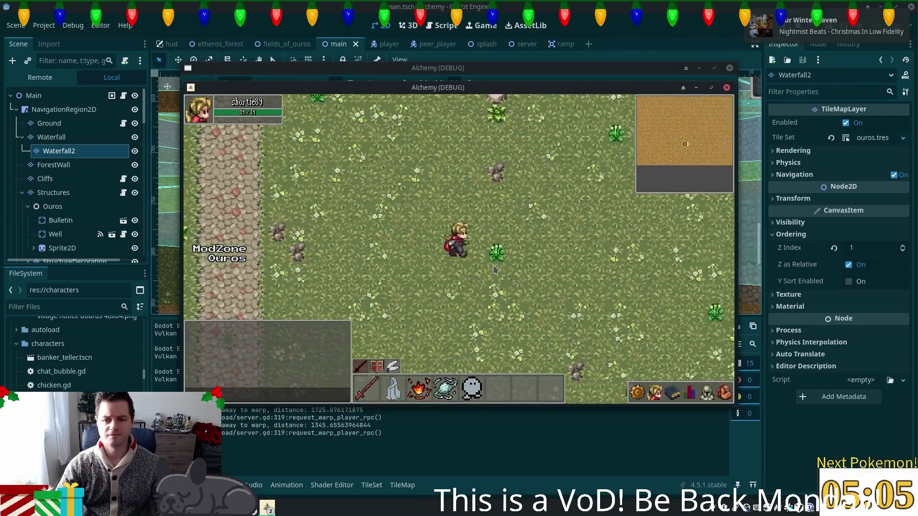
{"action": "key", "text": "a"}
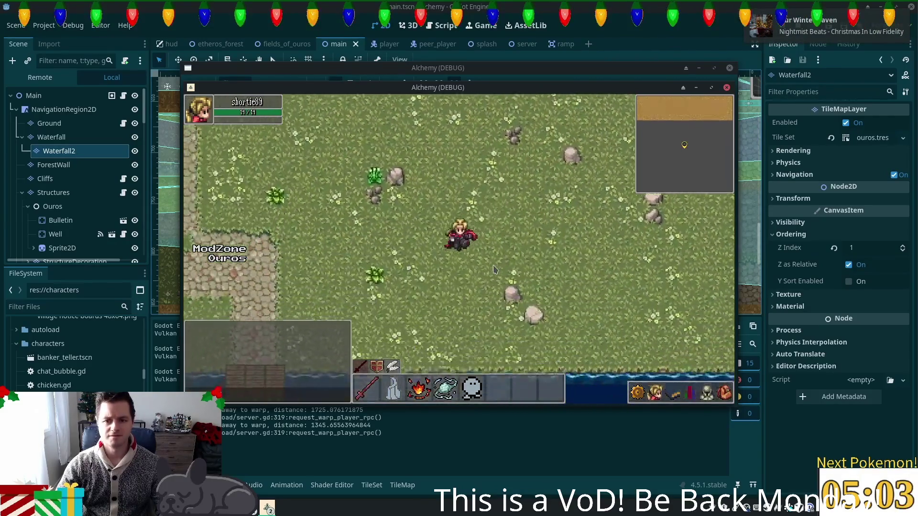
{"action": "key", "text": "w"}
{"action": "key", "text": "a"}
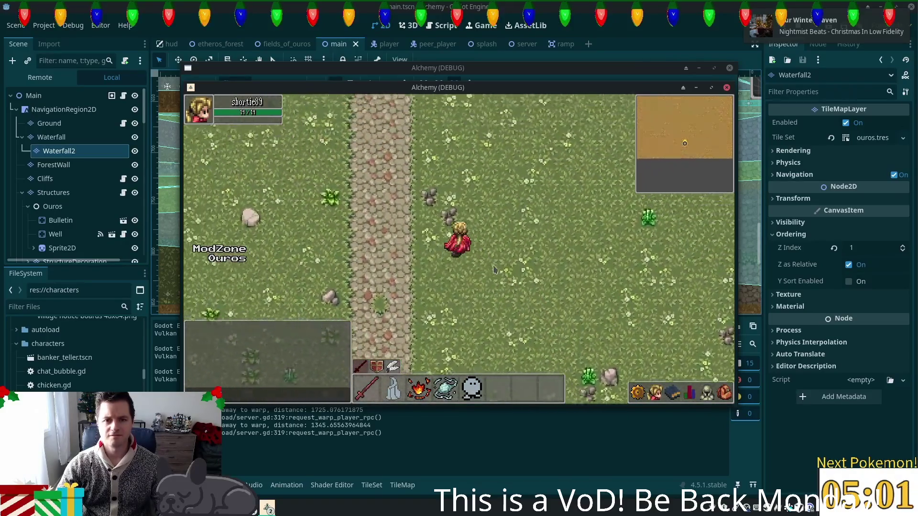
{"action": "key", "text": "w"}
{"action": "key", "text": "d"}
{"action": "left_click", "coordinate": [699, 24]}
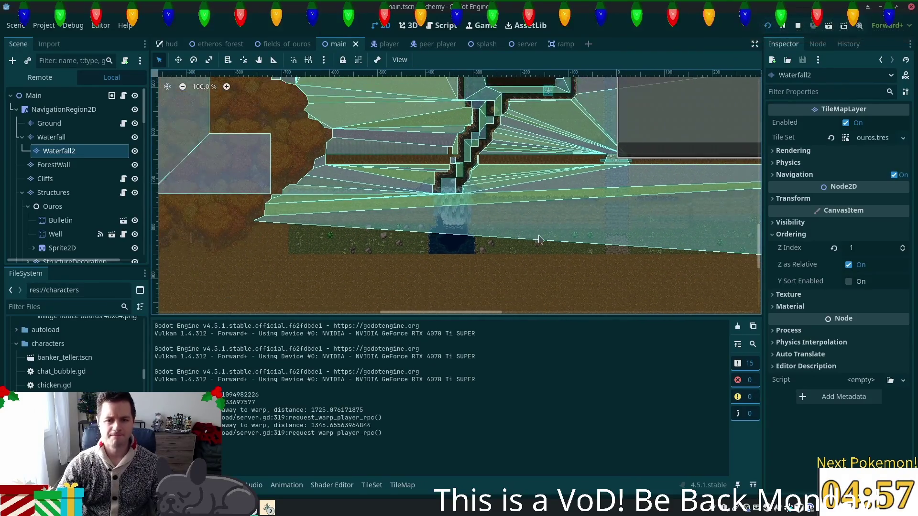
- Switch to the fields_of_ouros scene and scroll left toward its waterfall and pond
{"action": "left_click", "coordinate": [289, 47]}
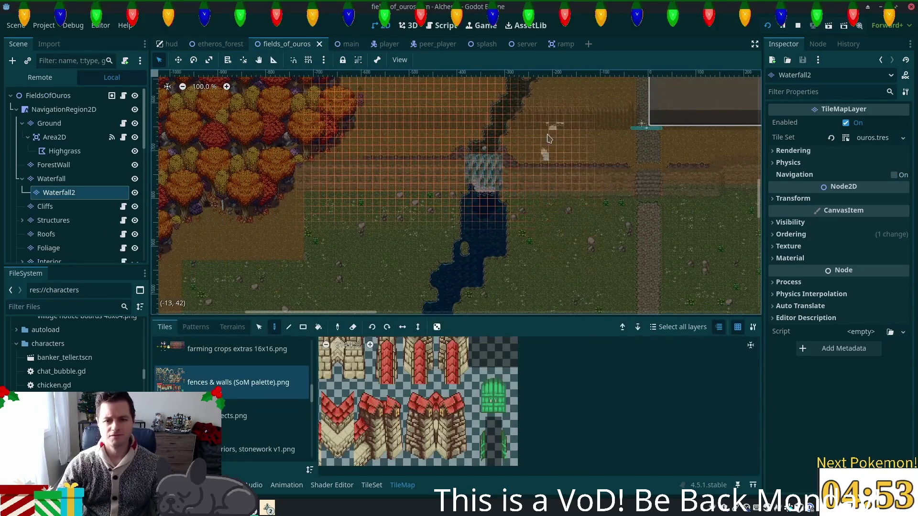
{"action": "scroll", "coordinate": [275, 269], "scroll_direction": "left", "scroll_amount": 5}
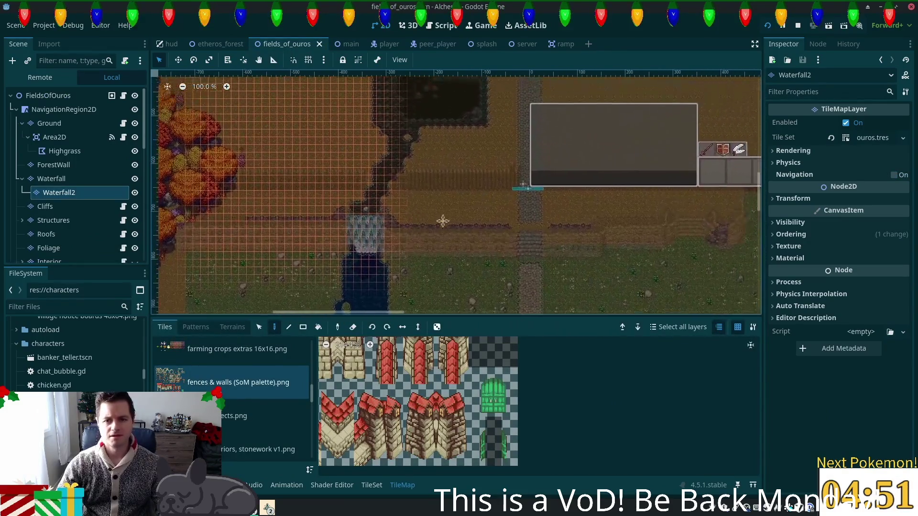
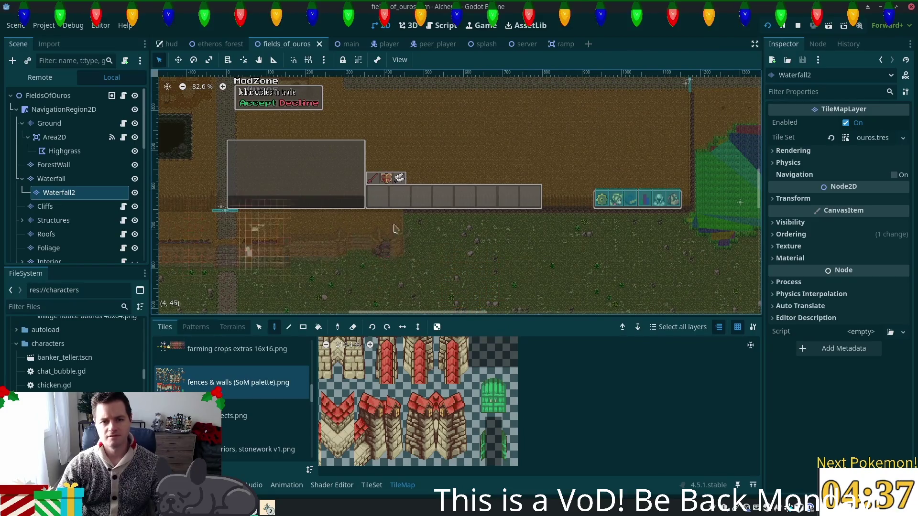
- Select the summer forest.png atlas and bring its grass tiles into view
{"action": "scroll", "coordinate": [403, 224], "scroll_direction": "down", "scroll_amount": 2}
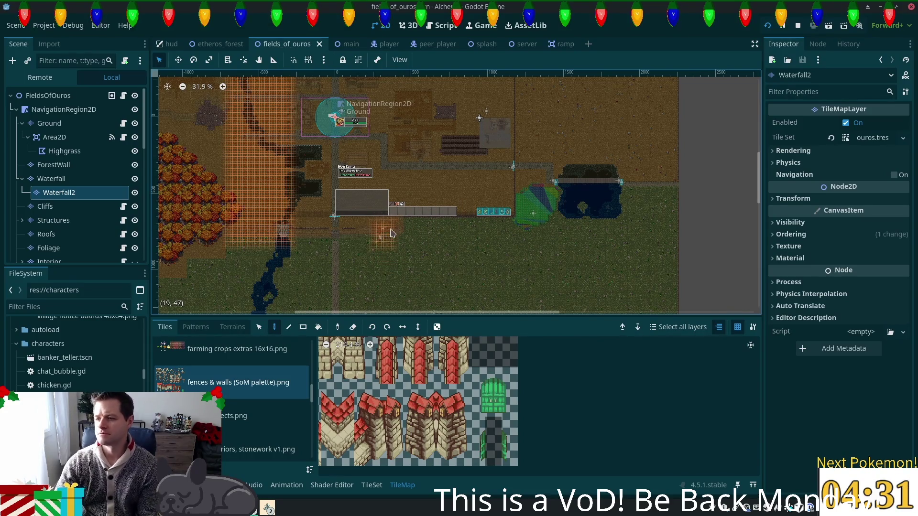
{"action": "scroll", "coordinate": [473, 216], "scroll_direction": "down", "scroll_amount": 6}
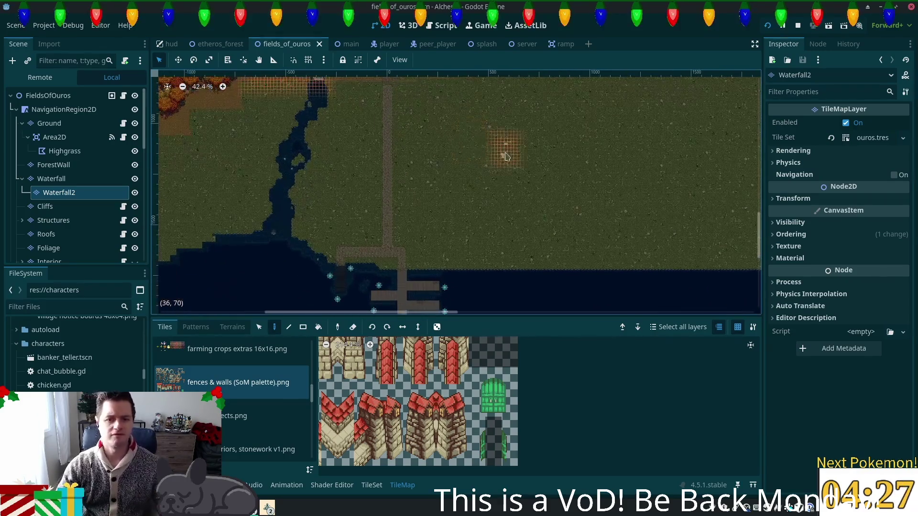
{"action": "scroll", "coordinate": [498, 148], "scroll_direction": "up", "scroll_amount": 5}
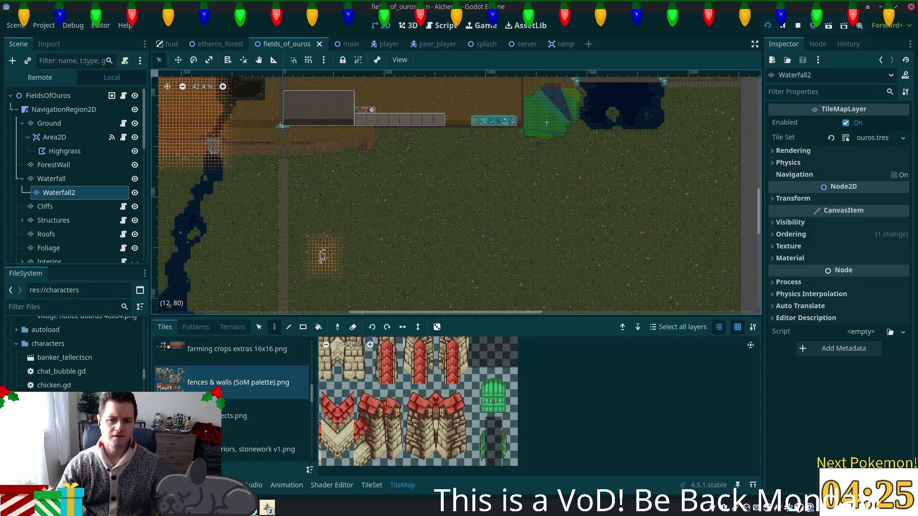
{"action": "scroll", "coordinate": [426, 254], "scroll_direction": "down", "scroll_amount": 3}
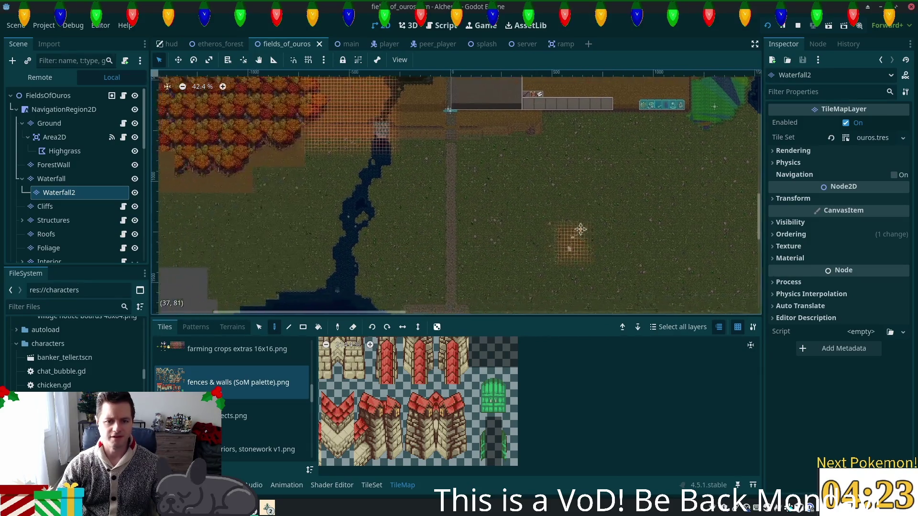
{"action": "scroll", "coordinate": [561, 177], "scroll_direction": "up", "scroll_amount": 4}
{"action": "scroll", "coordinate": [555, 168], "scroll_direction": "up", "scroll_amount": 1}
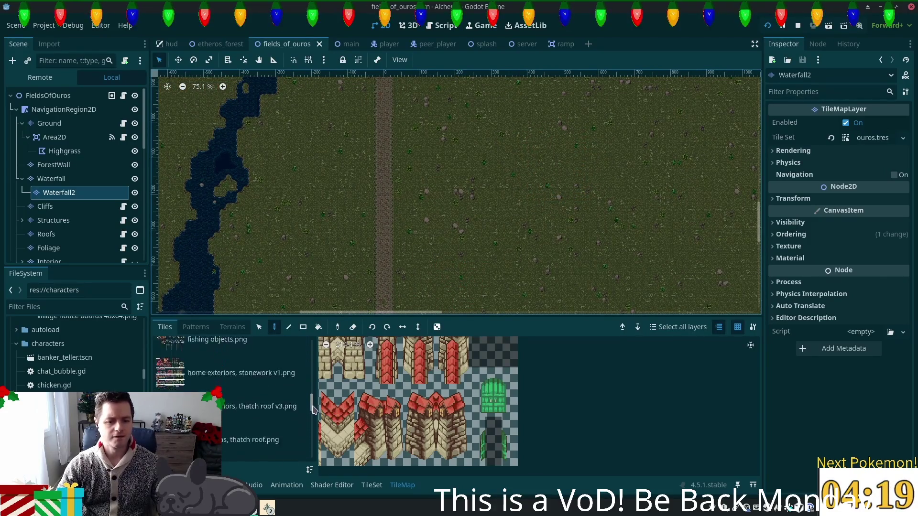
{"action": "left_click", "coordinate": [193, 389]}
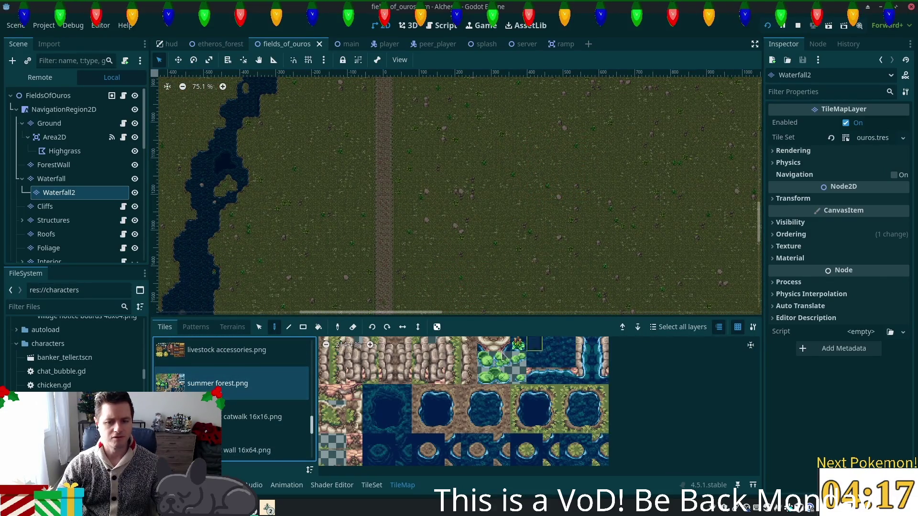
{"action": "scroll", "coordinate": [468, 202], "scroll_direction": "up", "scroll_amount": 2}
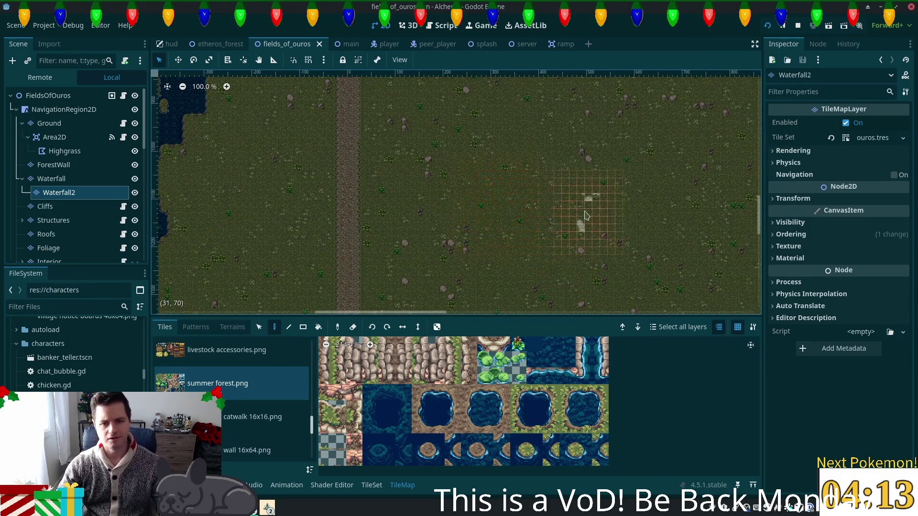
{"action": "scroll", "coordinate": [480, 251], "scroll_direction": "down", "scroll_amount": 4}
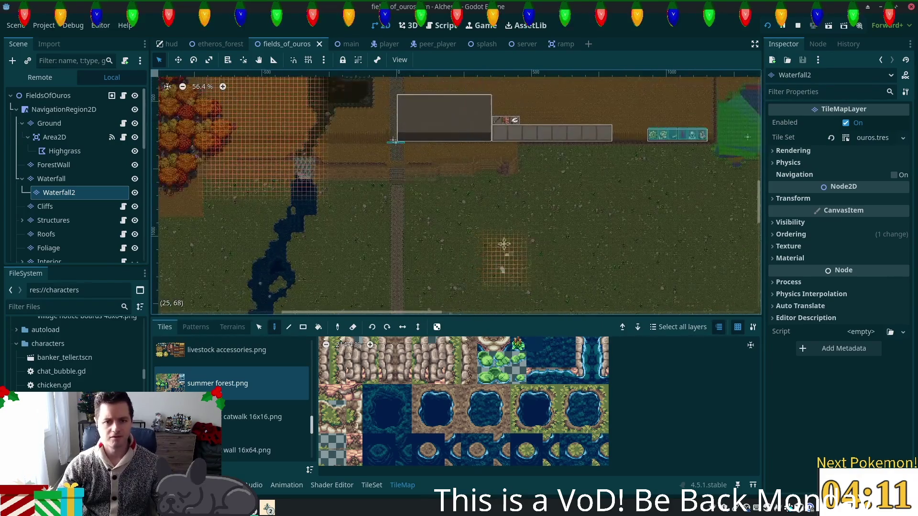
{"action": "scroll", "coordinate": [455, 134], "scroll_direction": "down", "scroll_amount": 1}
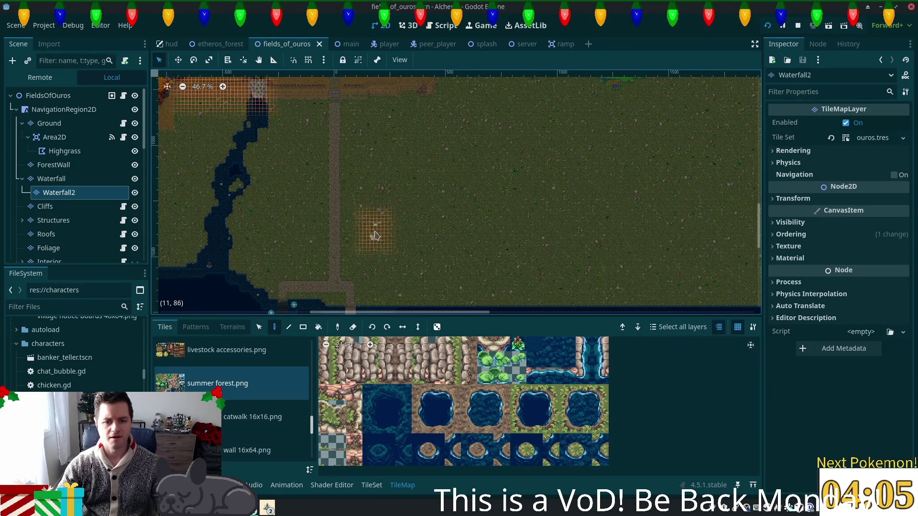
{"action": "scroll", "coordinate": [379, 385], "scroll_direction": "down", "scroll_amount": 3}
{"action": "left_click_drag", "start_coordinate": [379, 385], "coordinate": [580, 473]}
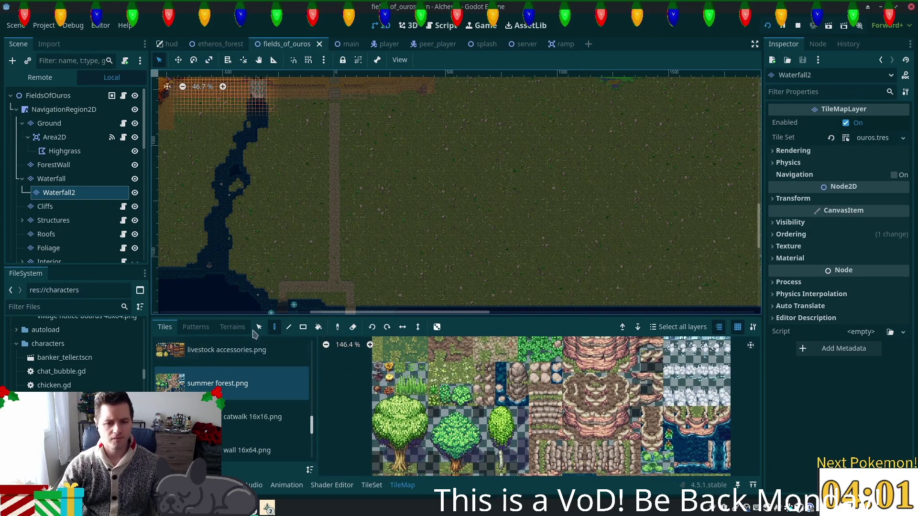
- Choose the Sumemr Short Gress terrain in the Terrains tab and its first tile
{"action": "left_click", "coordinate": [233, 327]}
{"action": "scroll", "coordinate": [201, 440], "scroll_direction": "down", "scroll_amount": 5}
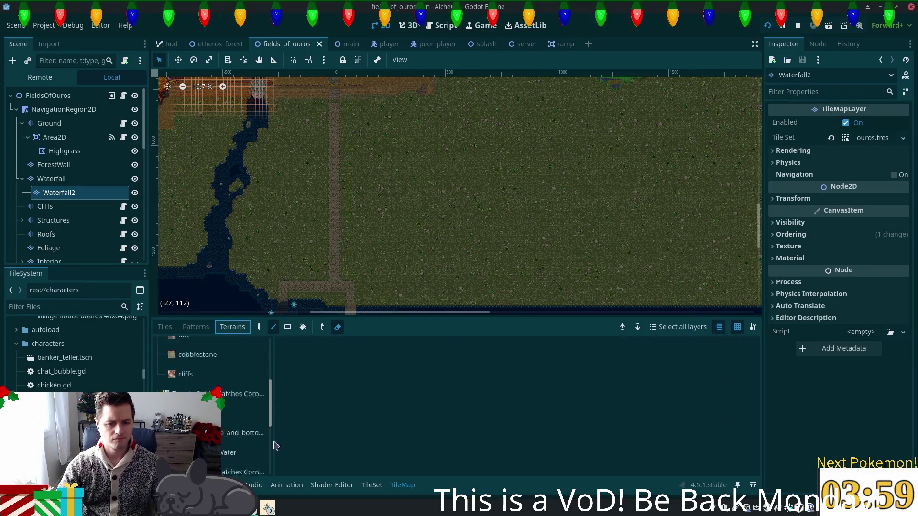
{"action": "left_click", "coordinate": [211, 381]}
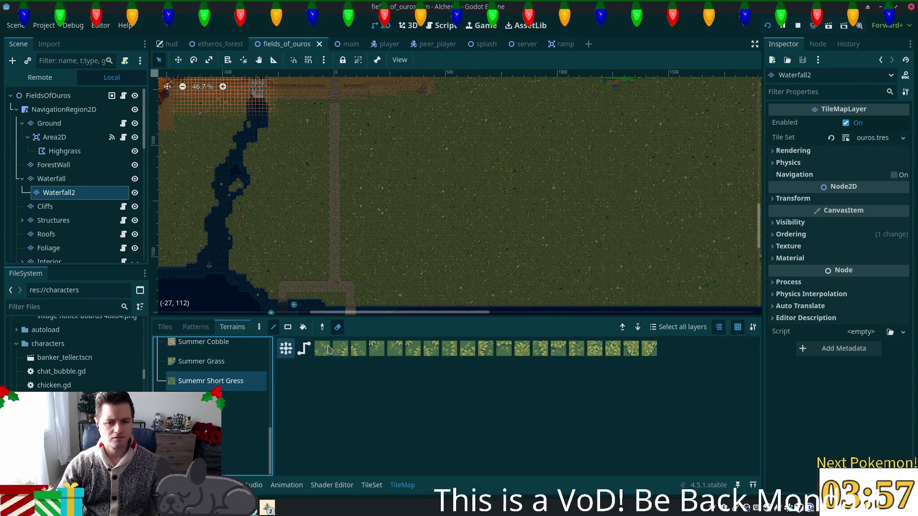
{"action": "left_click", "coordinate": [321, 352]}
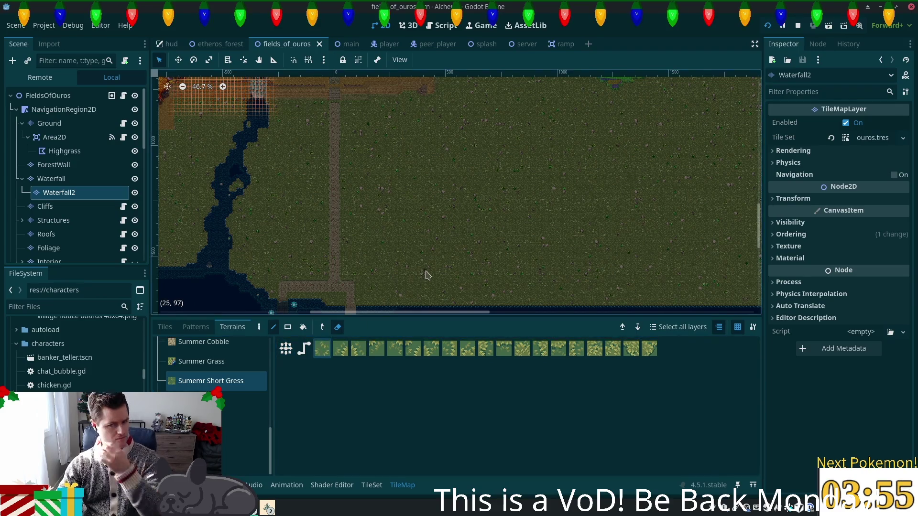
{"action": "scroll", "coordinate": [405, 234], "scroll_direction": "up", "scroll_amount": 6}
- Paint a two-row short-grass rectangle on the open field with the Rect tool, then save the scene
{"action": "mouse_move", "coordinate": [381, 207]}
{"action": "left_mouse_down"}
{"action": "mouse_move", "coordinate": [415, 251]}
{"action": "mouse_move", "coordinate": [430, 298]}
{"action": "left_mouse_up"}
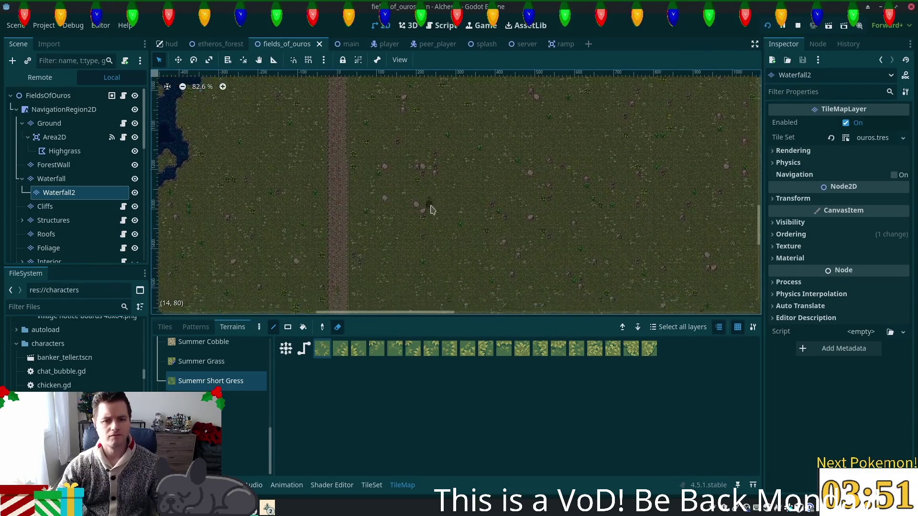
{"action": "scroll", "coordinate": [428, 212], "scroll_direction": "down", "scroll_amount": 3}
{"action": "scroll", "coordinate": [429, 213], "scroll_direction": "down", "scroll_amount": 1}
{"action": "key", "text": "r"}
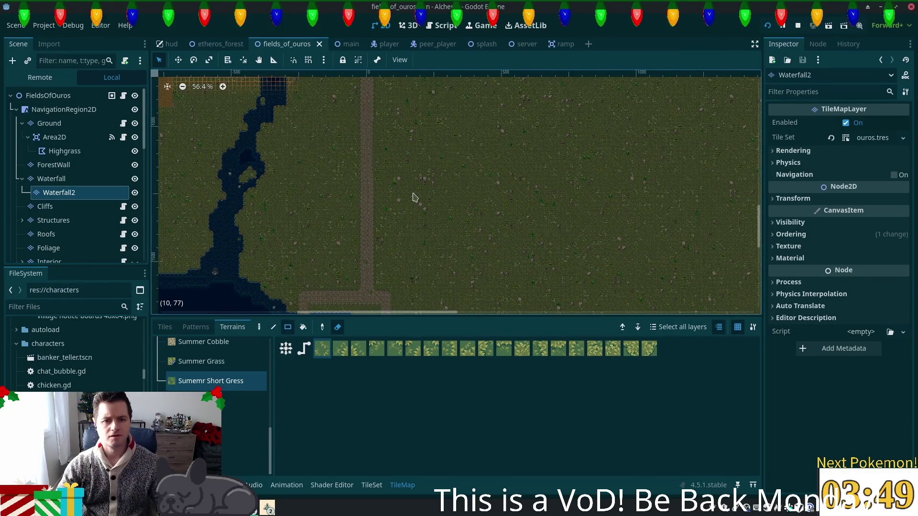
{"action": "left_click_drag", "start_coordinate": [380, 179], "coordinate": [459, 181]}
{"action": "scroll", "coordinate": [409, 178], "scroll_direction": "up", "scroll_amount": 8}
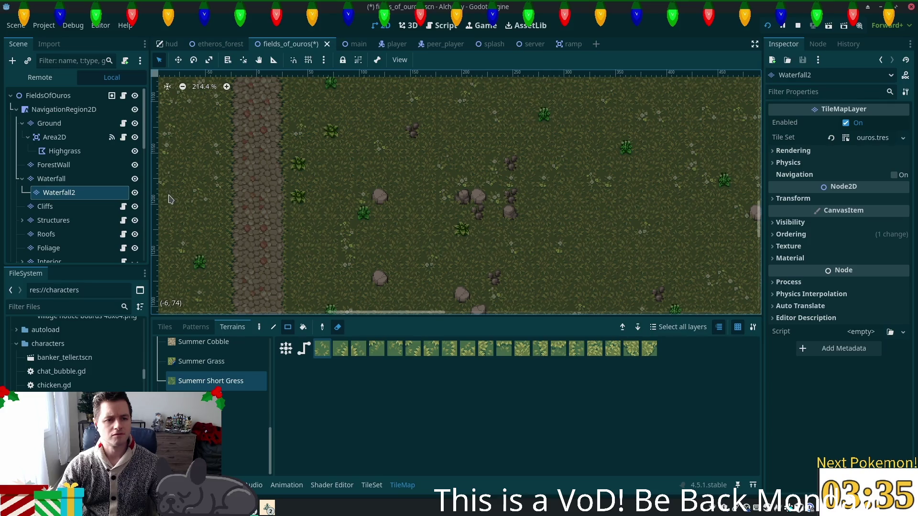
{"action": "key", "text": "ctrl+s"}
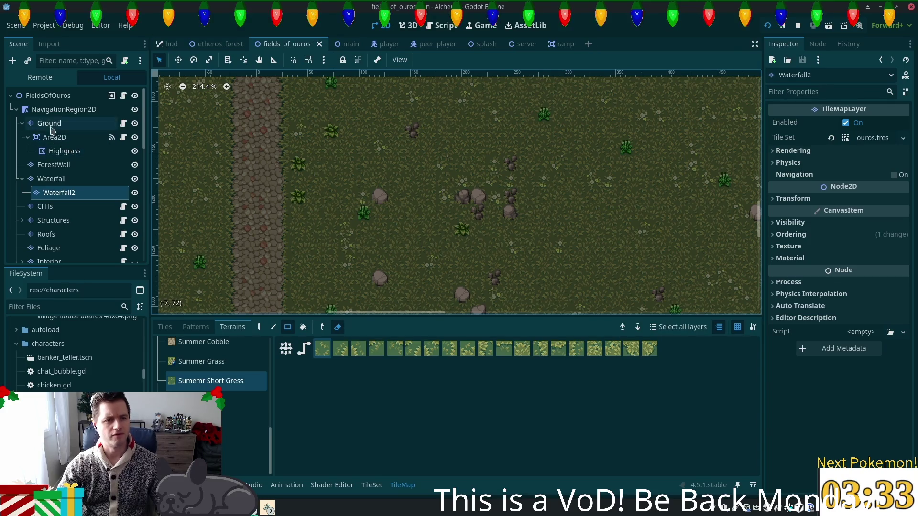
- Make Ground the active layer and show the field east of the path
{"action": "left_click", "coordinate": [50, 124]}
{"action": "scroll", "coordinate": [397, 212], "scroll_direction": "down", "scroll_amount": 3}
{"action": "scroll", "coordinate": [396, 212], "scroll_direction": "down", "scroll_amount": 6}
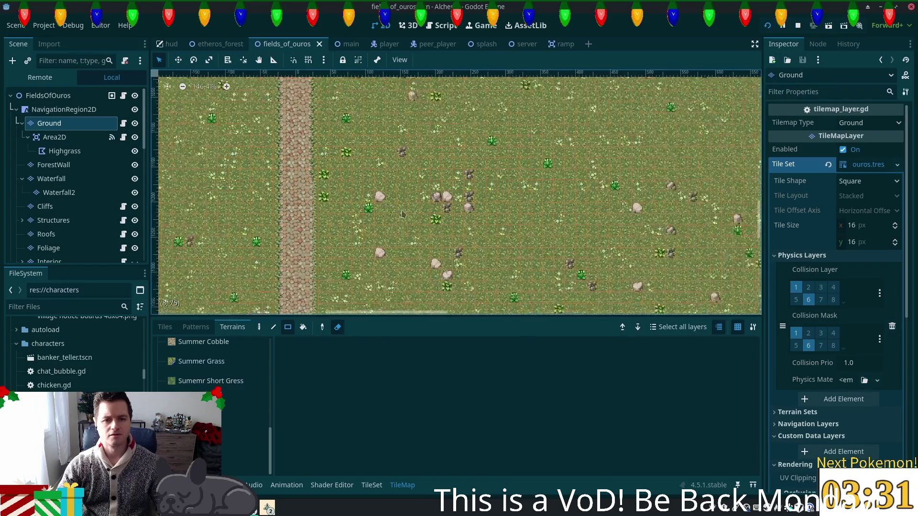
{"action": "mouse_move", "coordinate": [453, 178]}
{"action": "left_mouse_down"}
{"action": "mouse_move", "coordinate": [383, 170]}
{"action": "mouse_move", "coordinate": [433, 169]}
{"action": "left_mouse_up"}
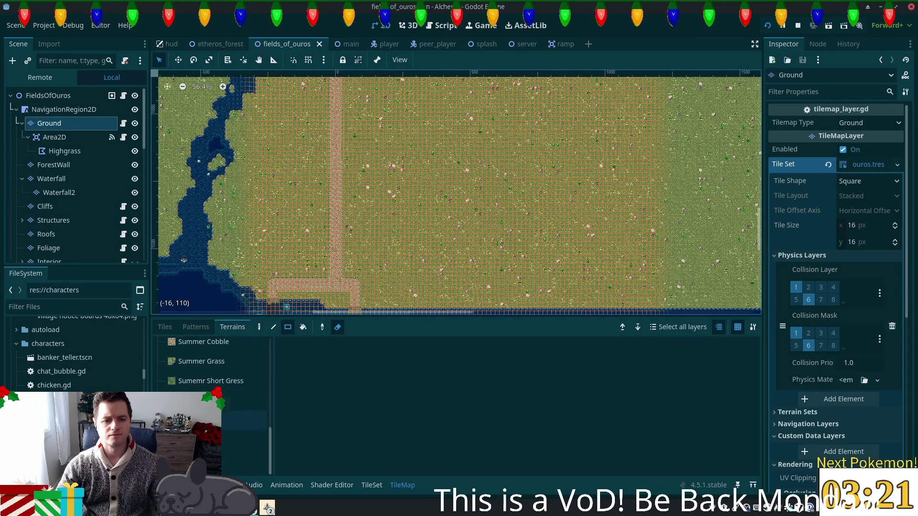
- Paint a 15x3 Sumemr Short Gress strip east of the cobble path
{"action": "left_click", "coordinate": [205, 387]}
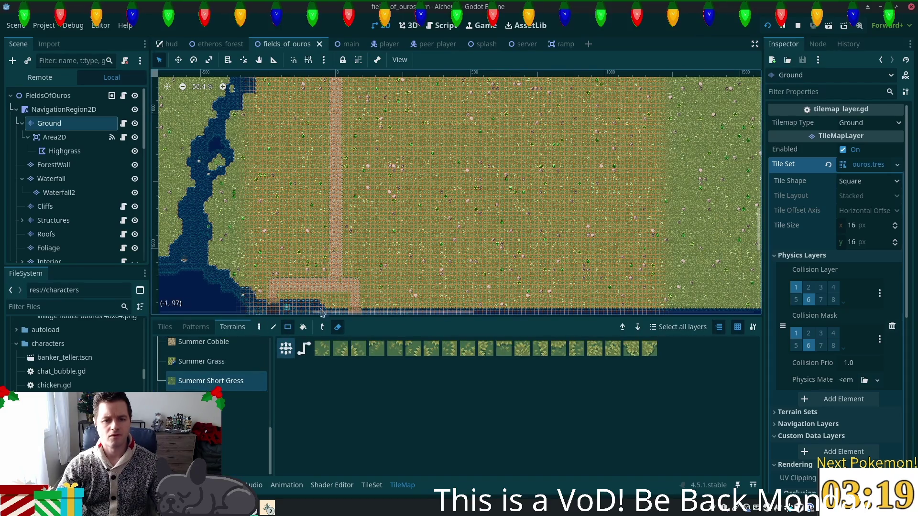
{"action": "mouse_move", "coordinate": [350, 152]}
{"action": "left_mouse_down"}
{"action": "mouse_move", "coordinate": [407, 165]}
{"action": "mouse_move", "coordinate": [427, 157]}
{"action": "left_mouse_up"}
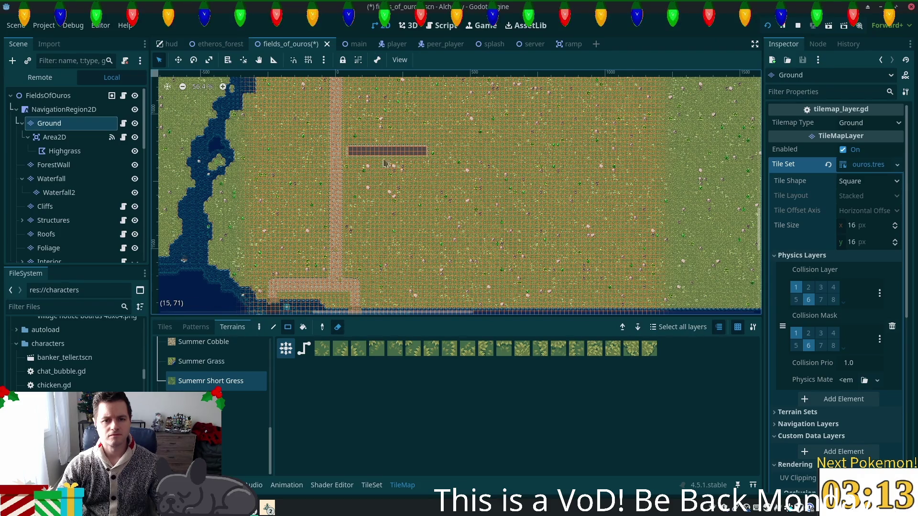
{"action": "scroll", "coordinate": [360, 156], "scroll_direction": "up", "scroll_amount": 2}
{"action": "scroll", "coordinate": [360, 156], "scroll_direction": "up", "scroll_amount": 10}
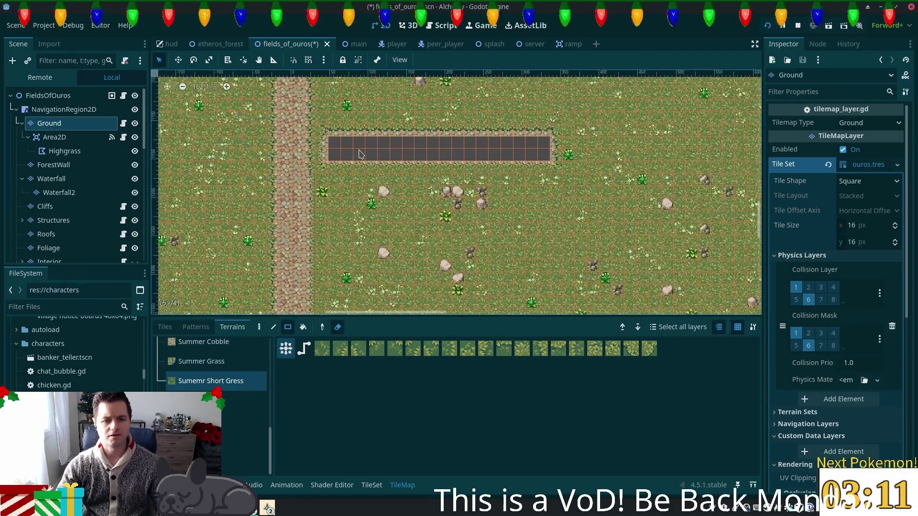
{"action": "scroll", "coordinate": [356, 275], "scroll_direction": "up", "scroll_amount": 2}
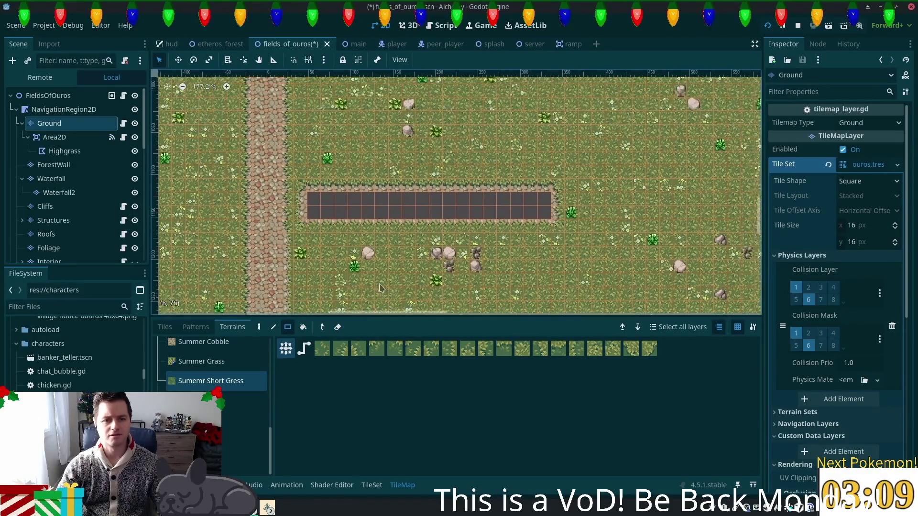
{"action": "scroll", "coordinate": [357, 276], "scroll_direction": "up", "scroll_amount": 1}
- Fill the grey strip with the first short-grass terrain tile
{"action": "left_click", "coordinate": [322, 348]}
{"action": "left_click_drag", "start_coordinate": [302, 181], "coordinate": [607, 201]}
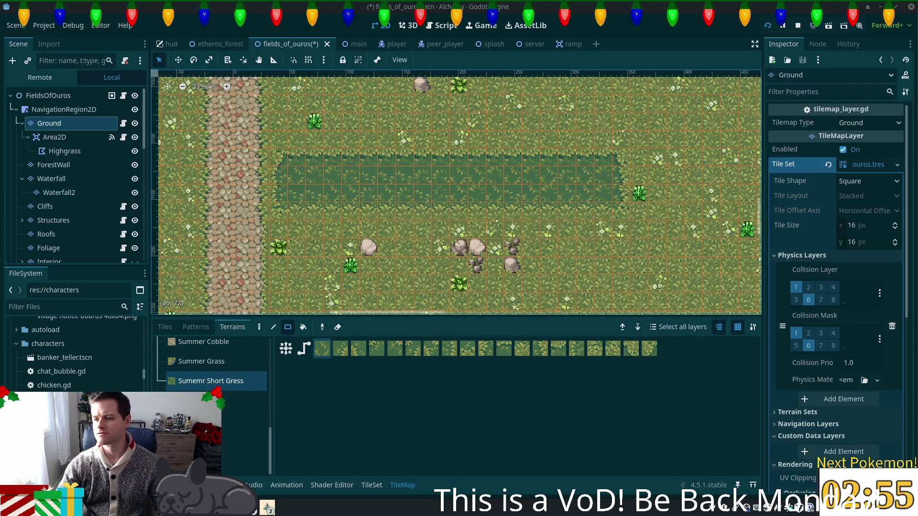
{"action": "scroll", "coordinate": [697, 206], "scroll_direction": "down", "scroll_amount": 8}
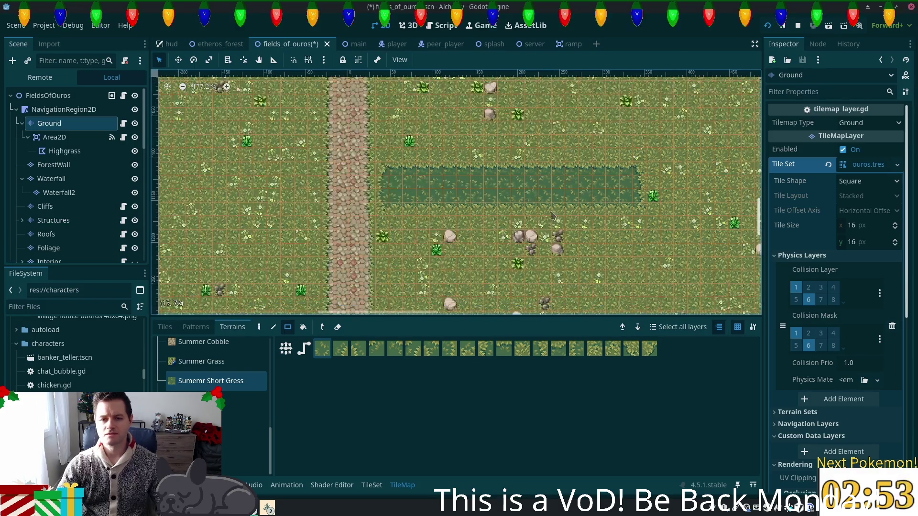
{"action": "scroll", "coordinate": [396, 297], "scroll_direction": "down", "scroll_amount": 5}
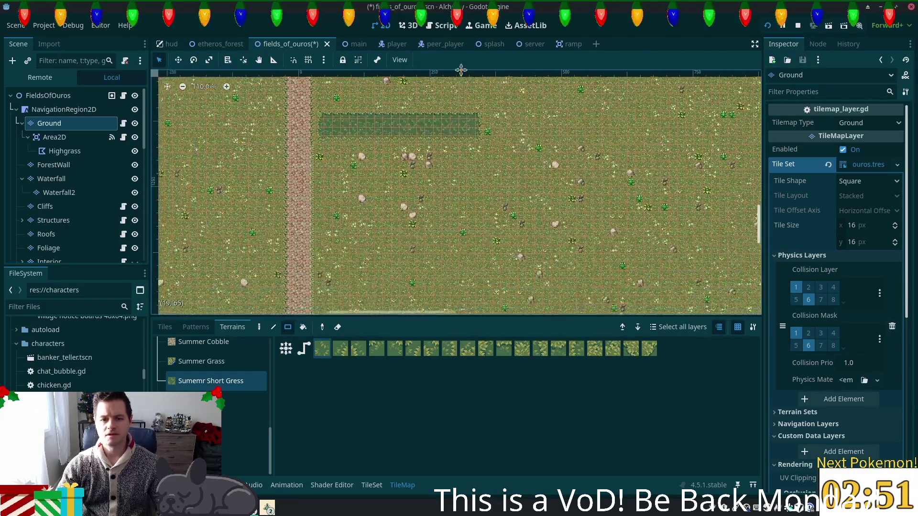
- Paint a large short-grass block beside the strip and close the gap between them
{"action": "mouse_move", "coordinate": [383, 157]}
{"action": "left_mouse_down"}
{"action": "mouse_move", "coordinate": [510, 241]}
{"action": "mouse_move", "coordinate": [555, 254]}
{"action": "mouse_move", "coordinate": [555, 266]}
{"action": "left_mouse_up"}
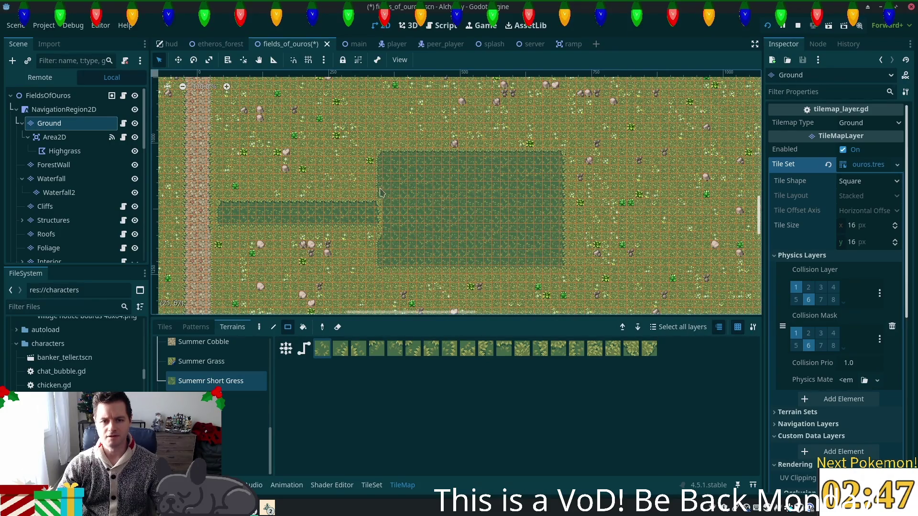
{"action": "left_click_drag", "start_coordinate": [383, 209], "coordinate": [421, 237]}
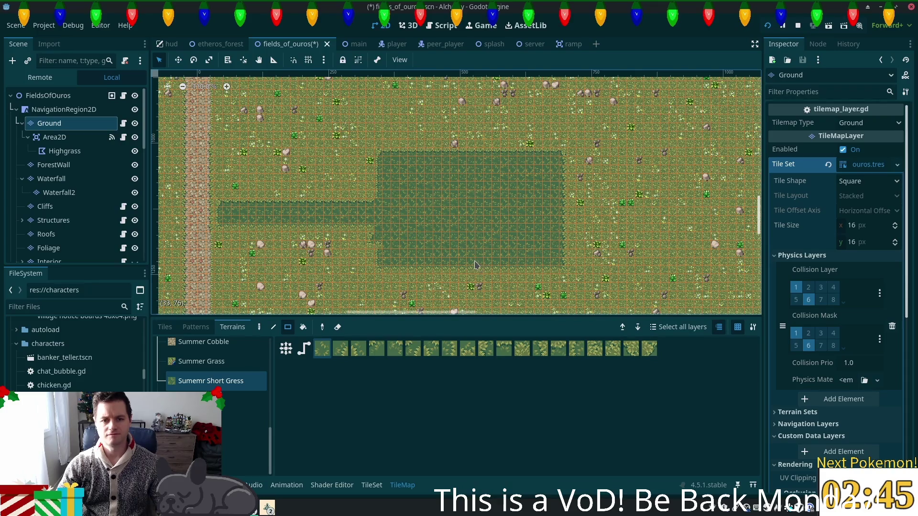
{"action": "left_click_drag", "start_coordinate": [370, 210], "coordinate": [402, 228]}
{"action": "scroll", "coordinate": [543, 252], "scroll_direction": "down", "scroll_amount": 5}
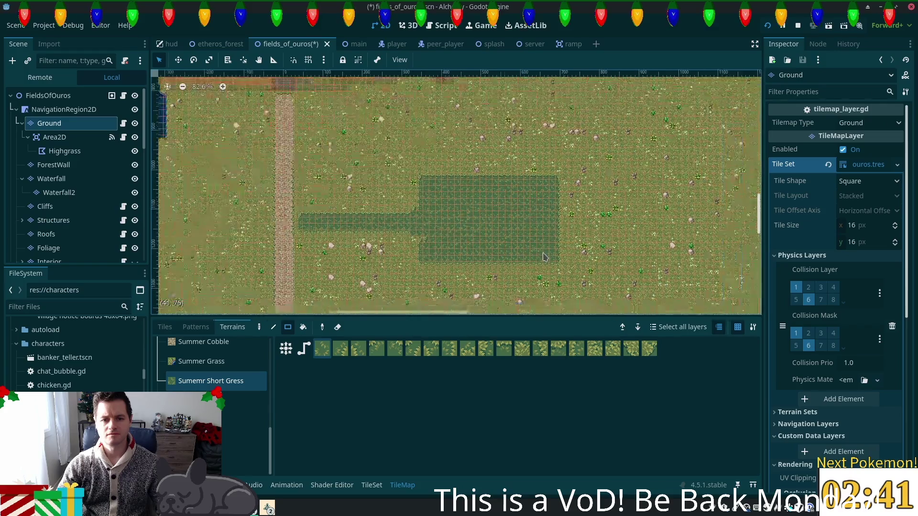
{"action": "mouse_move", "coordinate": [601, 286]}
{"action": "left_mouse_down"}
{"action": "mouse_move", "coordinate": [377, 344]}
{"action": "mouse_move", "coordinate": [364, 214]}
{"action": "mouse_move", "coordinate": [545, 132]}
{"action": "mouse_move", "coordinate": [432, 252]}
{"action": "mouse_move", "coordinate": [483, 357]}
{"action": "mouse_move", "coordinate": [370, 295]}
{"action": "mouse_move", "coordinate": [634, 177]}
{"action": "mouse_move", "coordinate": [559, 289]}
{"action": "left_mouse_up"}
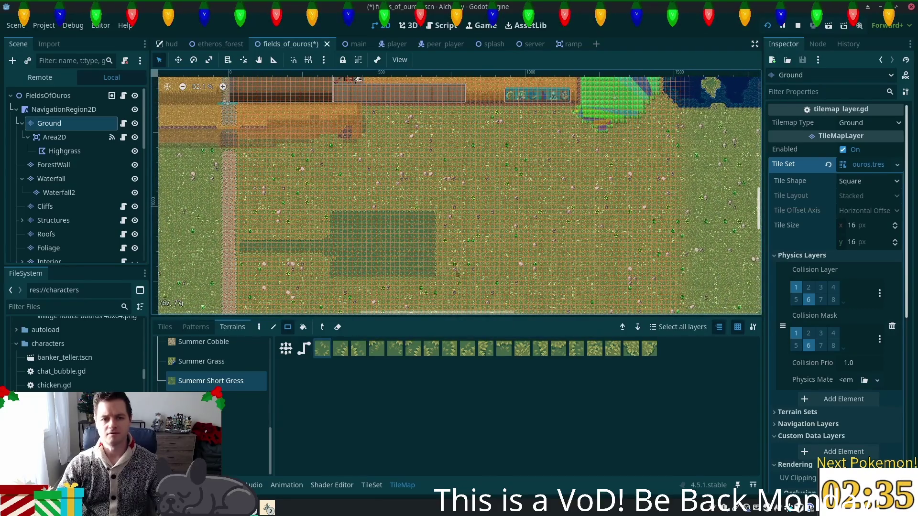
{"action": "scroll", "coordinate": [283, 245], "scroll_direction": "up", "scroll_amount": 7}
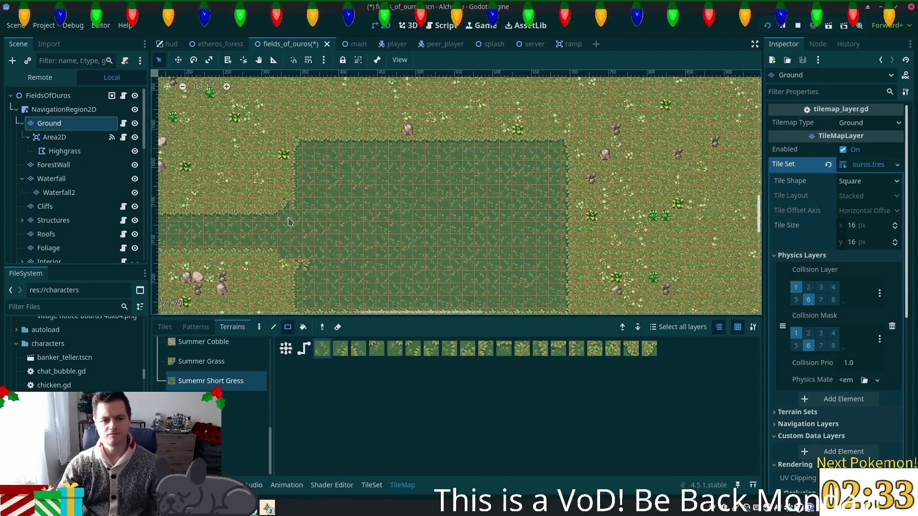
{"action": "scroll", "coordinate": [380, 236], "scroll_direction": "down", "scroll_amount": 2}
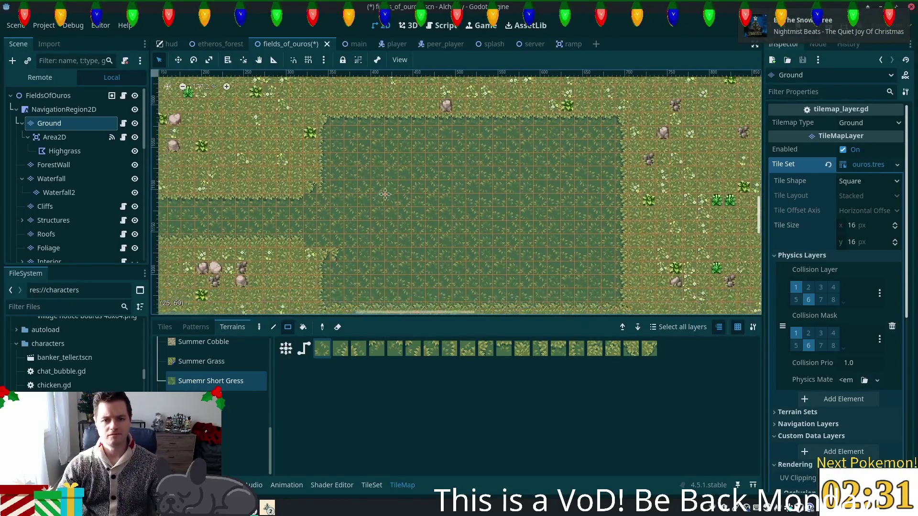
{"action": "left_click_drag", "start_coordinate": [271, 447], "coordinate": [279, 348]}
{"action": "left_click", "coordinate": [164, 327]}
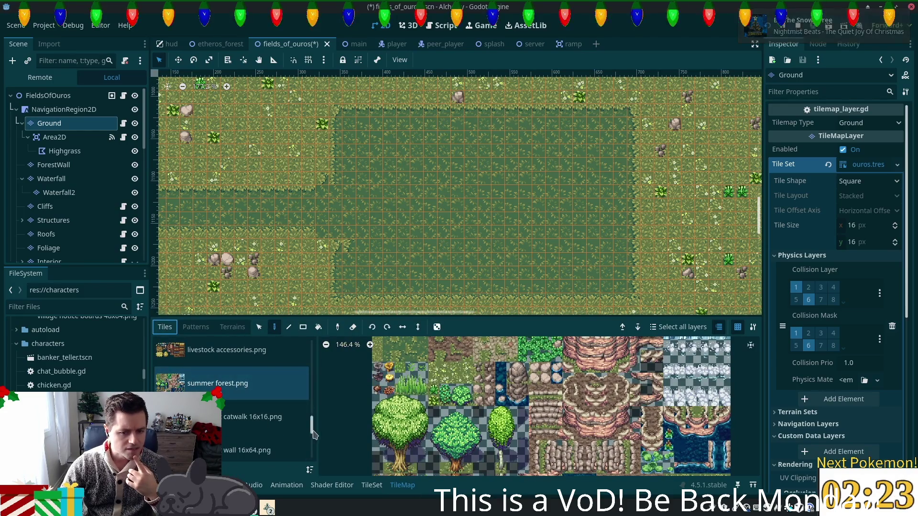
- Select a vertical three-tile wall piece from the fences & walls atlas and make Structures active
{"action": "scroll", "coordinate": [239, 396], "scroll_direction": "up", "scroll_amount": 5}
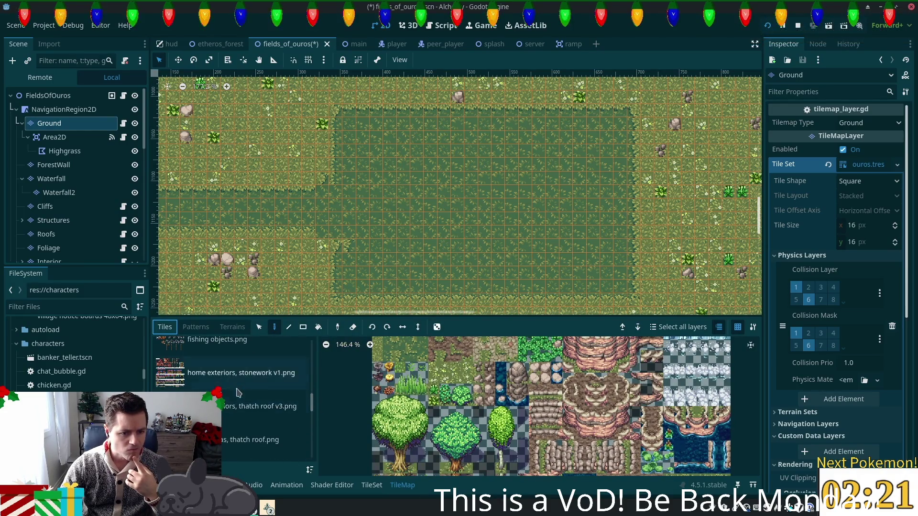
{"action": "scroll", "coordinate": [240, 396], "scroll_direction": "up", "scroll_amount": 2}
{"action": "left_click", "coordinate": [239, 396]}
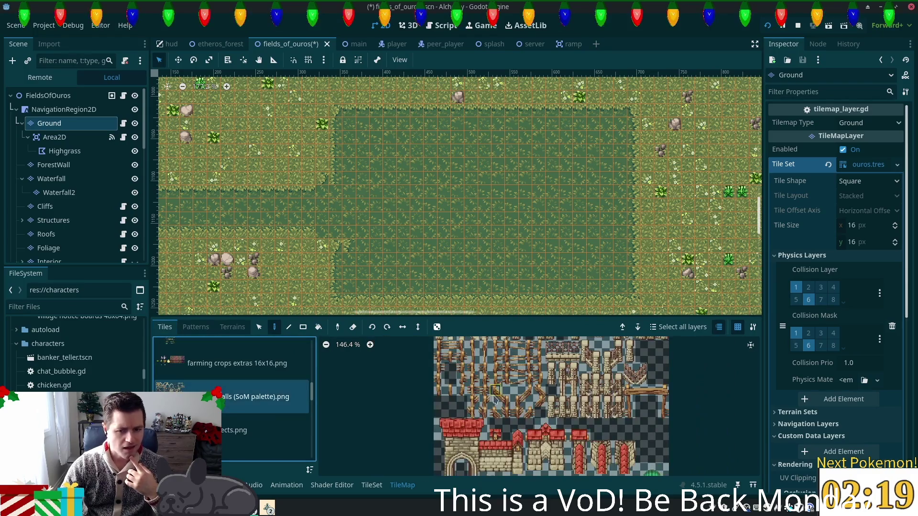
{"action": "left_click", "coordinate": [529, 385]}
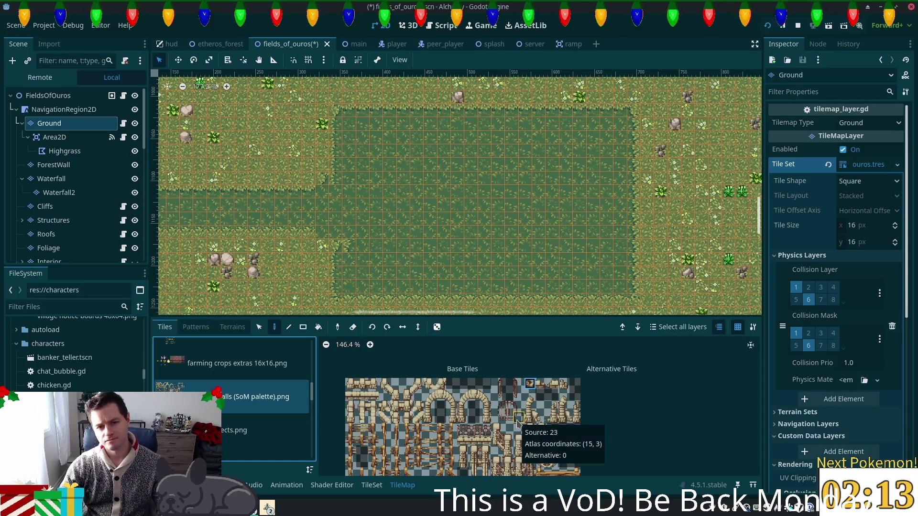
{"action": "left_click_drag", "start_coordinate": [529, 395], "coordinate": [532, 420]}
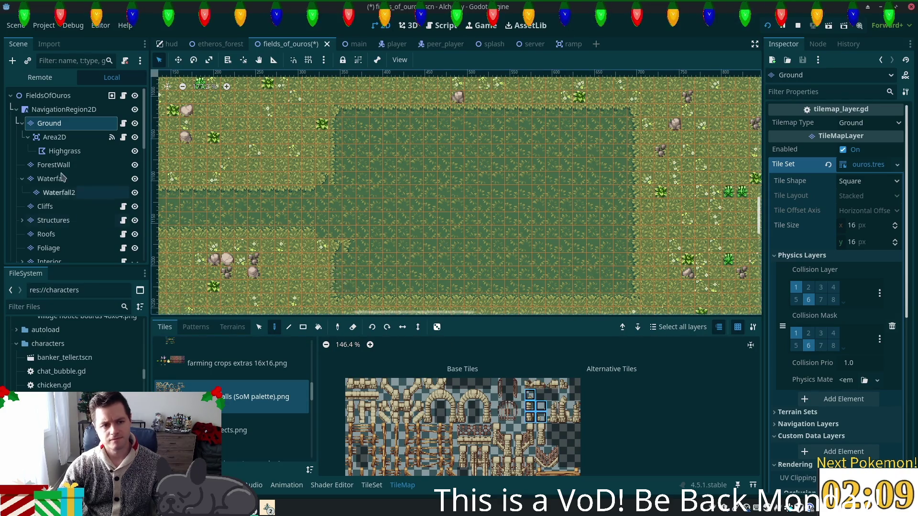
{"action": "left_click", "coordinate": [57, 220]}
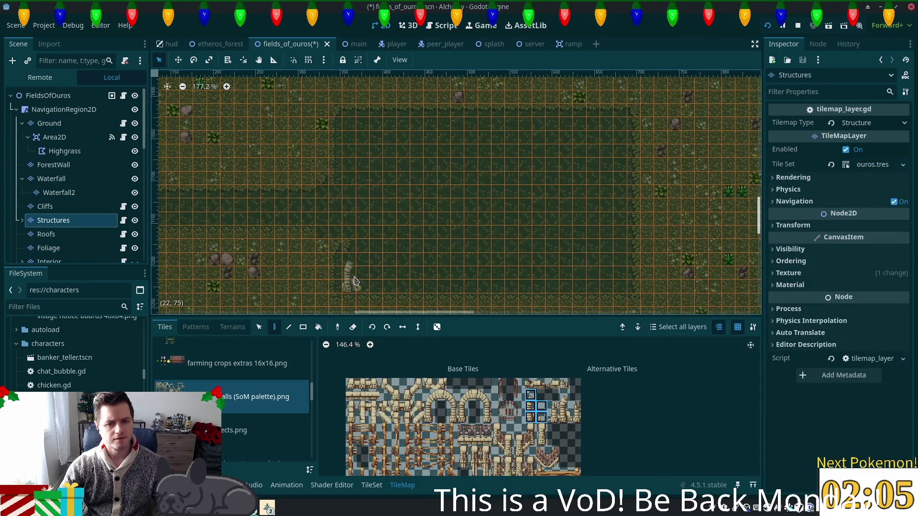
- Place the three-tile wall pillar and a broken wall tile beside it at the clearing's lower edge
{"action": "left_click", "coordinate": [354, 280]}
{"action": "scroll", "coordinate": [419, 298], "scroll_direction": "up", "scroll_amount": 2}
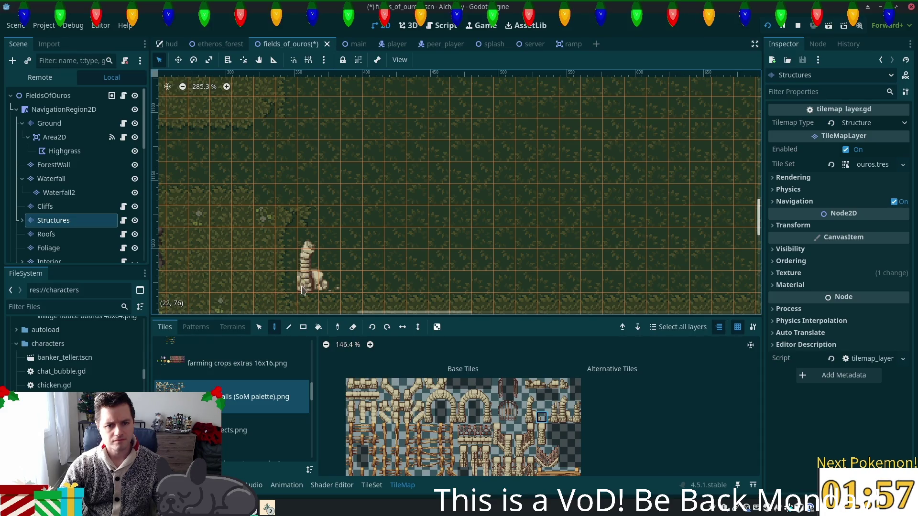
{"action": "left_click", "coordinate": [308, 264]}
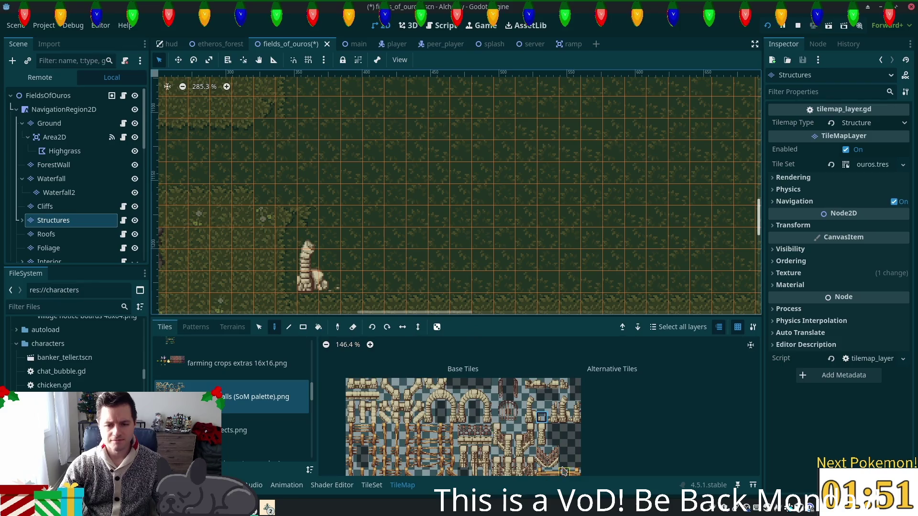
{"action": "scroll", "coordinate": [517, 434], "scroll_direction": "down", "scroll_amount": 2}
{"action": "scroll", "coordinate": [517, 435], "scroll_direction": "up", "scroll_amount": 5}
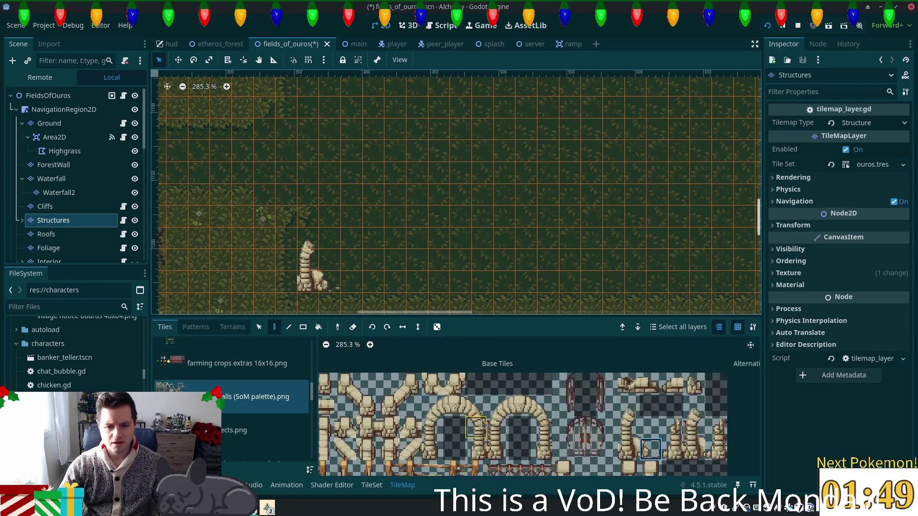
{"action": "scroll", "coordinate": [509, 430], "scroll_direction": "up", "scroll_amount": 1}
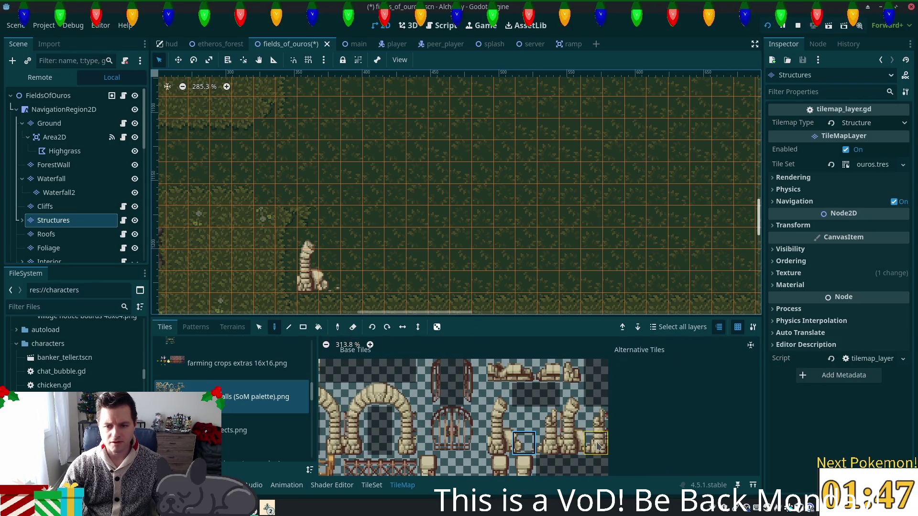
{"action": "left_click", "coordinate": [571, 380]}
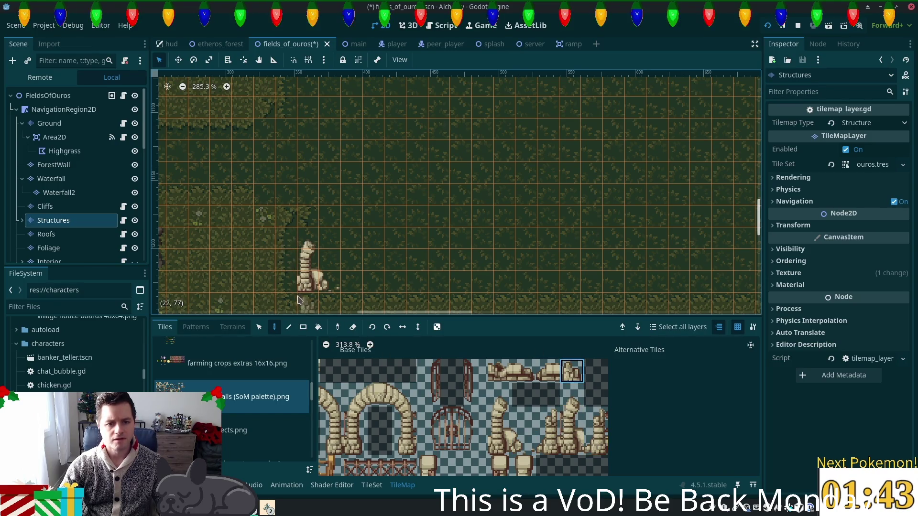
{"action": "left_click", "coordinate": [287, 282]}
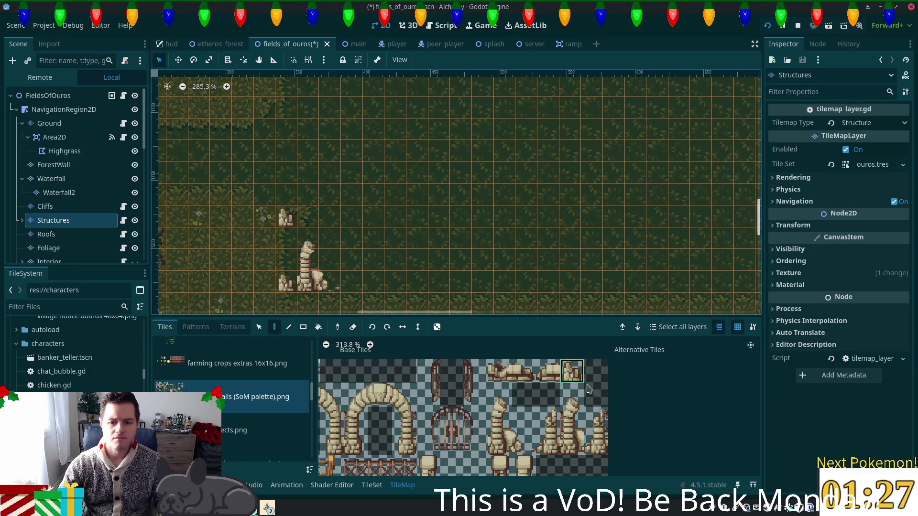
- Add a two-tile short pillar, erasing one misplaced copy and placing it one cell left
{"action": "left_click_drag", "start_coordinate": [499, 419], "coordinate": [518, 446]}
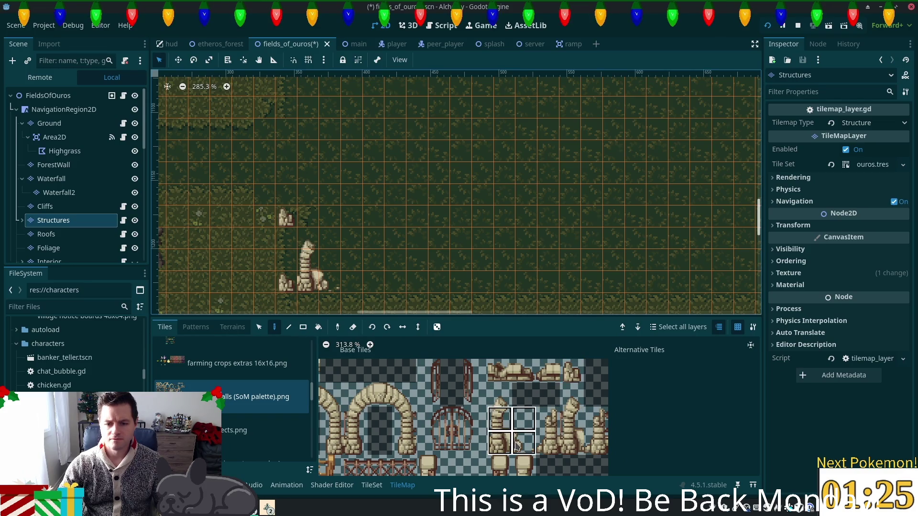
{"action": "left_click_drag", "start_coordinate": [549, 419], "coordinate": [549, 443]}
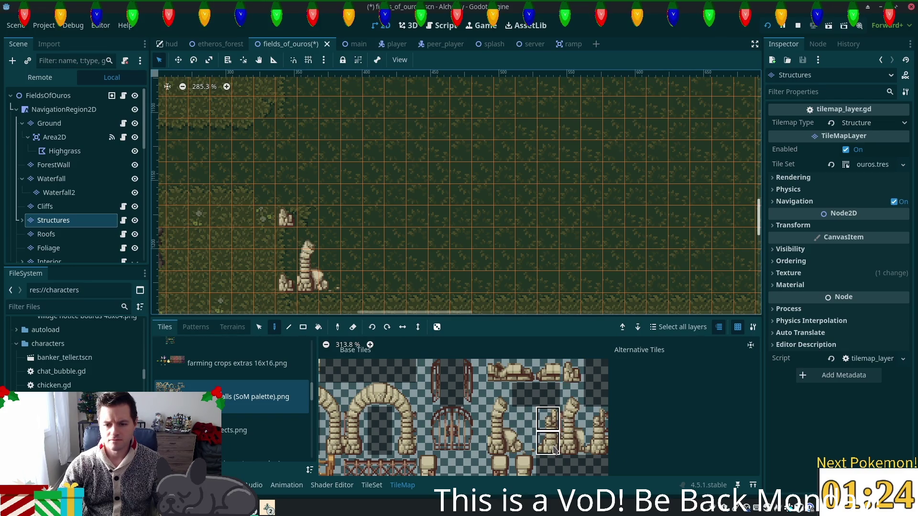
{"action": "left_click", "coordinate": [355, 280]}
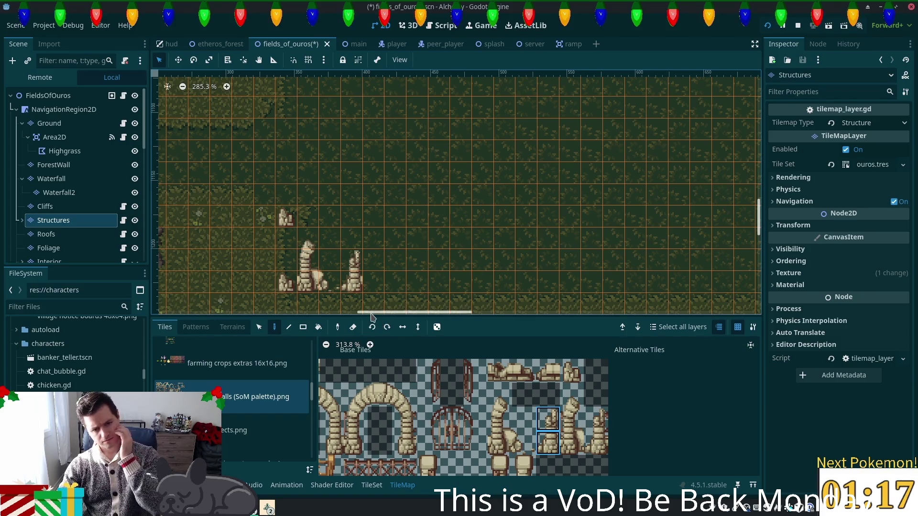
{"action": "left_click", "coordinate": [373, 283]}
{"action": "right_click", "coordinate": [374, 283]}
{"action": "left_click", "coordinate": [352, 283]}
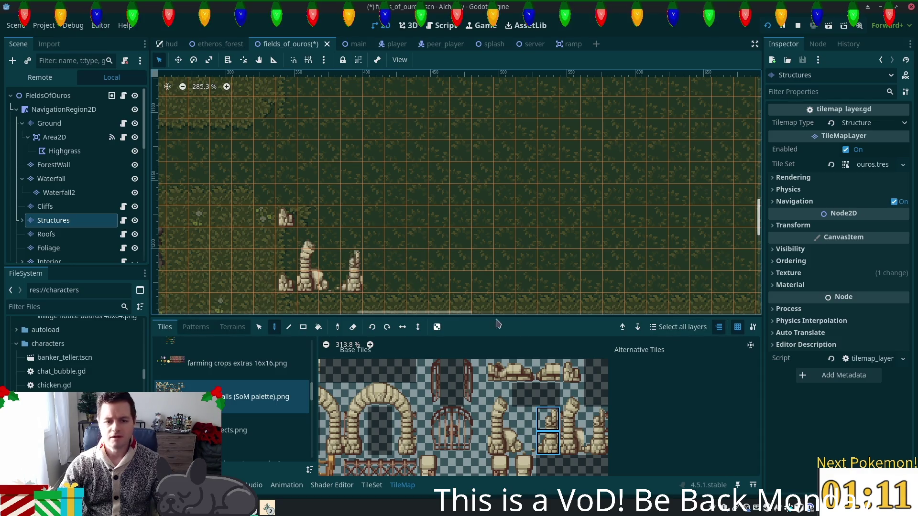
{"action": "scroll", "coordinate": [406, 282], "scroll_direction": "up", "scroll_amount": 3}
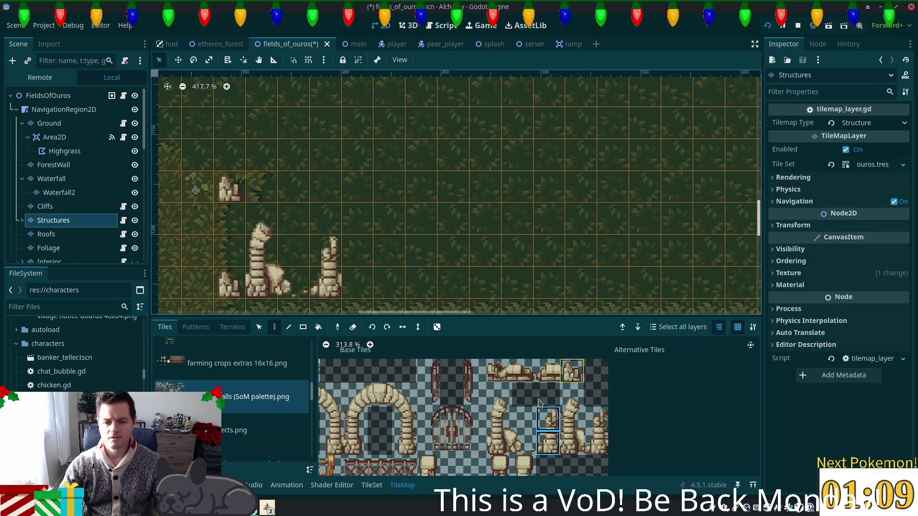
- Place a two-tile rubble piece further right along the lower edge
{"action": "left_click", "coordinate": [598, 424]}
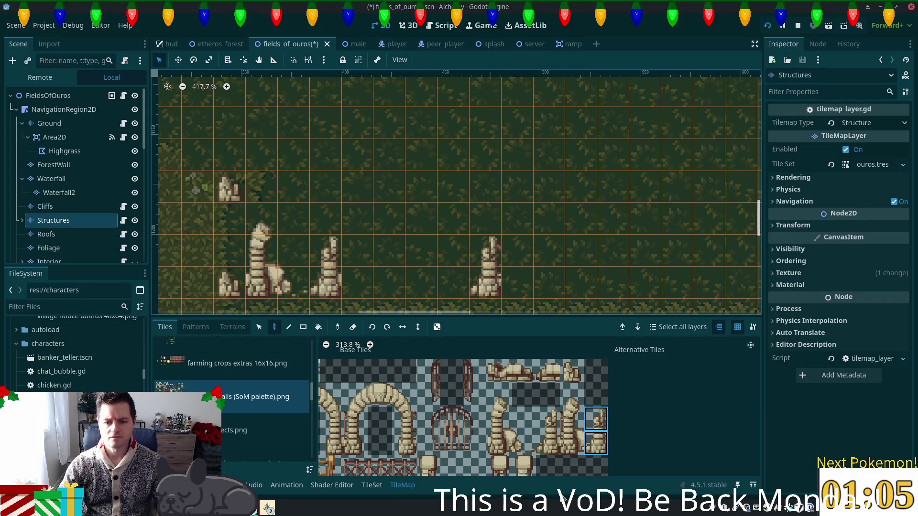
{"action": "left_click_drag", "start_coordinate": [500, 371], "coordinate": [523, 371]}
{"action": "left_click", "coordinate": [434, 283]}
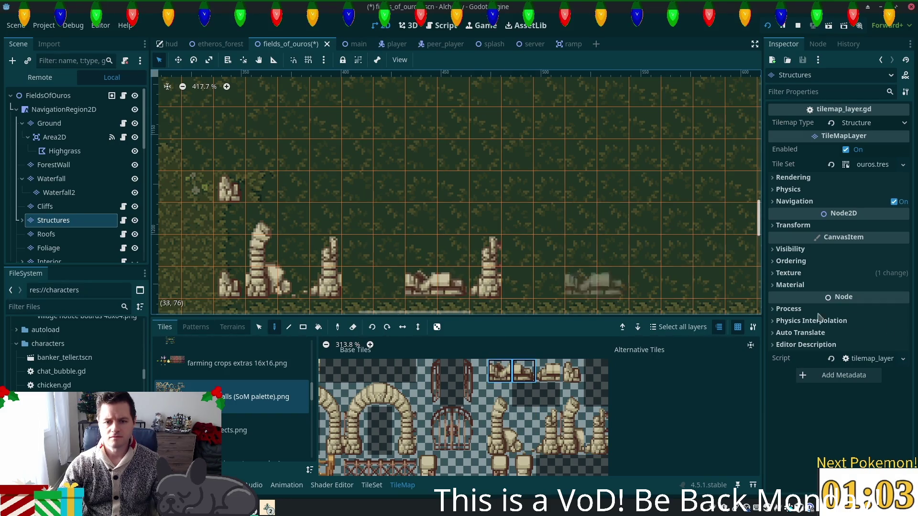
{"action": "left_click_drag", "start_coordinate": [547, 371], "coordinate": [567, 366]}
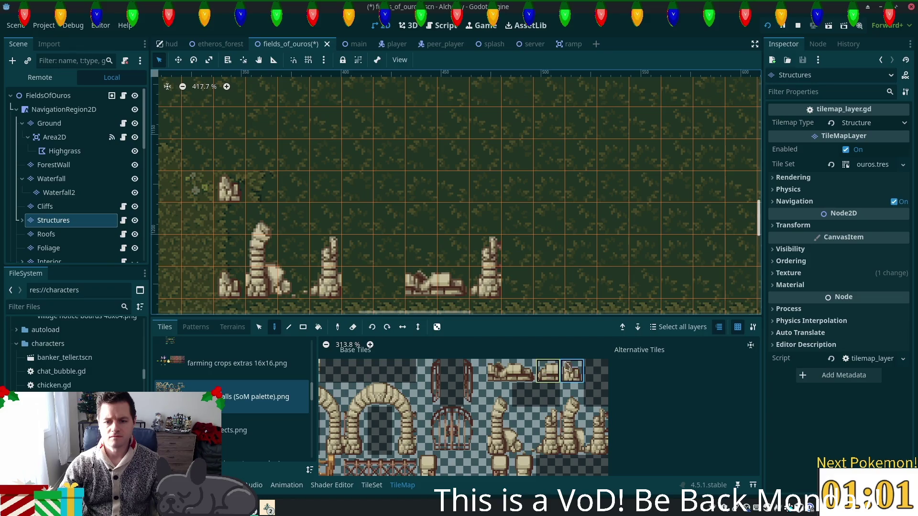
{"action": "scroll", "coordinate": [569, 277], "scroll_direction": "down", "scroll_amount": 6}
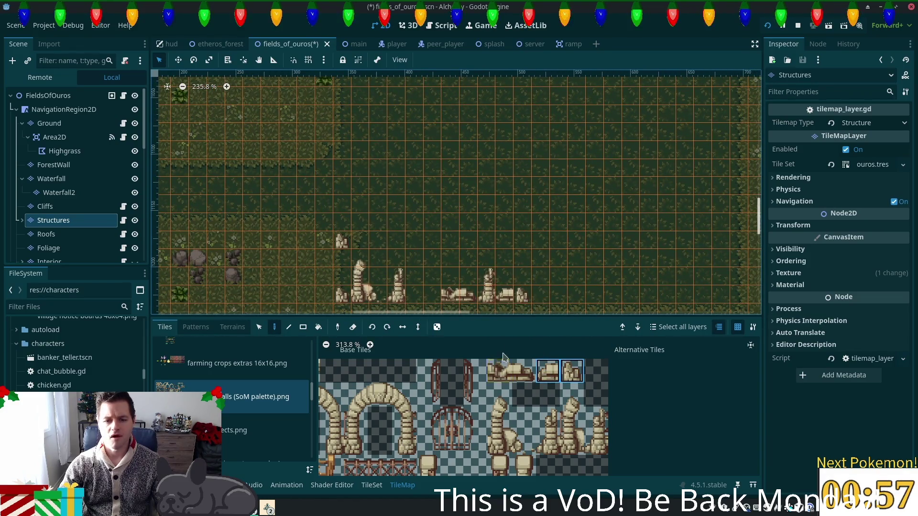
{"action": "scroll", "coordinate": [516, 445], "scroll_direction": "down", "scroll_amount": 1}
{"action": "scroll", "coordinate": [517, 445], "scroll_direction": "down", "scroll_amount": 3}
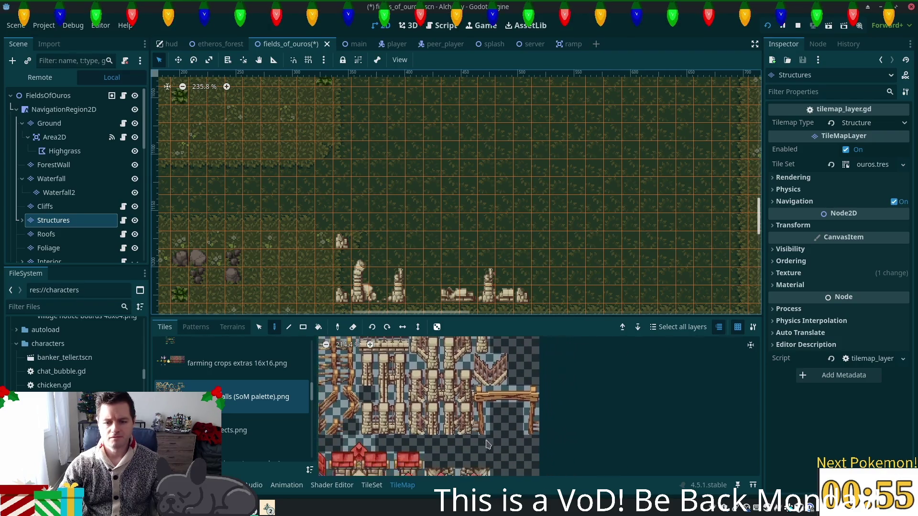
{"action": "scroll", "coordinate": [580, 384], "scroll_direction": "up", "scroll_amount": 3}
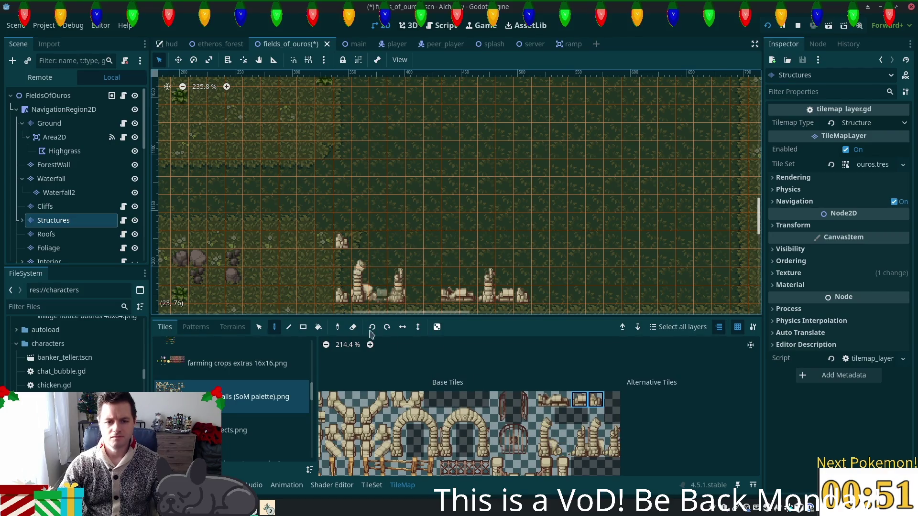
{"action": "scroll", "coordinate": [480, 417], "scroll_direction": "left", "scroll_amount": 3}
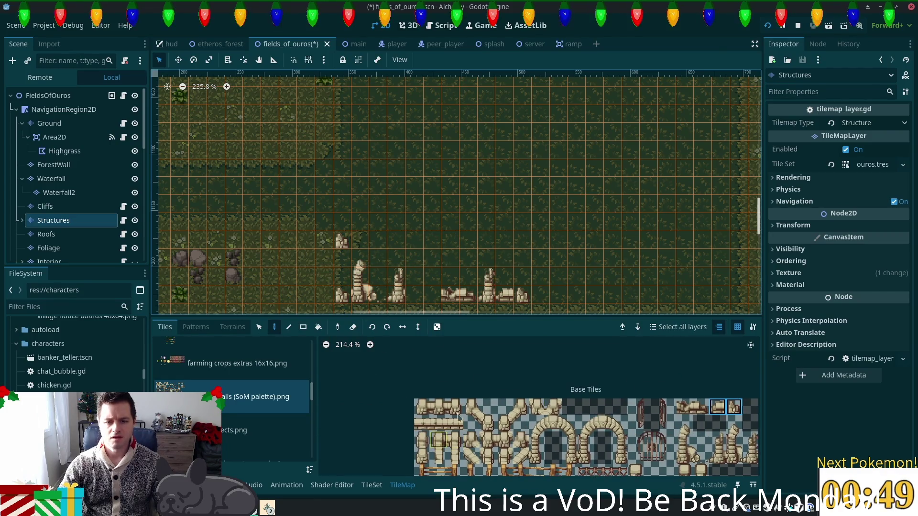
- Add a column tile next to the tall pillar and select two more rubble tiles
{"action": "left_click", "coordinate": [502, 457]}
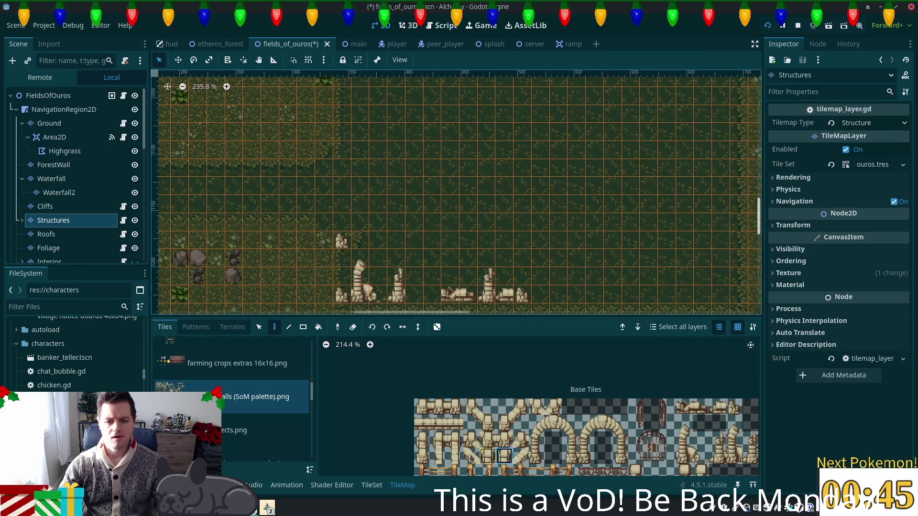
{"action": "scroll", "coordinate": [473, 458], "scroll_direction": "up", "scroll_amount": 3}
{"action": "left_click", "coordinate": [424, 450]}
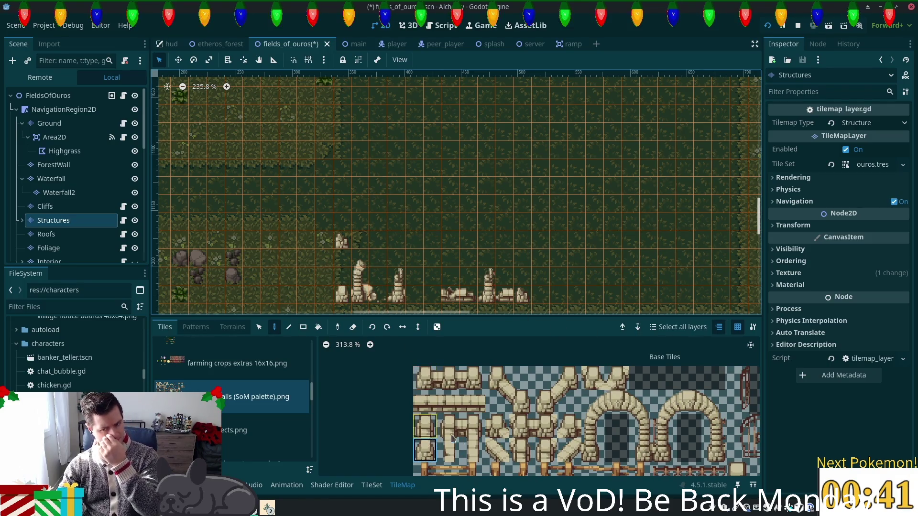
{"action": "left_click", "coordinate": [341, 282]}
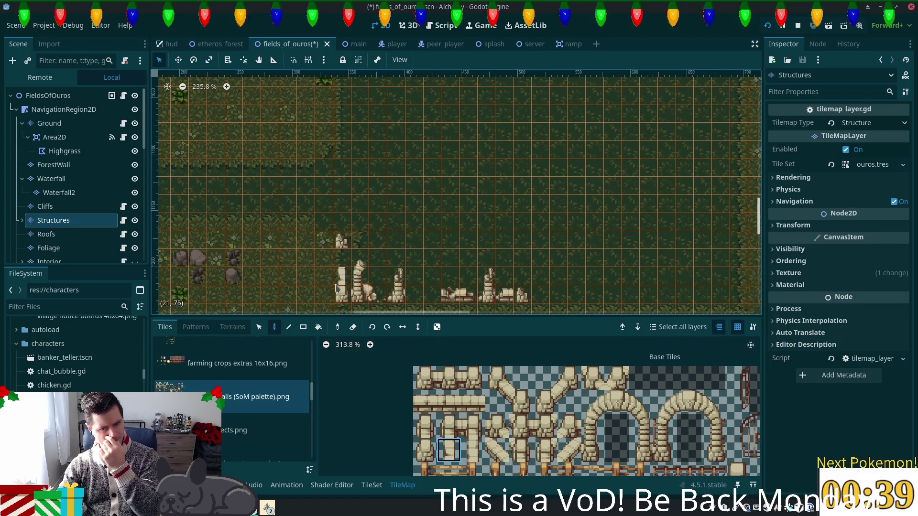
{"action": "scroll", "coordinate": [551, 214], "scroll_direction": "right", "scroll_amount": 4}
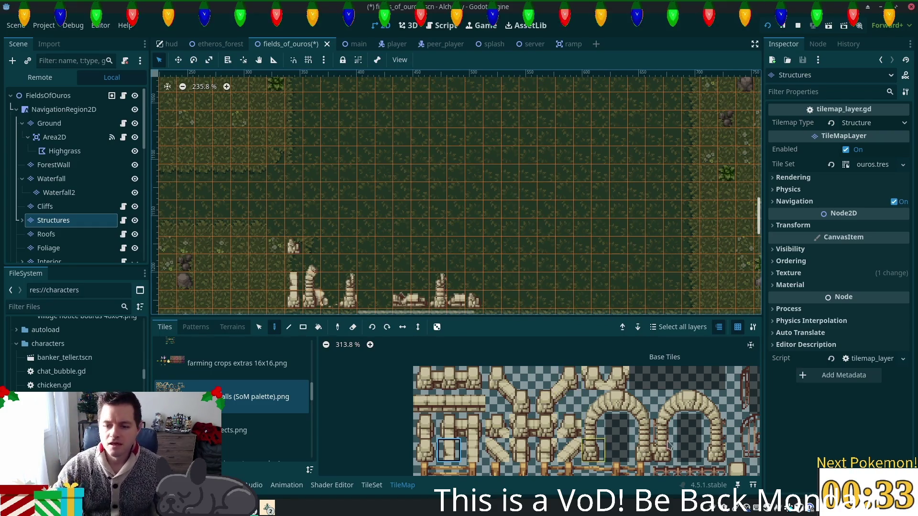
{"action": "scroll", "coordinate": [664, 448], "scroll_direction": "right", "scroll_amount": 5}
{"action": "mouse_move", "coordinate": [645, 405]}
{"action": "left_mouse_down"}
{"action": "mouse_move", "coordinate": [720, 402]}
{"action": "mouse_move", "coordinate": [670, 405]}
{"action": "left_mouse_up"}
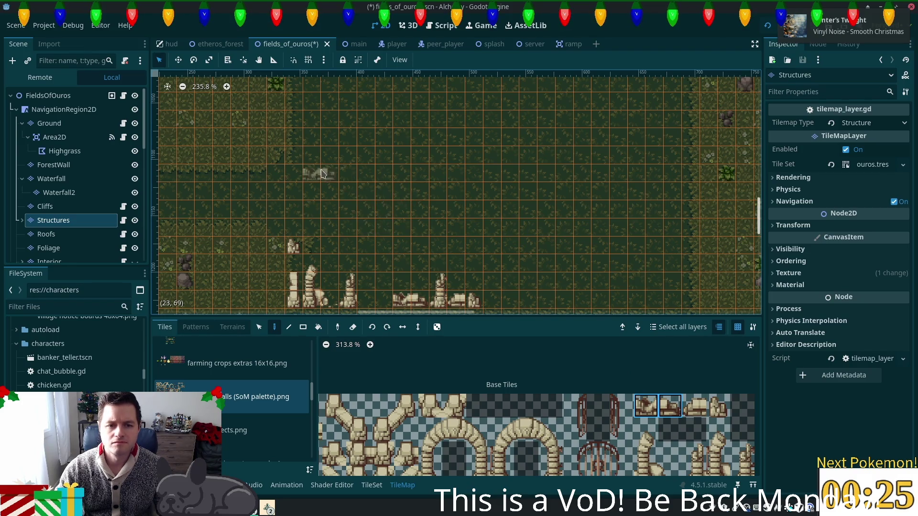
{"action": "mouse_move", "coordinate": [468, 223]}
{"action": "left_mouse_down"}
{"action": "mouse_move", "coordinate": [497, 221]}
{"action": "mouse_move", "coordinate": [582, 185]}
{"action": "mouse_move", "coordinate": [617, 225]}
{"action": "mouse_move", "coordinate": [574, 201]}
{"action": "mouse_move", "coordinate": [559, 143]}
{"action": "mouse_move", "coordinate": [549, 156]}
{"action": "mouse_move", "coordinate": [576, 256]}
{"action": "mouse_move", "coordinate": [555, 77]}
{"action": "mouse_move", "coordinate": [586, 135]}
{"action": "mouse_move", "coordinate": [760, 227]}
{"action": "mouse_move", "coordinate": [746, 230]}
{"action": "mouse_move", "coordinate": [689, 182]}
{"action": "mouse_move", "coordinate": [690, 191]}
{"action": "left_mouse_up"}
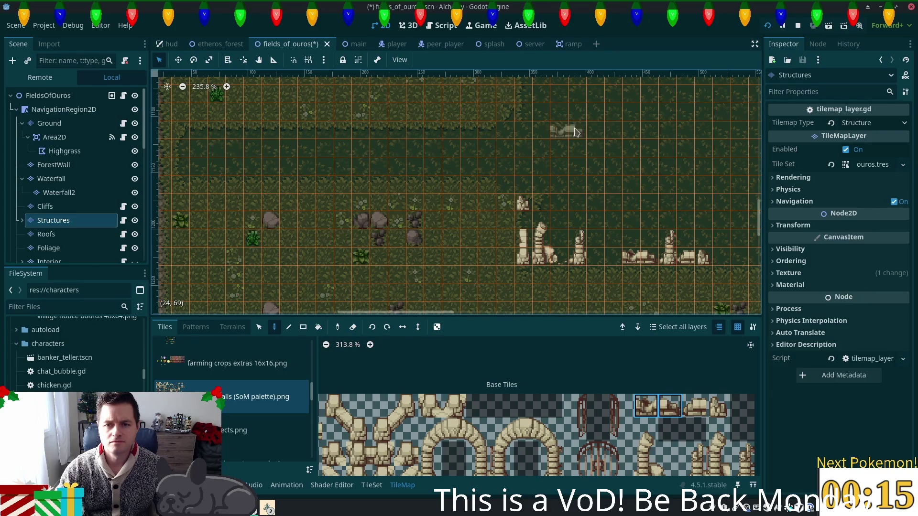
- Lay four broken wall pieces in a row above the pillars, one of them mirrored horizontally
{"action": "mouse_move", "coordinate": [543, 120]}
{"action": "left_mouse_down"}
{"action": "mouse_move", "coordinate": [493, 144]}
{"action": "mouse_move", "coordinate": [455, 191]}
{"action": "left_mouse_up"}
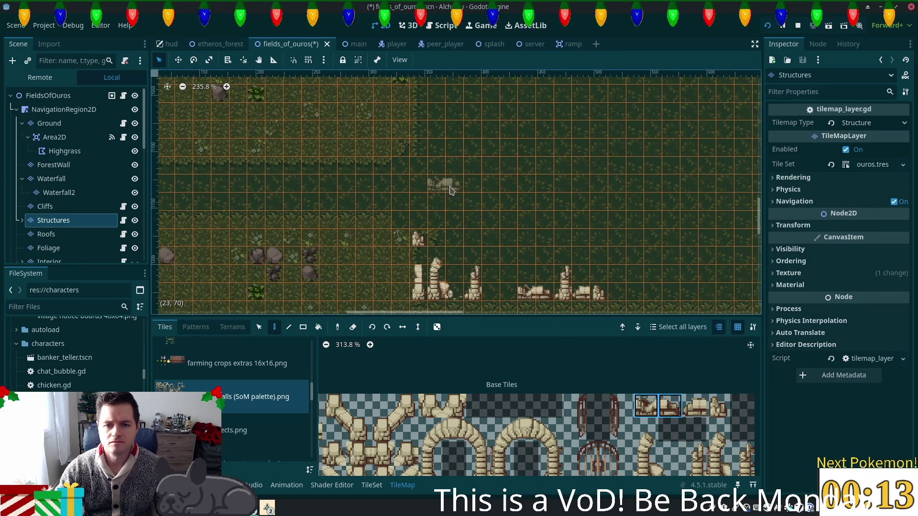
{"action": "left_click", "coordinate": [449, 190]}
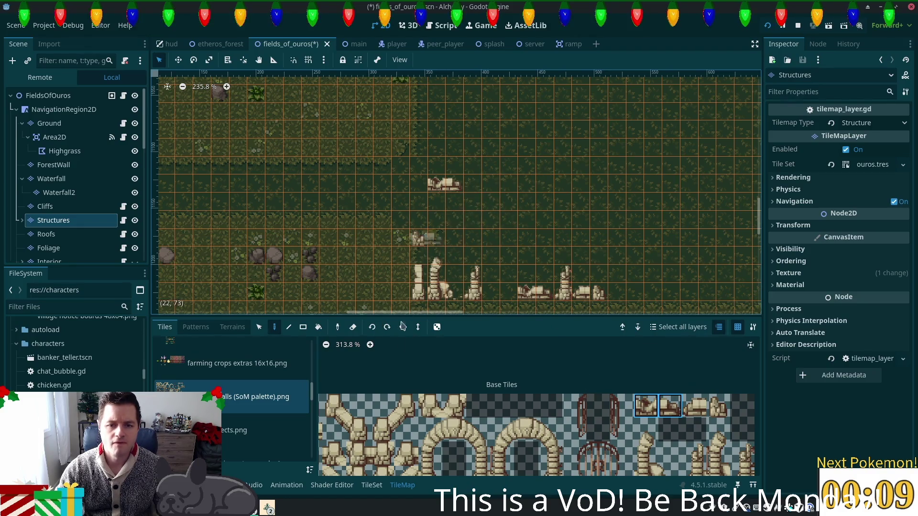
{"action": "left_click", "coordinate": [402, 328]}
{"action": "left_click", "coordinate": [479, 182]}
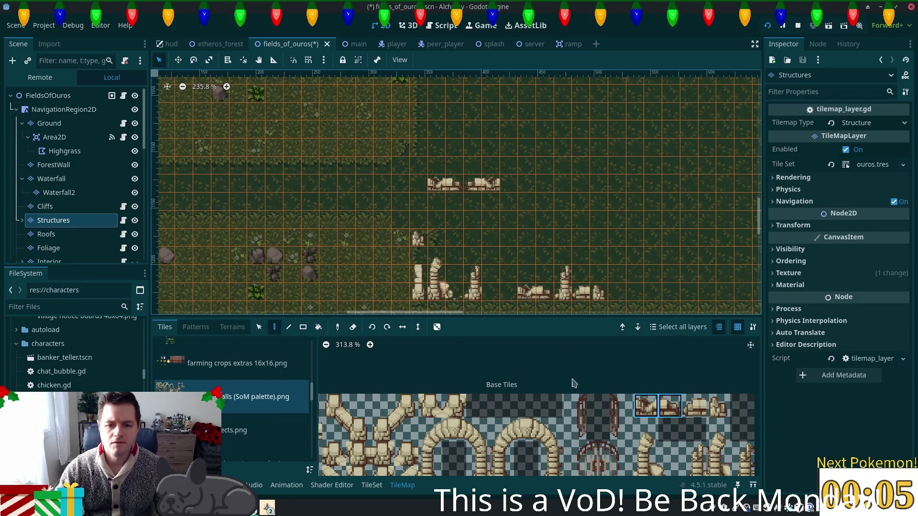
{"action": "left_click", "coordinate": [669, 407]}
{"action": "left_click", "coordinate": [506, 185]}
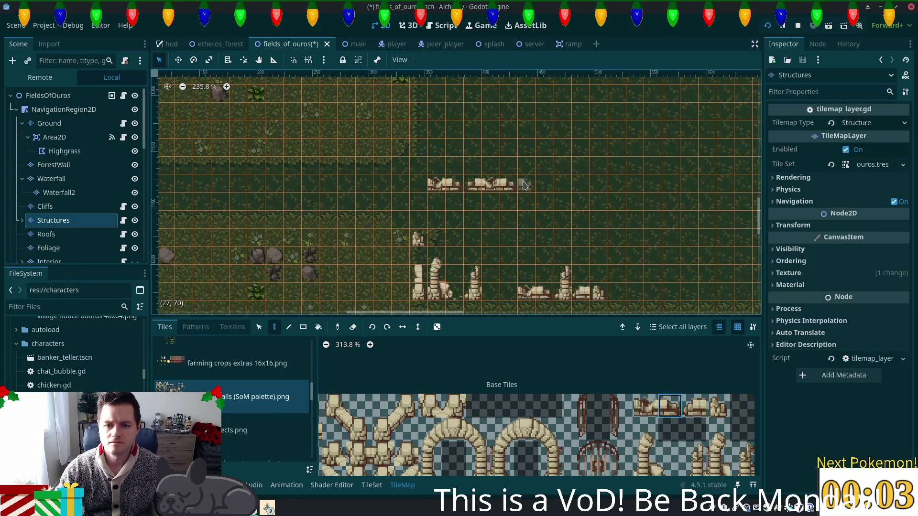
{"action": "left_click", "coordinate": [525, 185]}
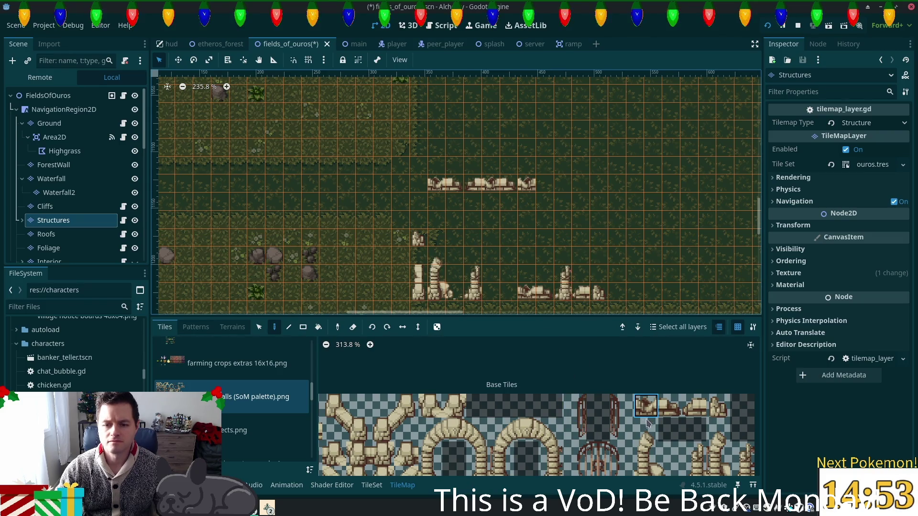
- Paint a pillar piece from the tileset onto the map
{"action": "scroll", "coordinate": [670, 418], "scroll_direction": "down", "scroll_amount": 3}
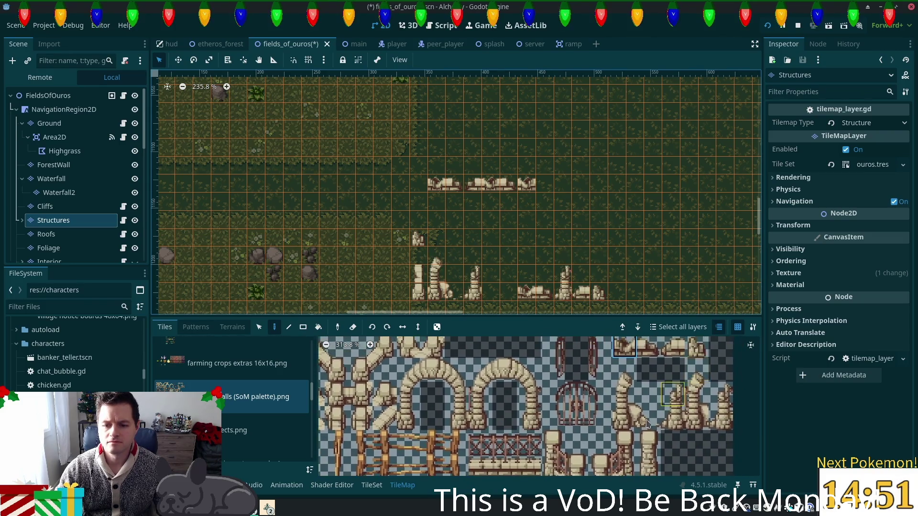
{"action": "left_click", "coordinate": [675, 427]}
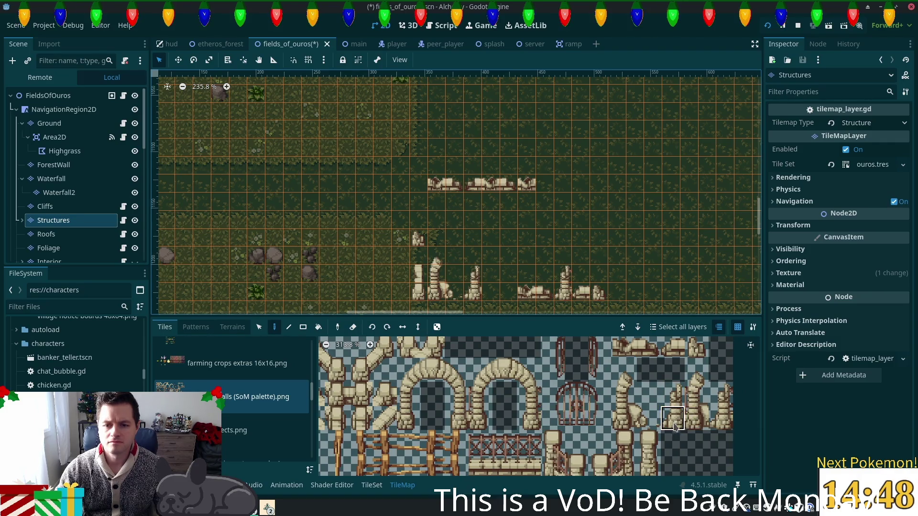
{"action": "left_click", "coordinate": [549, 275]}
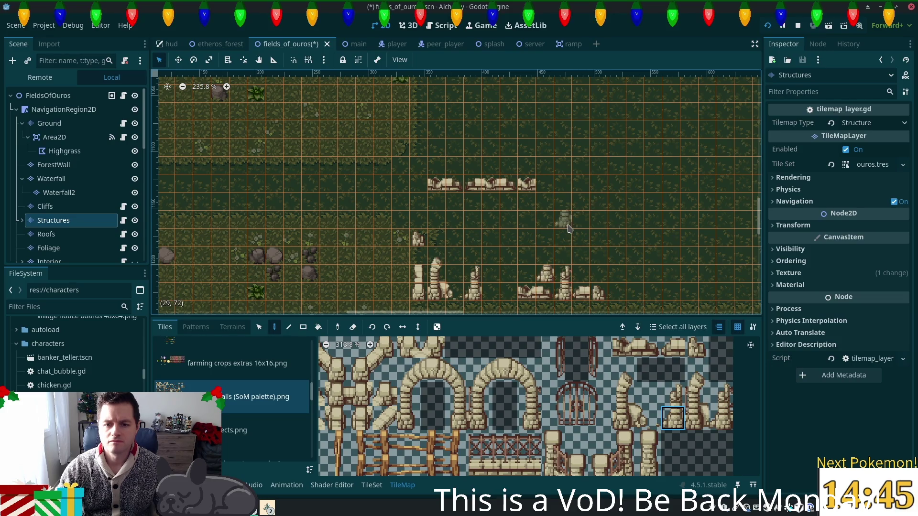
{"action": "scroll", "coordinate": [593, 411], "scroll_direction": "up", "scroll_amount": 2}
{"action": "scroll", "coordinate": [593, 411], "scroll_direction": "down", "scroll_amount": 1}
{"action": "scroll", "coordinate": [419, 390], "scroll_direction": "left", "scroll_amount": 5}
- Try the neighbouring pillar piece among the right-hand ruins, then erase it
{"action": "left_click", "coordinate": [442, 404]}
{"action": "scroll", "coordinate": [441, 404], "scroll_direction": "up", "scroll_amount": 3}
{"action": "scroll", "coordinate": [442, 403], "scroll_direction": "right", "scroll_amount": 2}
{"action": "left_click", "coordinate": [550, 256]}
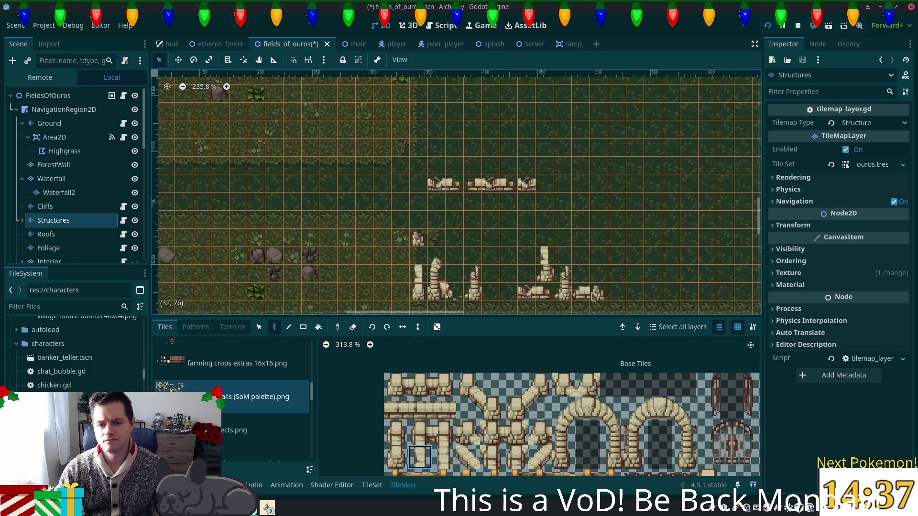
{"action": "right_click", "coordinate": [545, 256]}
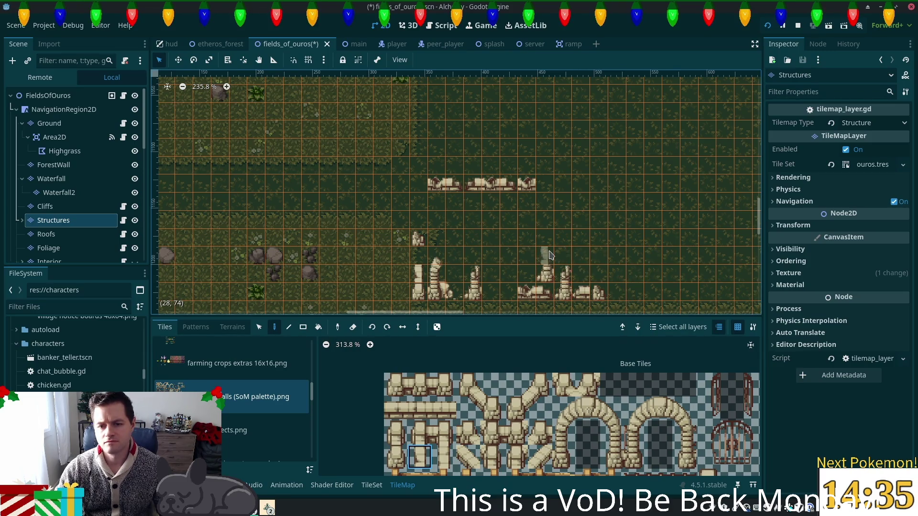
- Paint the neighbouring pillar piece into the right-hand ruins
{"action": "scroll", "coordinate": [526, 421], "scroll_direction": "down", "scroll_amount": 5}
{"action": "left_click_drag", "start_coordinate": [430, 380], "coordinate": [429, 355]}
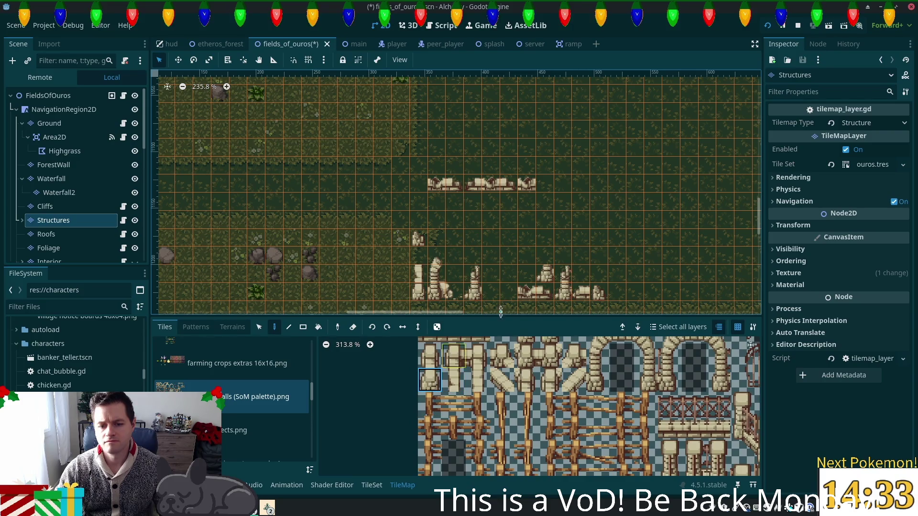
{"action": "left_click", "coordinate": [457, 378]}
{"action": "left_click", "coordinate": [544, 282]}
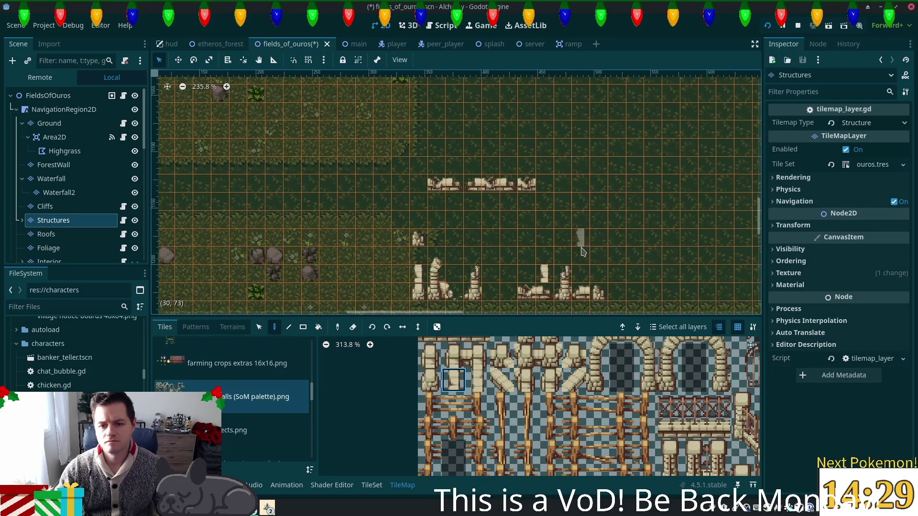
{"action": "scroll", "coordinate": [563, 300], "scroll_direction": "up", "scroll_amount": 4}
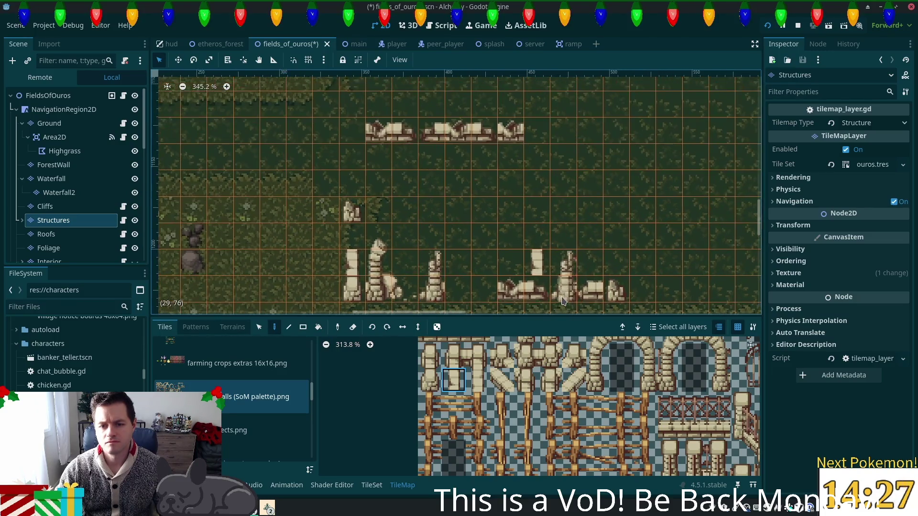
{"action": "scroll", "coordinate": [624, 169], "scroll_direction": "down", "scroll_amount": 1}
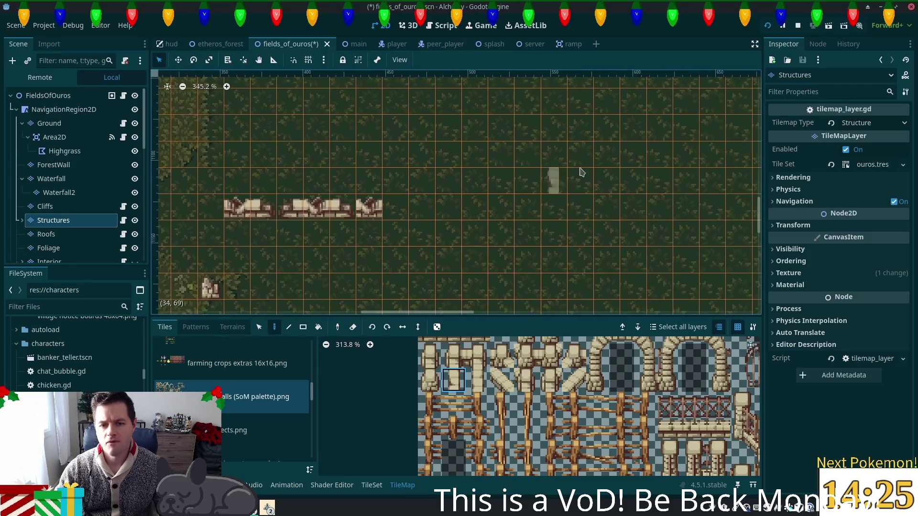
{"action": "scroll", "coordinate": [527, 400], "scroll_direction": "down", "scroll_amount": 4}
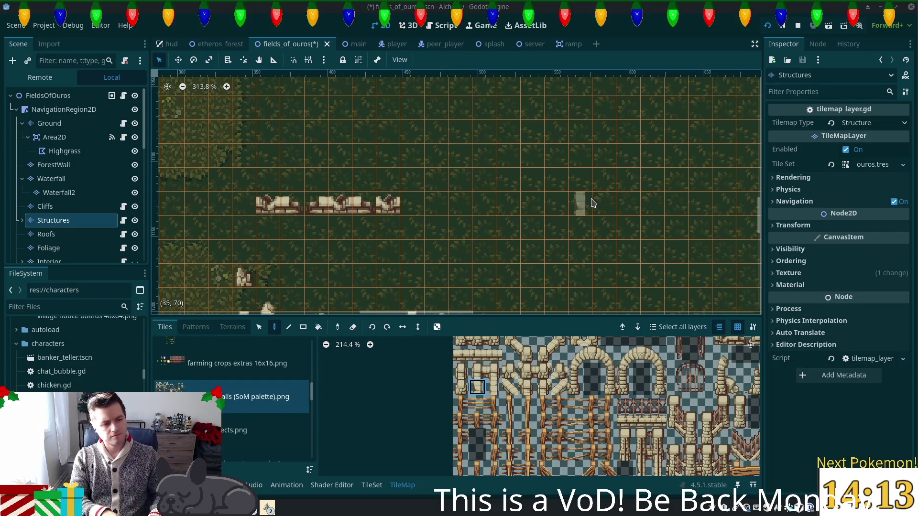
{"action": "scroll", "coordinate": [449, 209], "scroll_direction": "down", "scroll_amount": 5}
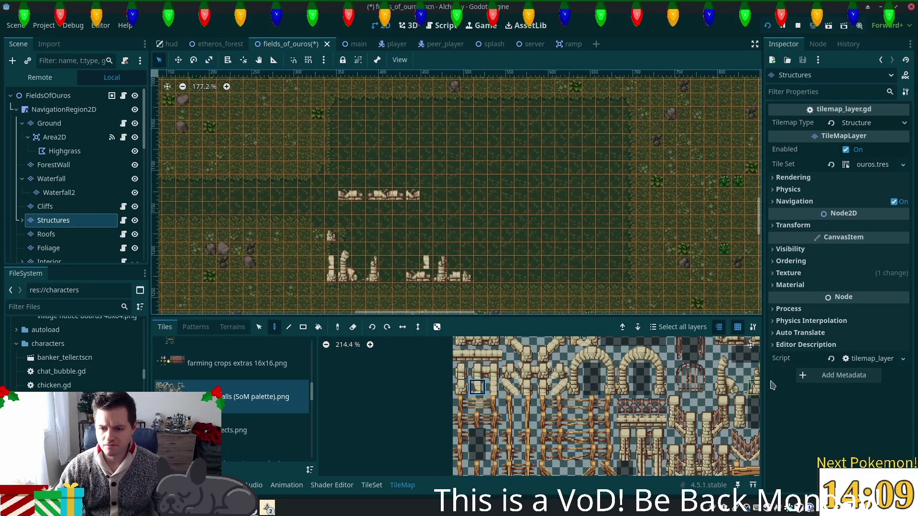
{"action": "scroll", "coordinate": [605, 397], "scroll_direction": "right", "scroll_amount": 3}
{"action": "scroll", "coordinate": [604, 397], "scroll_direction": "down", "scroll_amount": 2}
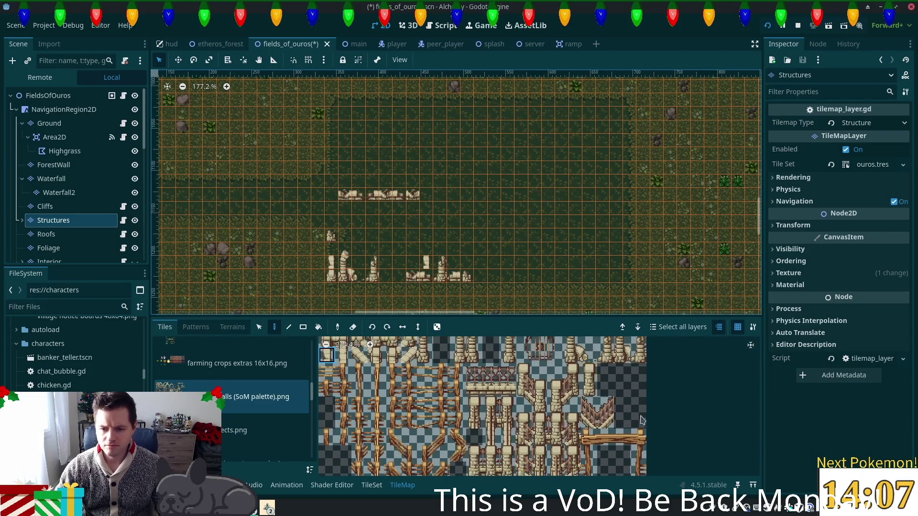
{"action": "scroll", "coordinate": [578, 399], "scroll_direction": "down", "scroll_amount": 5}
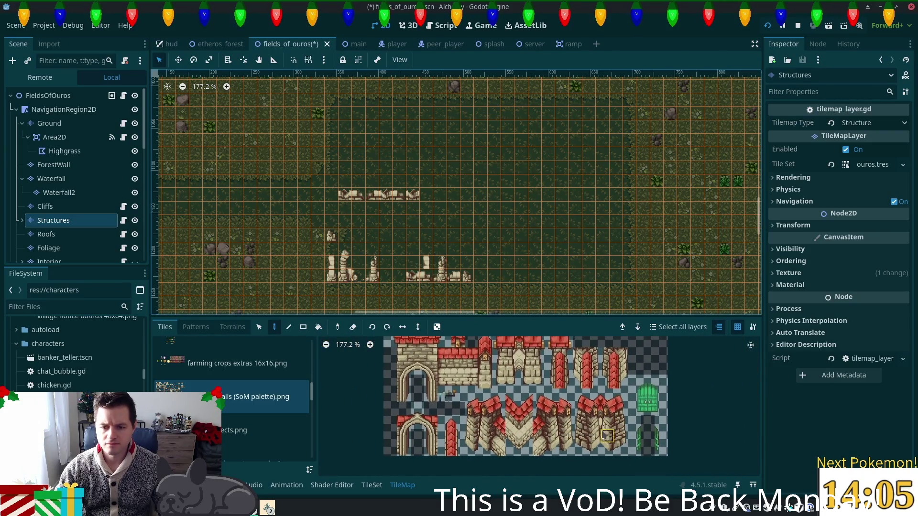
{"action": "scroll", "coordinate": [573, 441], "scroll_direction": "up", "scroll_amount": 5}
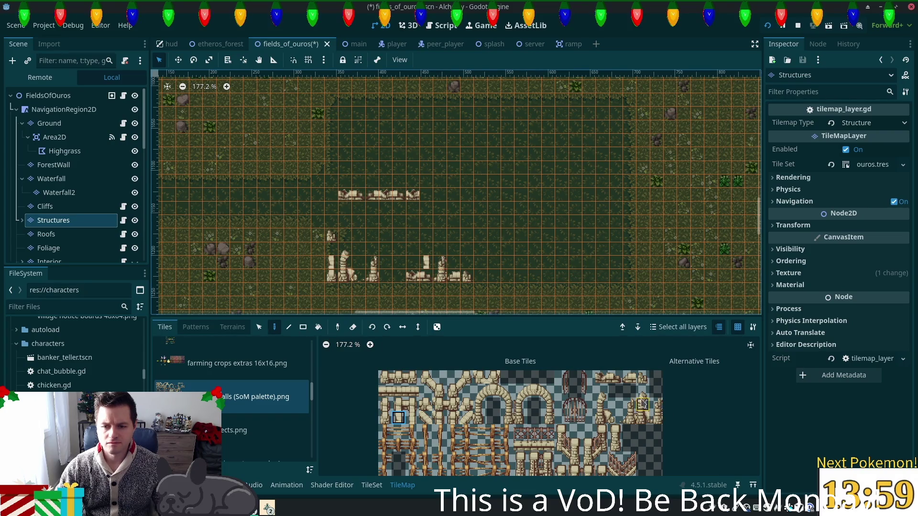
- Paint two stacked pillar tiles at the far right, then erase the upper tile
{"action": "left_click_drag", "start_coordinate": [629, 421], "coordinate": [629, 421]}
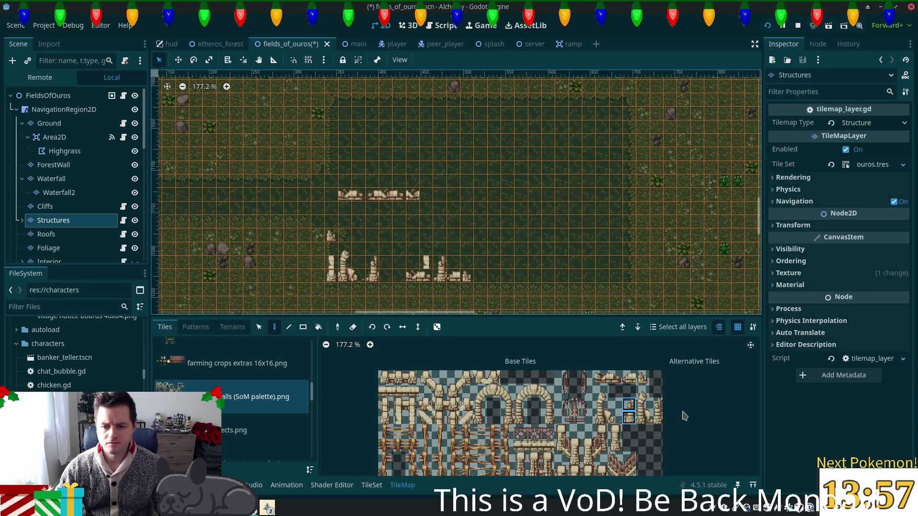
{"action": "scroll", "coordinate": [629, 421], "scroll_direction": "up", "scroll_amount": 2}
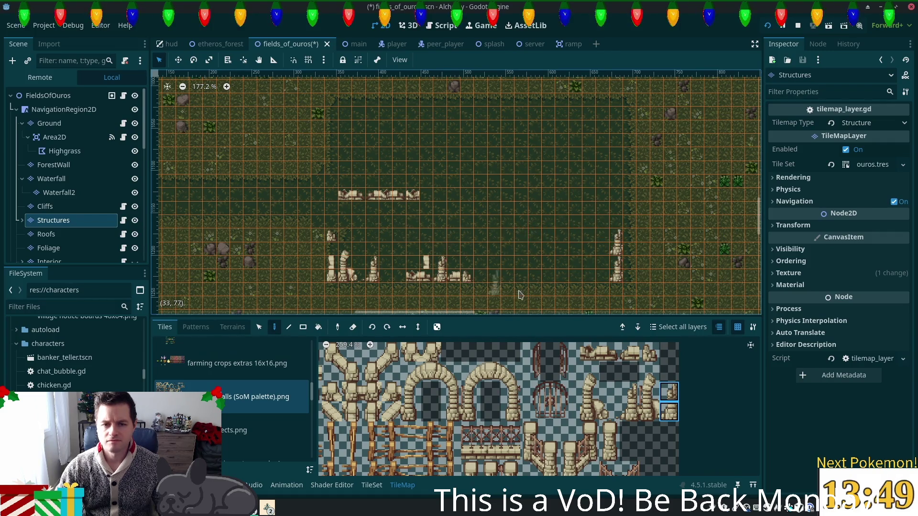
{"action": "scroll", "coordinate": [484, 282], "scroll_direction": "up", "scroll_amount": 2}
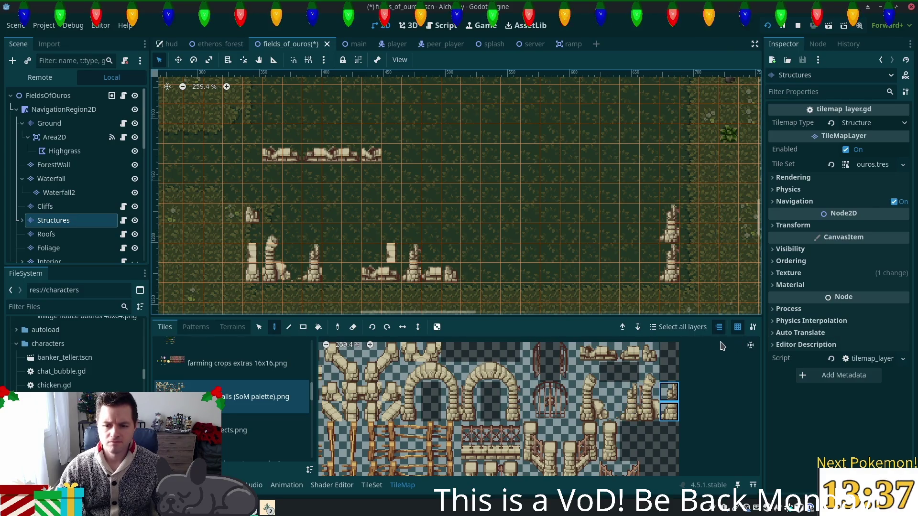
{"action": "right_click", "coordinate": [667, 234]}
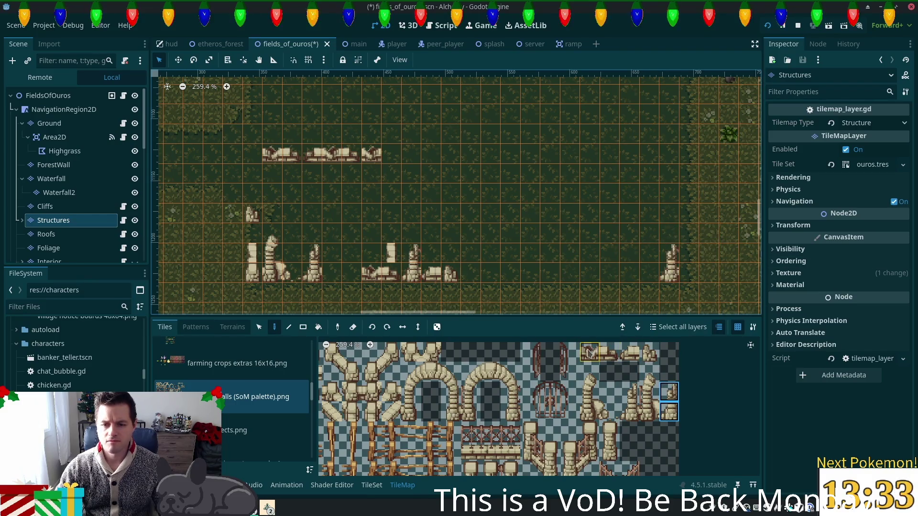
{"action": "left_click", "coordinate": [387, 327]}
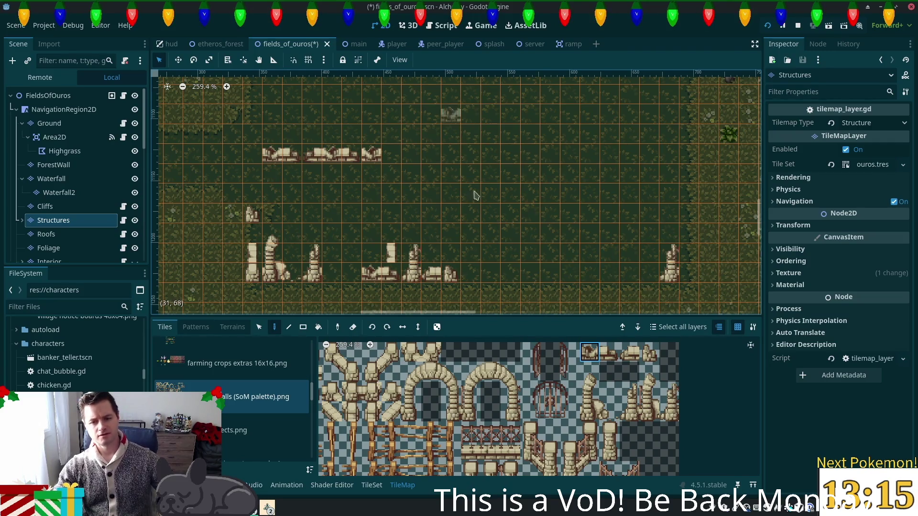
- Save the fields_of_ouros scene and locate the running game window
{"action": "scroll", "coordinate": [463, 196], "scroll_direction": "down", "scroll_amount": 5}
{"action": "scroll", "coordinate": [462, 205], "scroll_direction": "down", "scroll_amount": 3}
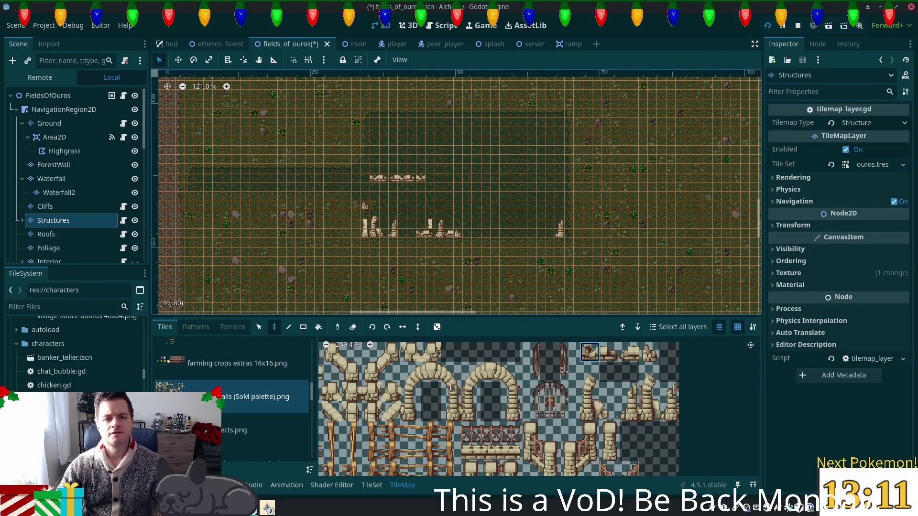
{"action": "key", "text": "ctrl+s"}
{"action": "left_click", "coordinate": [270, 508]}
- Walk the character north and south past the ruins in the Alchemy debug window
{"action": "left_click", "coordinate": [311, 447]}
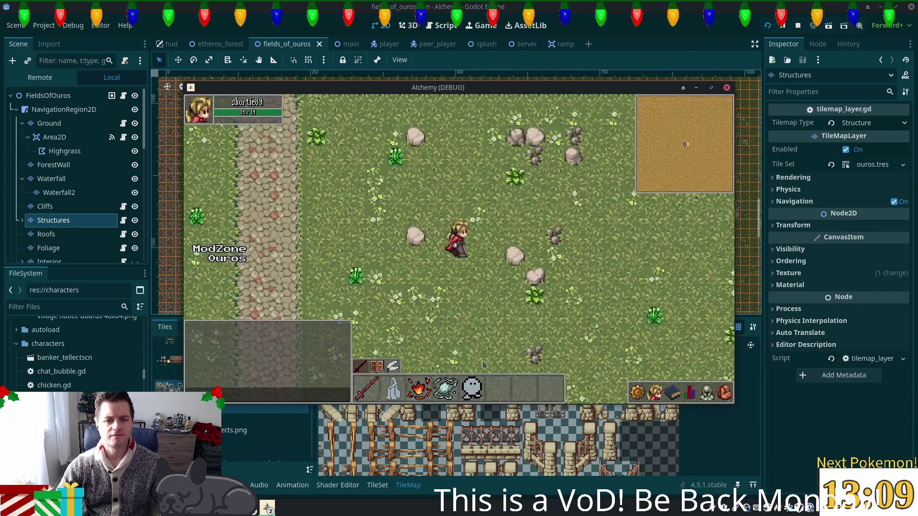
{"action": "key", "text": "w"}
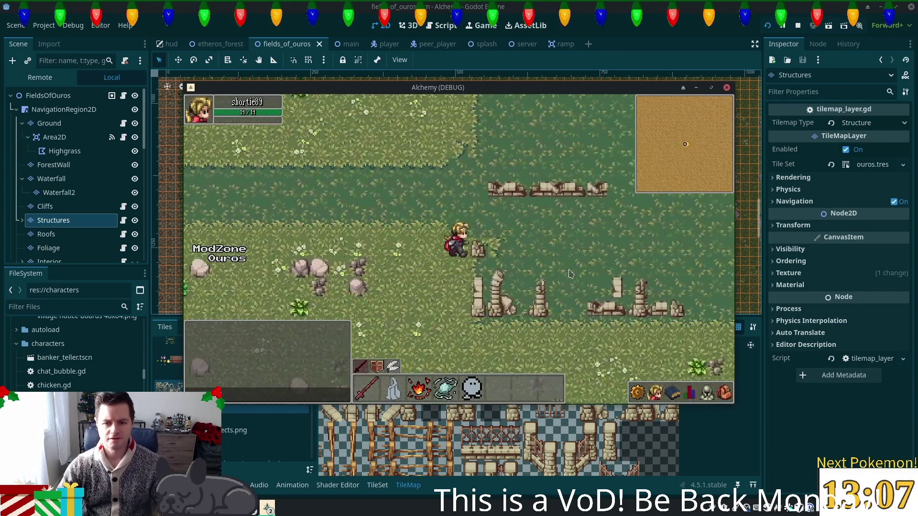
{"action": "key", "text": "s"}
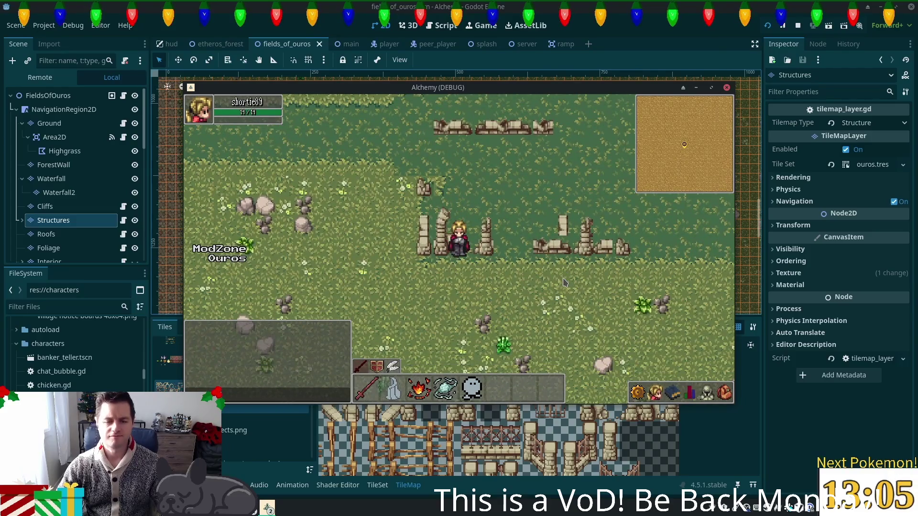
{"action": "key", "text": "w"}
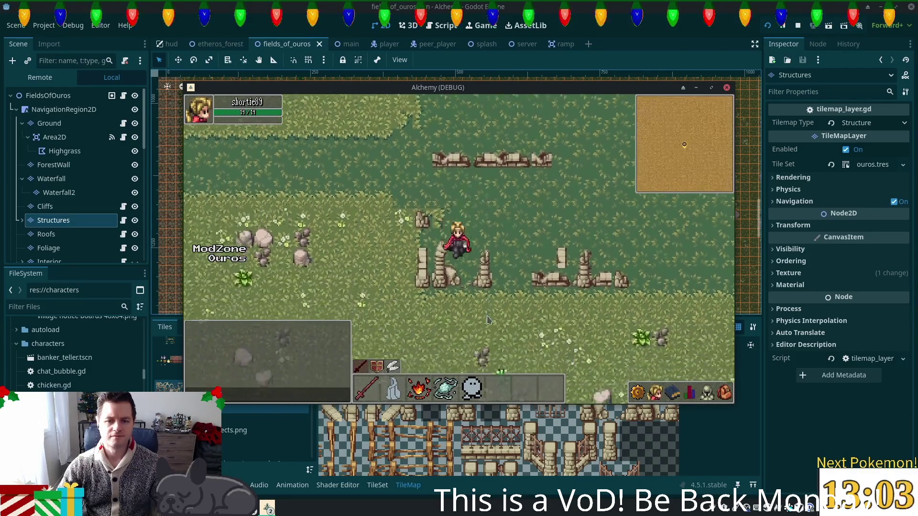
{"action": "key", "text": "s"}
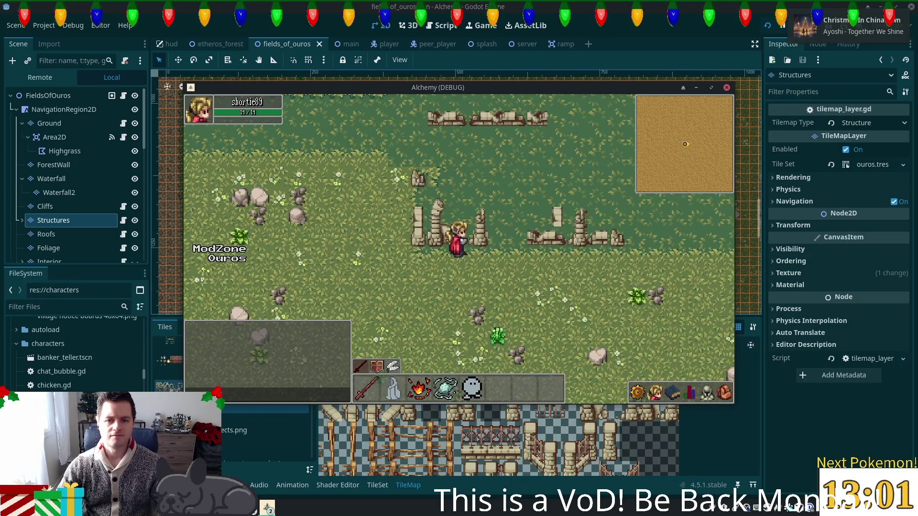
{"action": "key", "text": "w"}
- Walk around the ruined walls in all directions, then stop the game with F8
{"action": "key", "text": "d"}
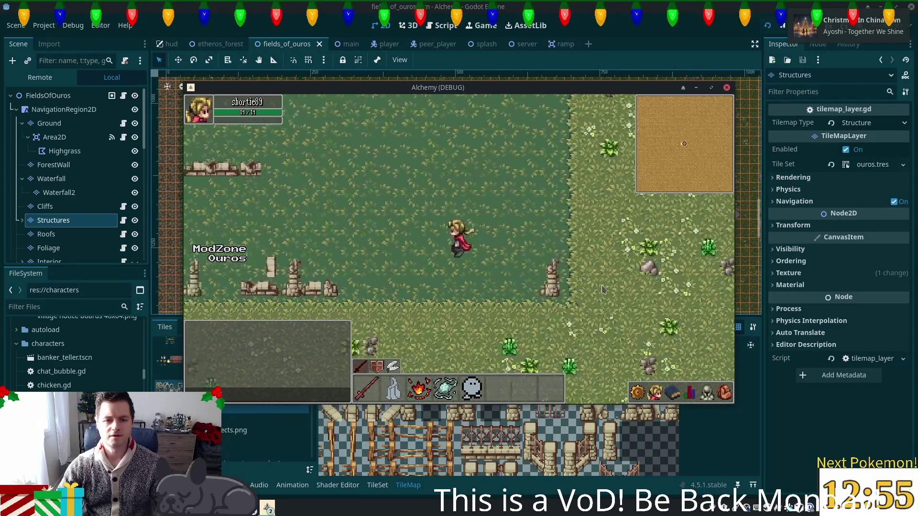
{"action": "key", "text": "w"}
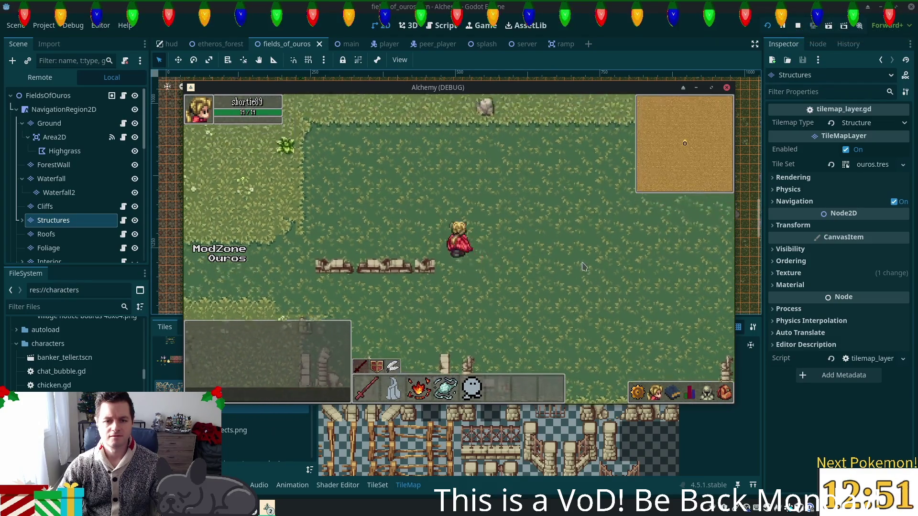
{"action": "key", "text": "w"}
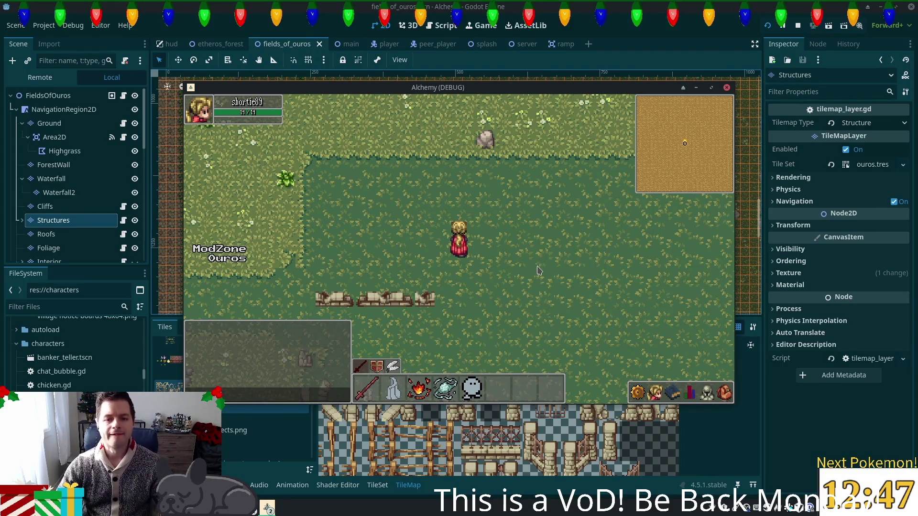
{"action": "key", "text": "s"}
{"action": "key", "text": "a"}
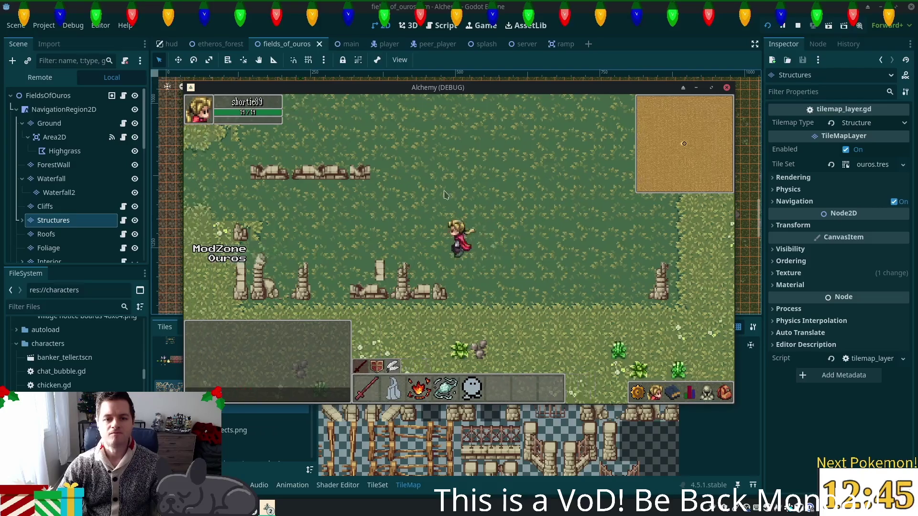
{"action": "key", "text": "w"}
{"action": "key", "text": "d"}
{"action": "key", "text": "s"}
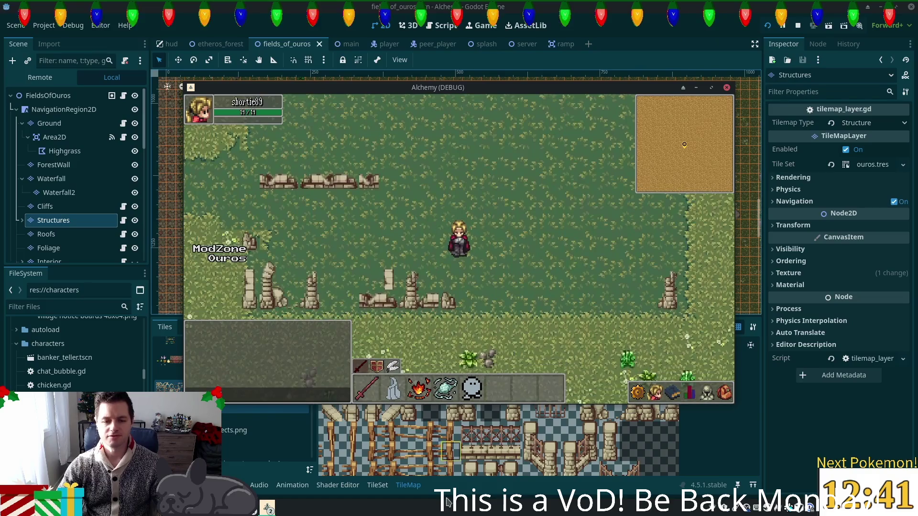
{"action": "key", "text": "F8"}
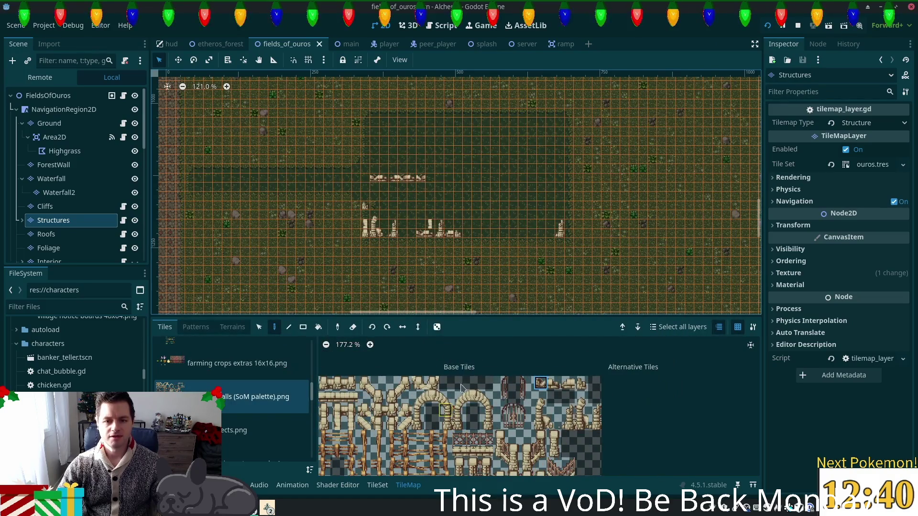
- Paint additional wall tiles along the lower ruined wall, up to its bottom row's right end
{"action": "scroll", "coordinate": [529, 468], "scroll_direction": "down", "scroll_amount": 3}
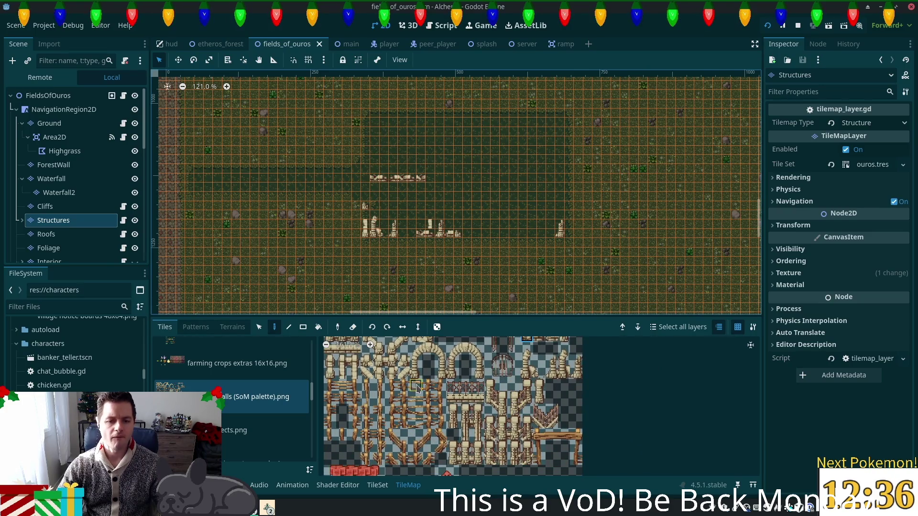
{"action": "scroll", "coordinate": [417, 387], "scroll_direction": "up", "scroll_amount": 4}
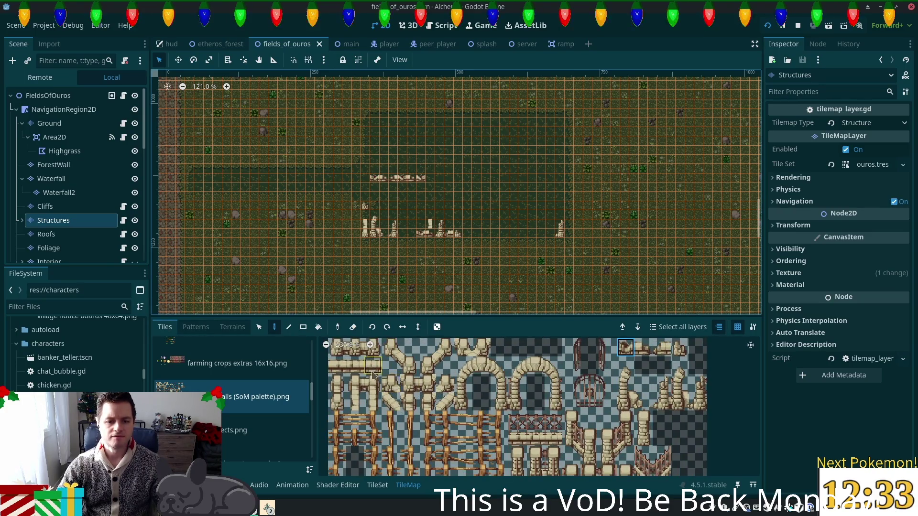
{"action": "scroll", "coordinate": [373, 374], "scroll_direction": "up", "scroll_amount": 3}
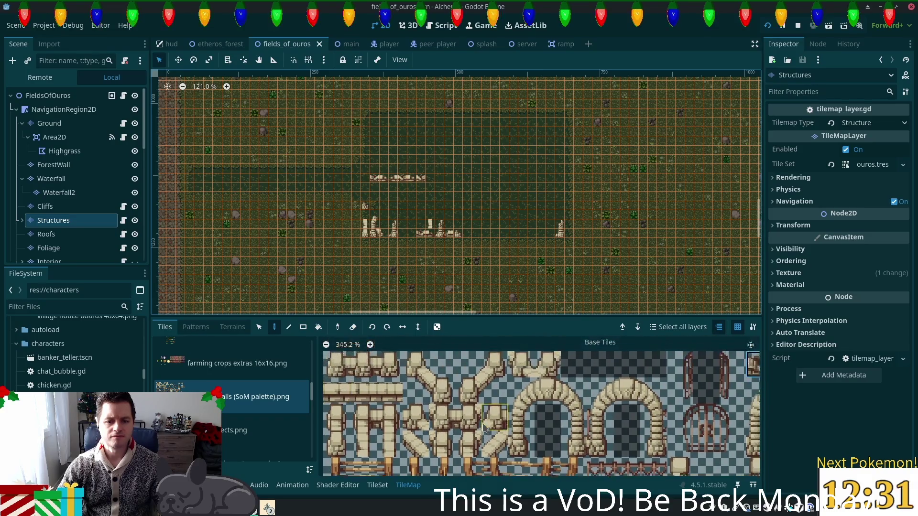
{"action": "left_click", "coordinate": [341, 364]}
{"action": "left_click", "coordinate": [468, 235]}
{"action": "left_click_drag", "start_coordinate": [333, 390], "coordinate": [360, 390]}
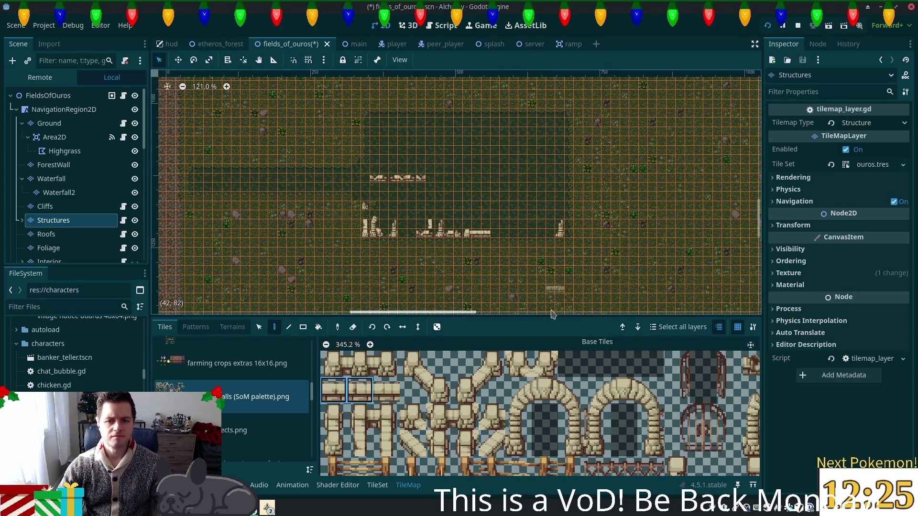
{"action": "scroll", "coordinate": [483, 242], "scroll_direction": "up", "scroll_amount": 5}
{"action": "scroll", "coordinate": [477, 248], "scroll_direction": "up", "scroll_amount": 3}
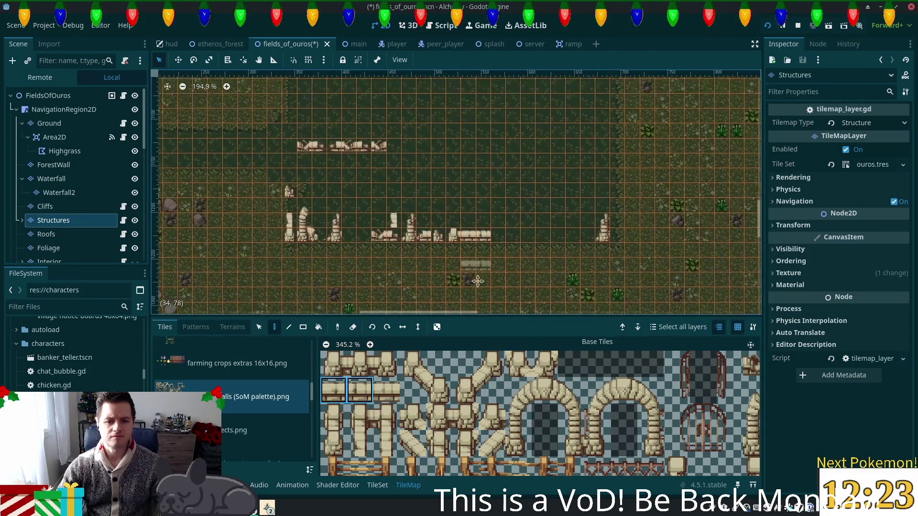
{"action": "left_click", "coordinate": [357, 447]}
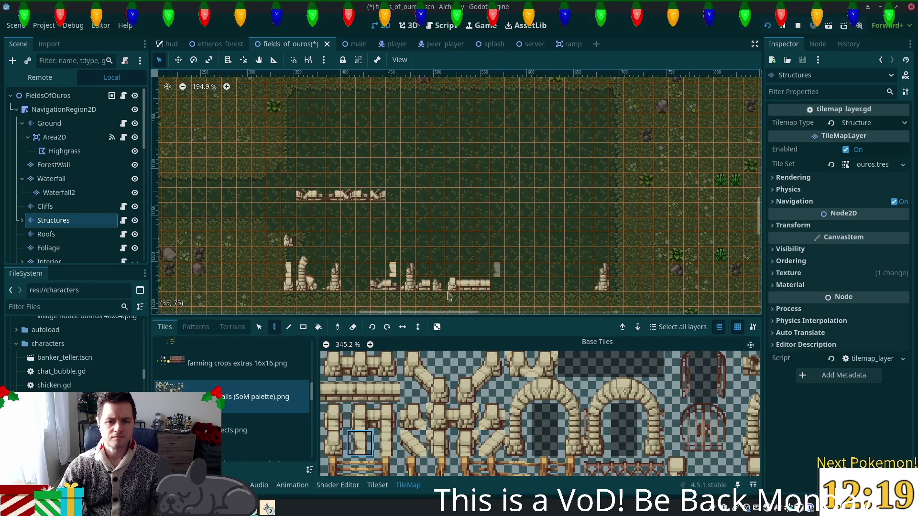
{"action": "left_click", "coordinate": [333, 442]}
{"action": "left_click", "coordinate": [495, 284]}
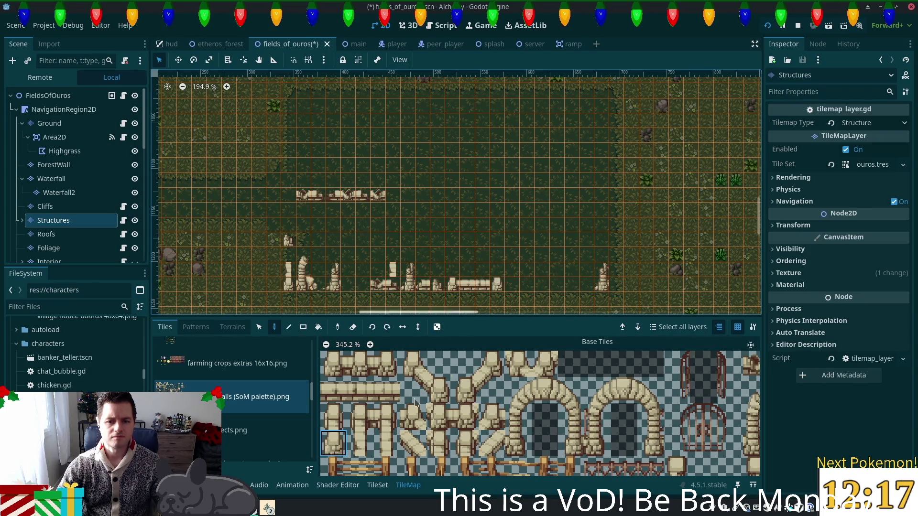
- Paint a tall upright wall column at the right end of the lower wall
{"action": "left_click", "coordinate": [360, 442]}
{"action": "left_click_drag", "start_coordinate": [497, 275], "coordinate": [503, 239]}
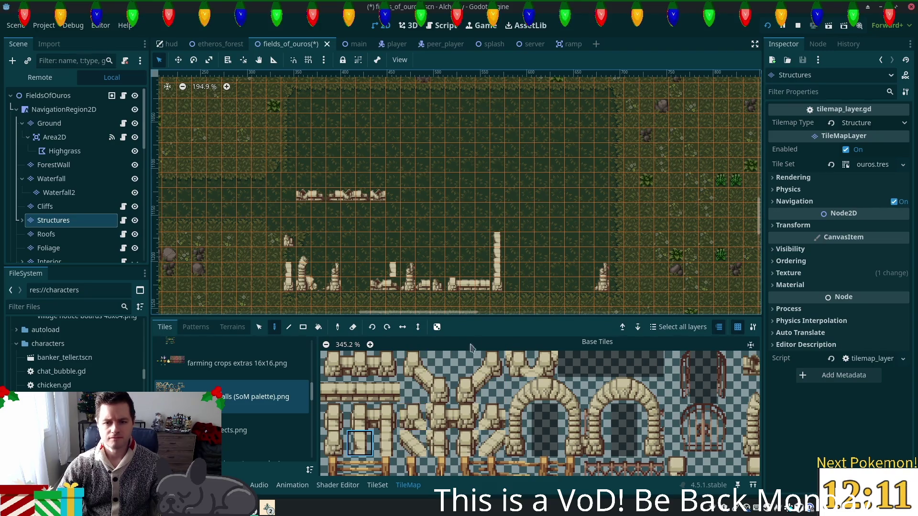
{"action": "scroll", "coordinate": [562, 230], "scroll_direction": "up", "scroll_amount": 4}
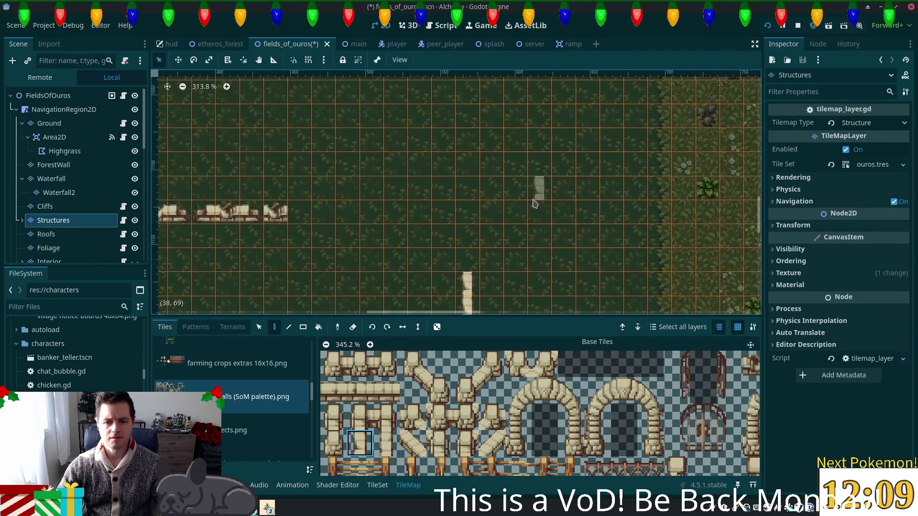
{"action": "left_click_drag", "start_coordinate": [569, 89], "coordinate": [559, 75]}
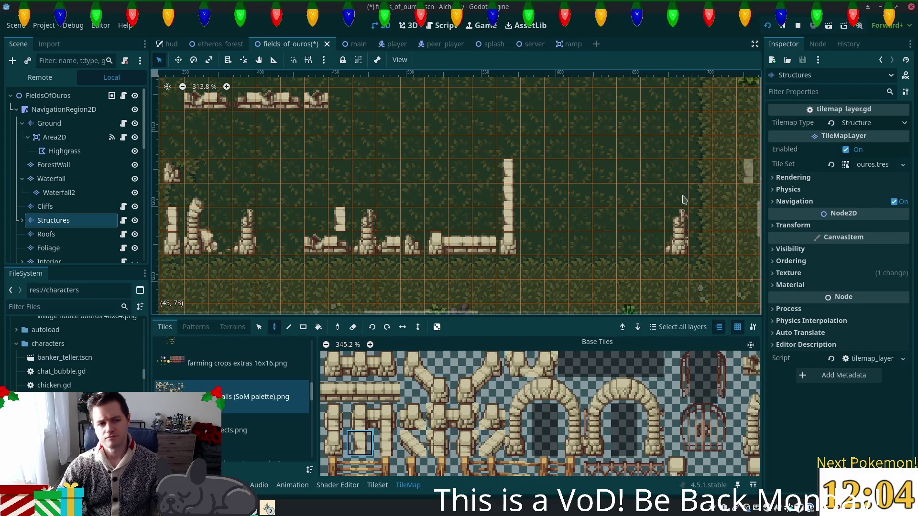
{"action": "left_click", "coordinate": [22, 221]}
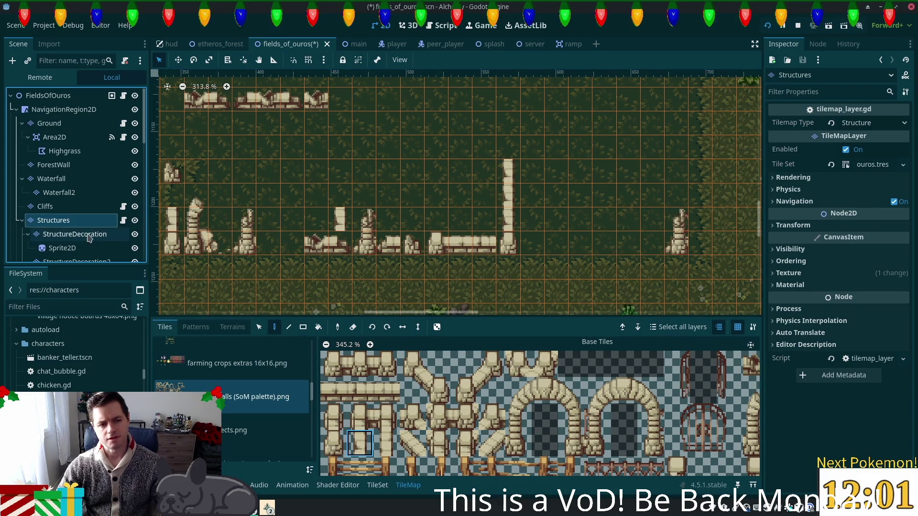
- Select the StructureDecoration layer and open the TileSet editor for its SoM palette wall tiles
{"action": "left_click", "coordinate": [88, 234]}
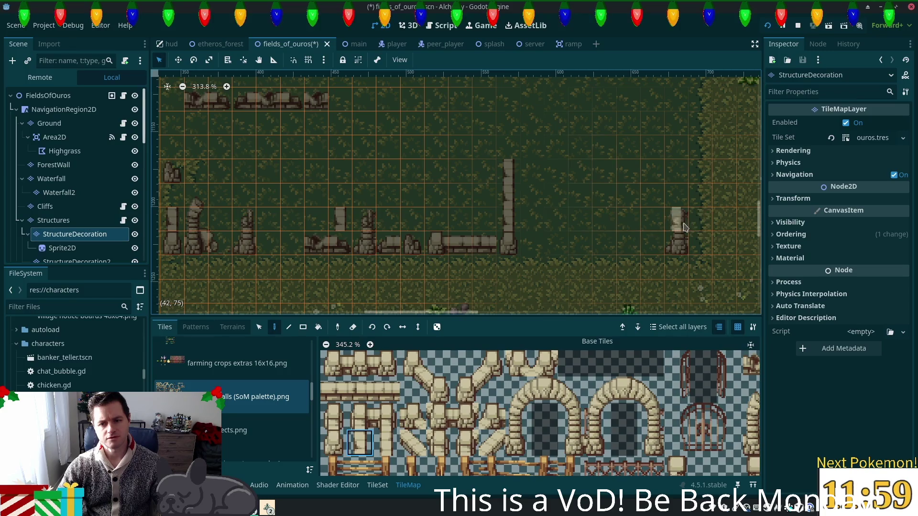
{"action": "scroll", "coordinate": [92, 228], "scroll_direction": "down", "scroll_amount": 3}
{"action": "left_click", "coordinate": [62, 205]}
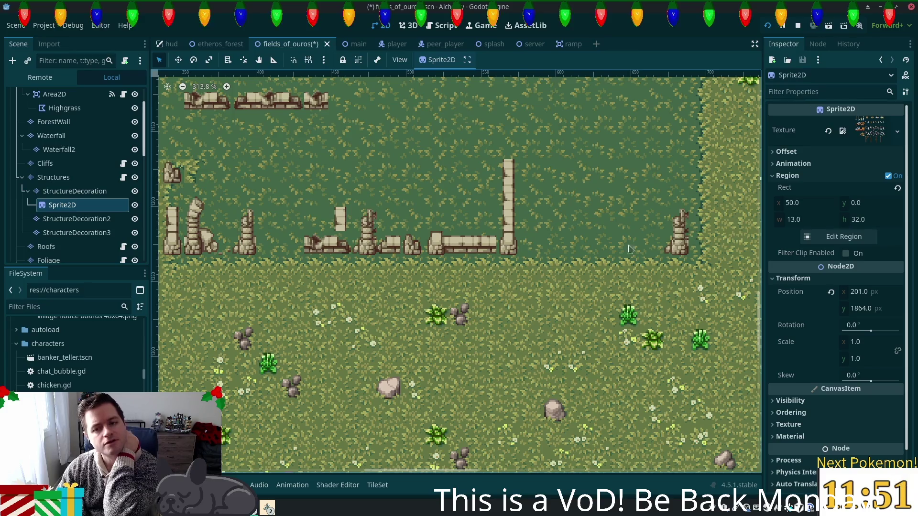
{"action": "left_click", "coordinate": [74, 191]}
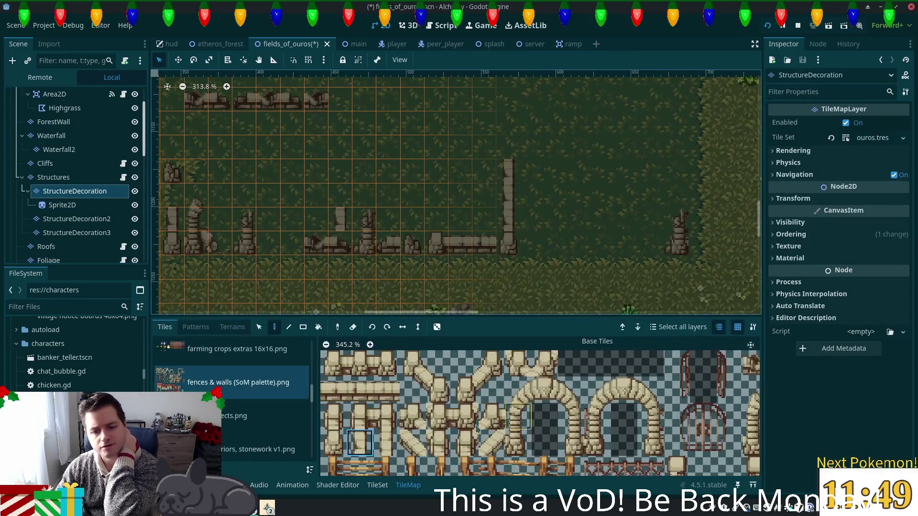
{"action": "left_click", "coordinate": [377, 485]}
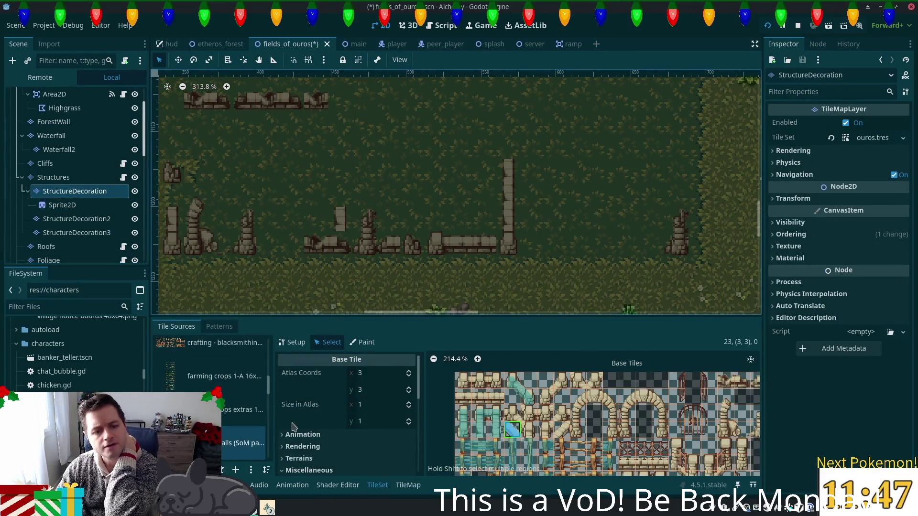
- Select five wall tiles together in the SoM palette atlas
{"action": "scroll", "coordinate": [369, 410], "scroll_direction": "down", "scroll_amount": 1}
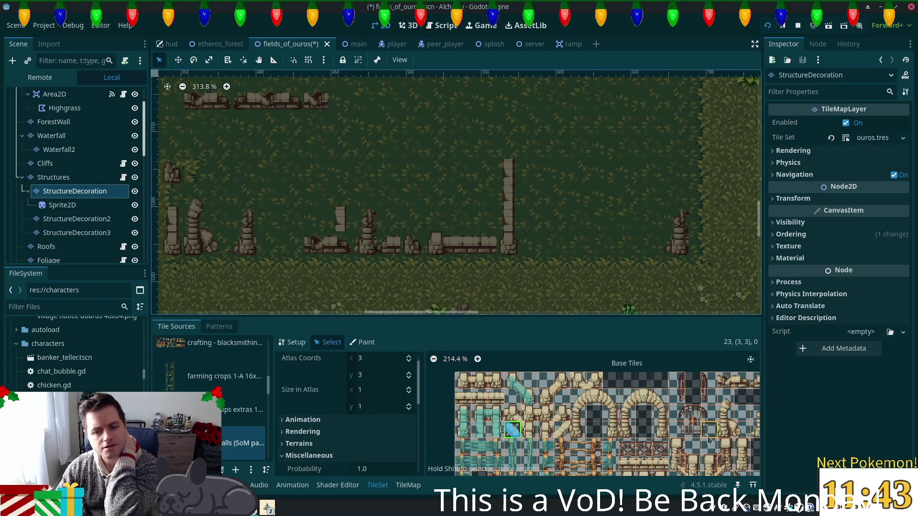
{"action": "scroll", "coordinate": [693, 430], "scroll_direction": "right", "scroll_amount": 3}
{"action": "left_click", "coordinate": [633, 400]}
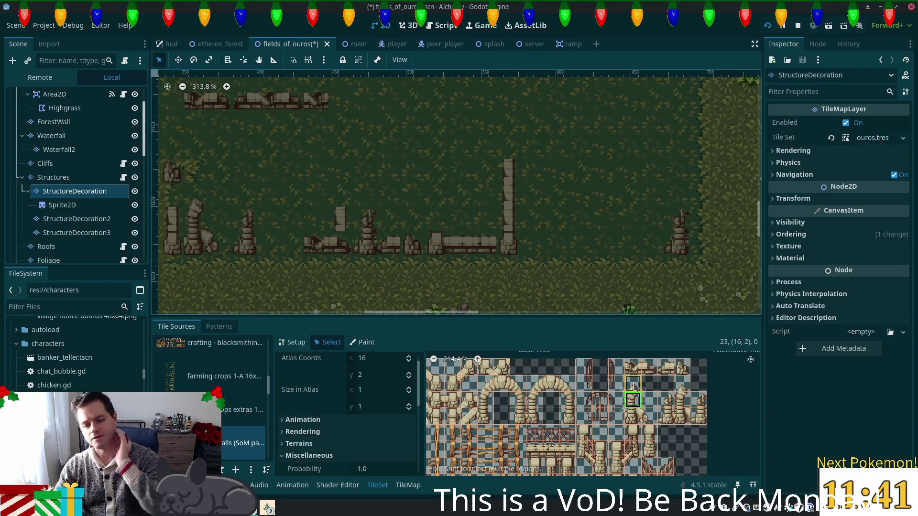
{"action": "left_click", "coordinate": [633, 384], "text": "shift"}
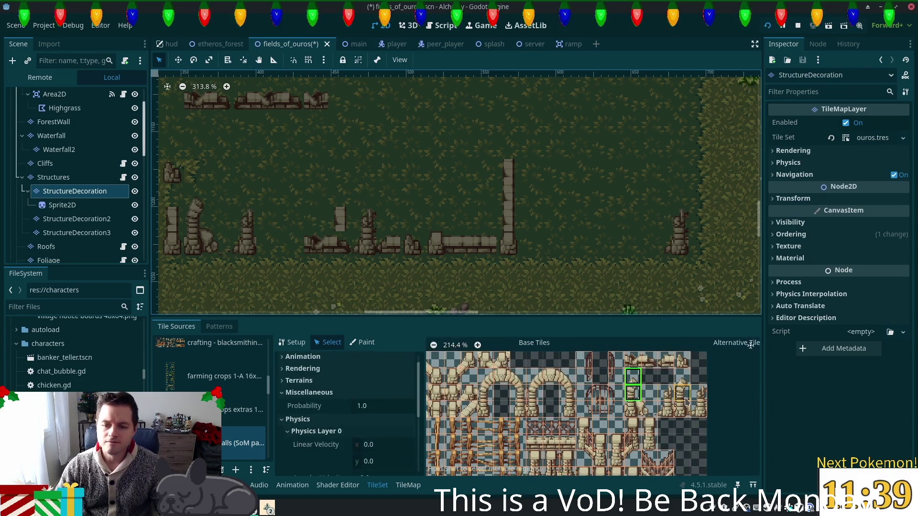
{"action": "left_click", "coordinate": [685, 383], "text": "shift"}
{"action": "left_click", "coordinate": [666, 397], "text": "shift"}
{"action": "left_click", "coordinate": [698, 394], "text": "shift"}
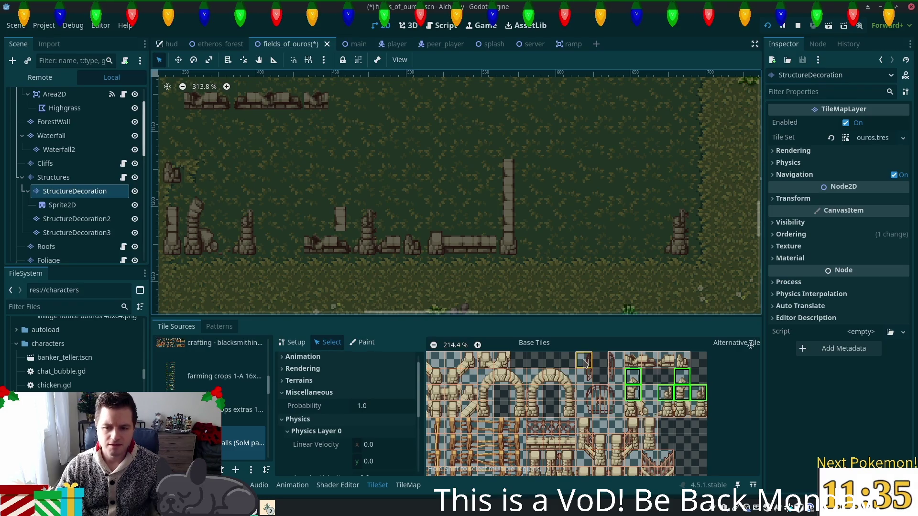
- Set the selected wall tiles' Rendering Z Index to 5
{"action": "scroll", "coordinate": [368, 439], "scroll_direction": "down", "scroll_amount": 3}
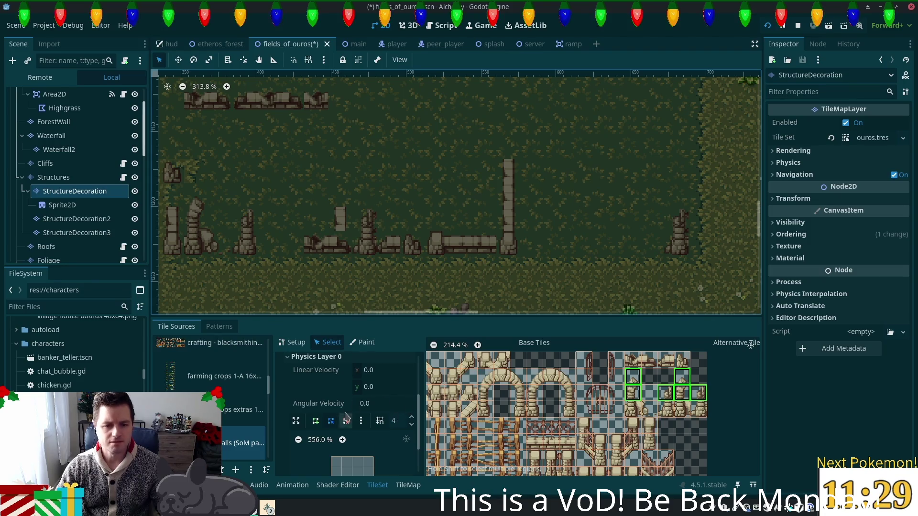
{"action": "scroll", "coordinate": [365, 400], "scroll_direction": "down", "scroll_amount": 2}
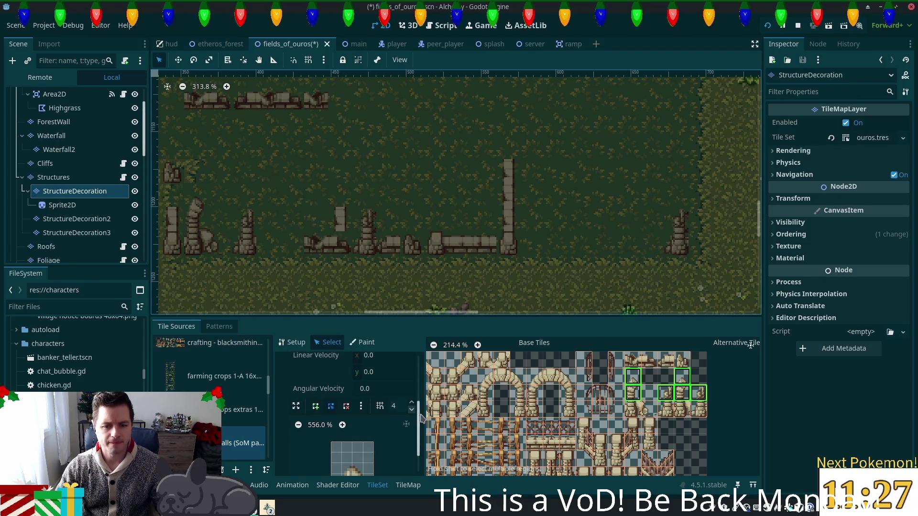
{"action": "scroll", "coordinate": [416, 375], "scroll_direction": "up", "scroll_amount": 5}
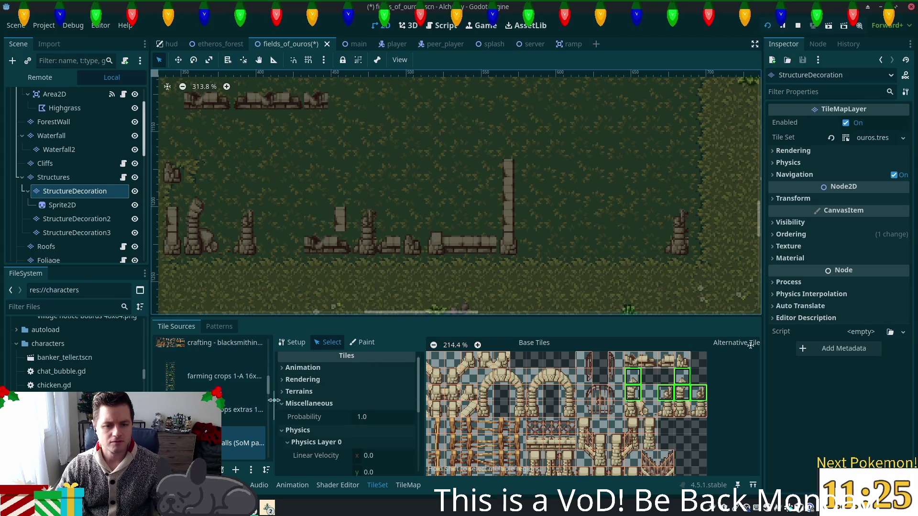
{"action": "left_click", "coordinate": [283, 404]}
{"action": "left_click", "coordinate": [283, 403]}
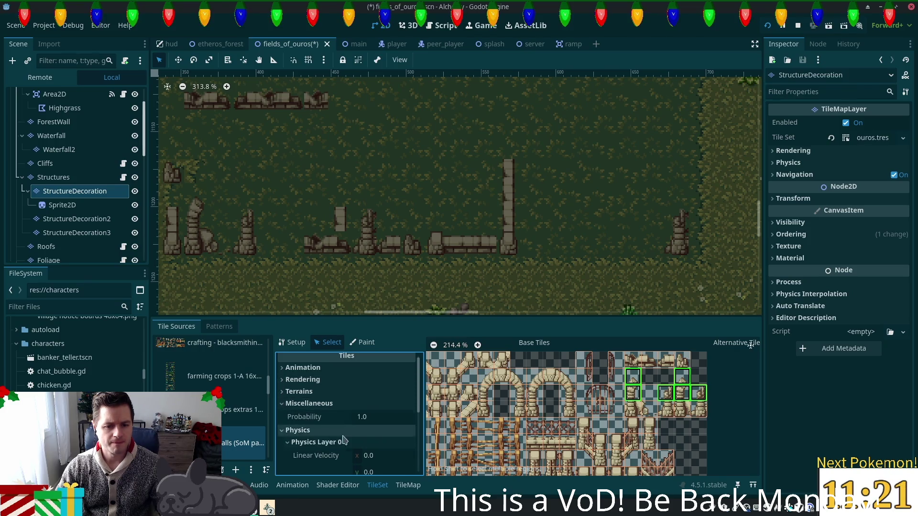
{"action": "left_click", "coordinate": [283, 403]}
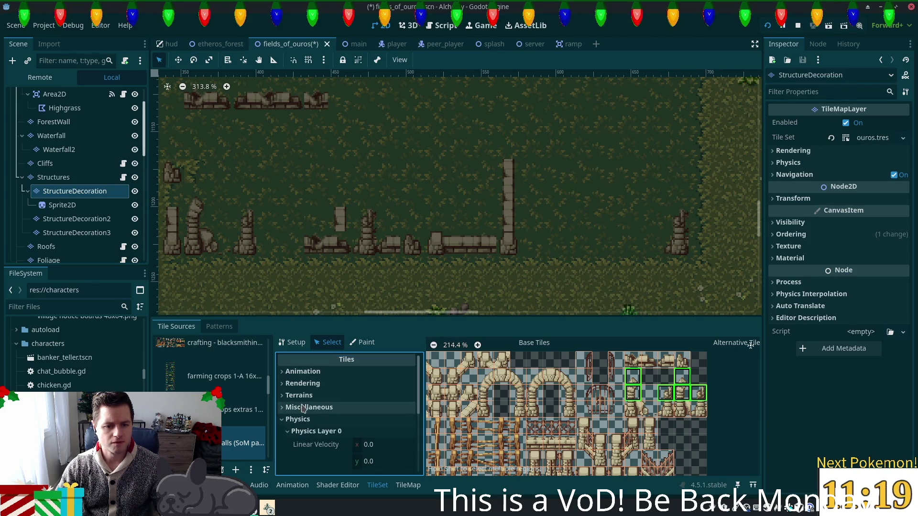
{"action": "left_click", "coordinate": [302, 382]}
{"action": "scroll", "coordinate": [366, 420], "scroll_direction": "down", "scroll_amount": 3}
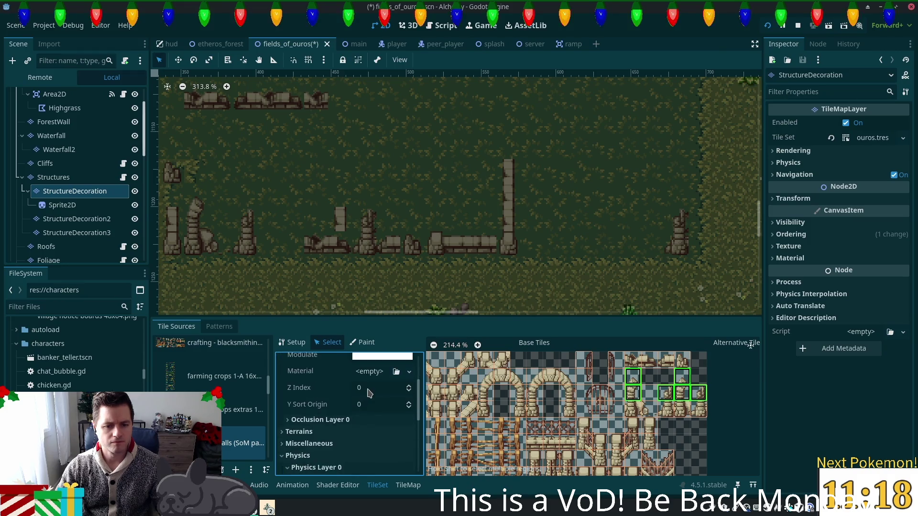
{"action": "left_click", "coordinate": [371, 390]}
{"action": "type", "text": "5"}
{"action": "left_click", "coordinate": [395, 406]}
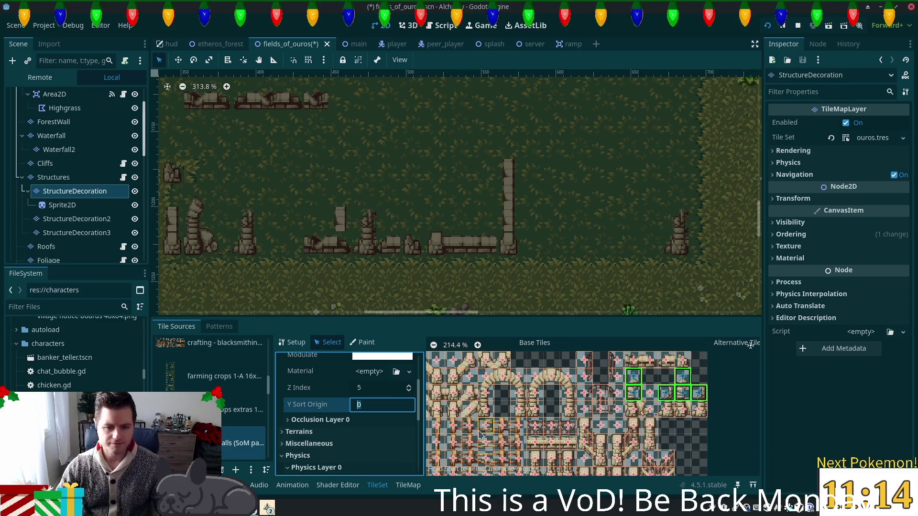
- Select a single wall tile to show its Physics Layer 0 collision shape
{"action": "left_click", "coordinate": [633, 410]}
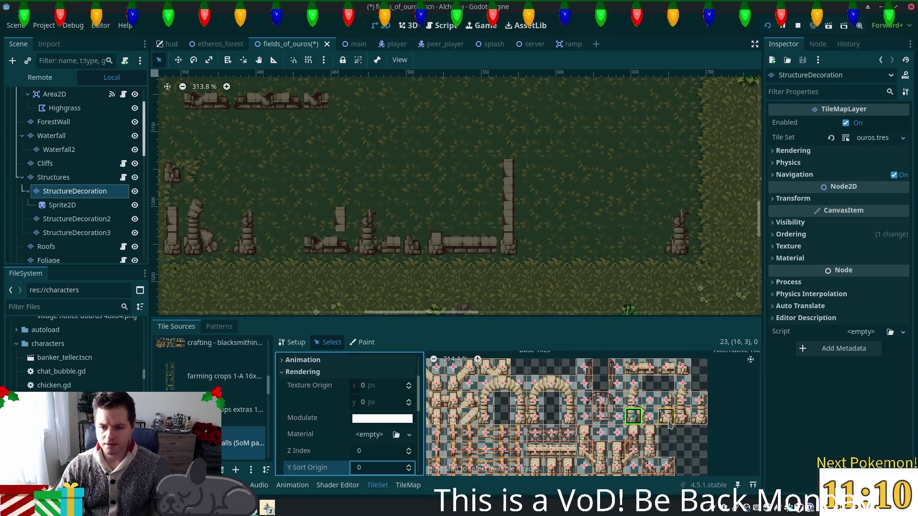
{"action": "left_click", "coordinate": [665, 423]}
{"action": "scroll", "coordinate": [406, 453], "scroll_direction": "down", "scroll_amount": 10}
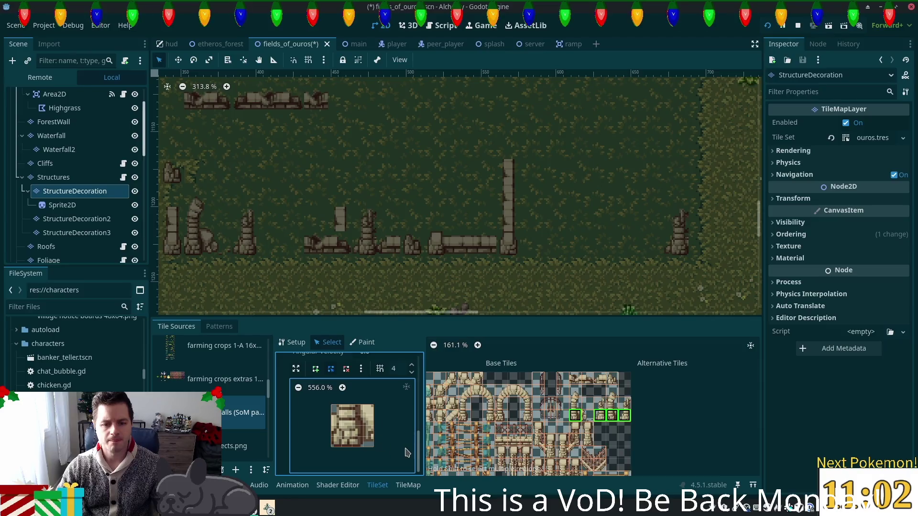
- Draw a full-tile square collision polygon for the four selected top-row low wall tiles
{"action": "left_click", "coordinate": [576, 379]}
{"action": "scroll", "coordinate": [599, 408], "scroll_direction": "up", "scroll_amount": 5}
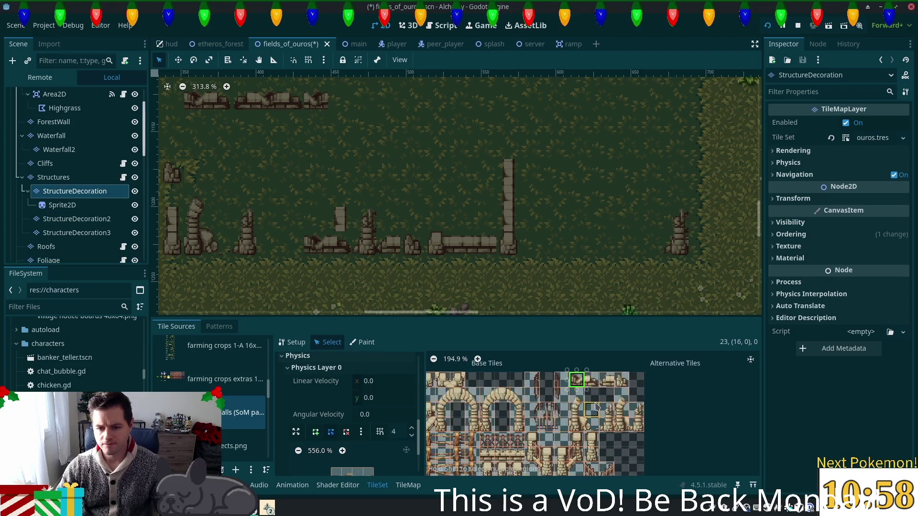
{"action": "scroll", "coordinate": [617, 408], "scroll_direction": "up", "scroll_amount": 1}
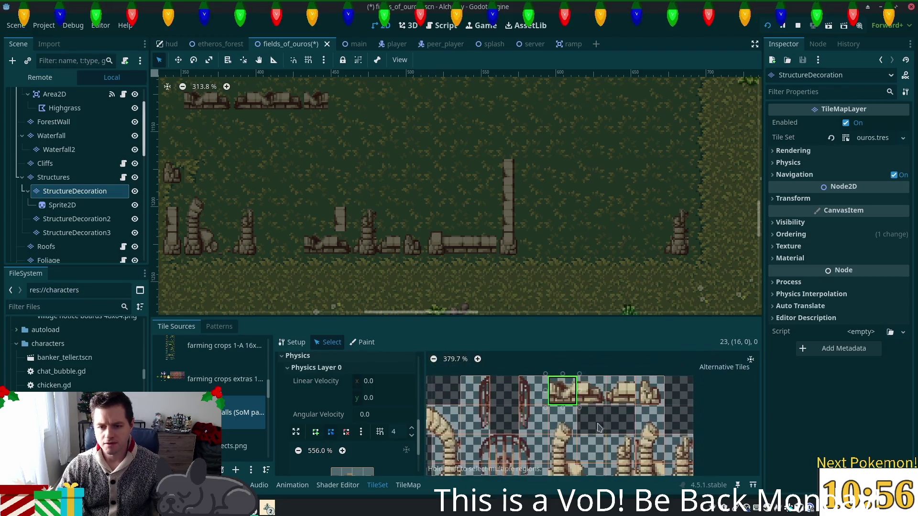
{"action": "left_click_drag", "start_coordinate": [576, 396], "coordinate": [660, 393]}
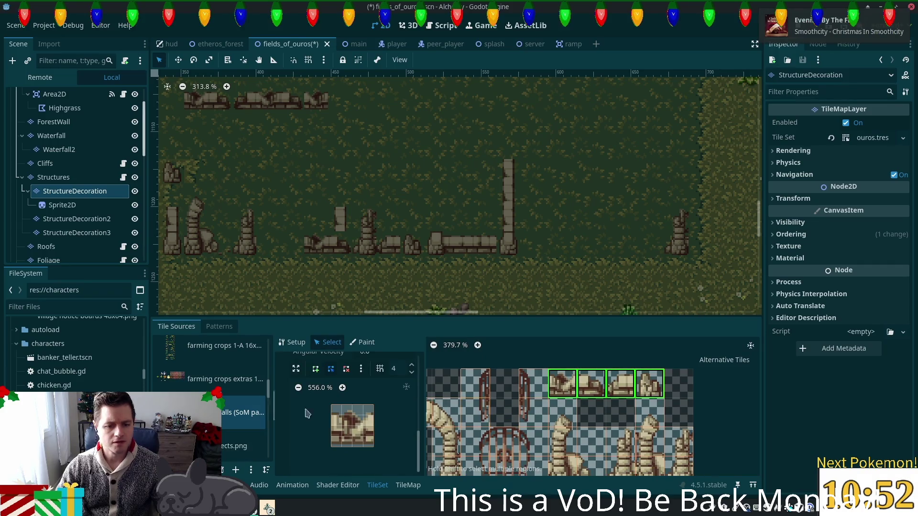
{"action": "left_click", "coordinate": [316, 369]}
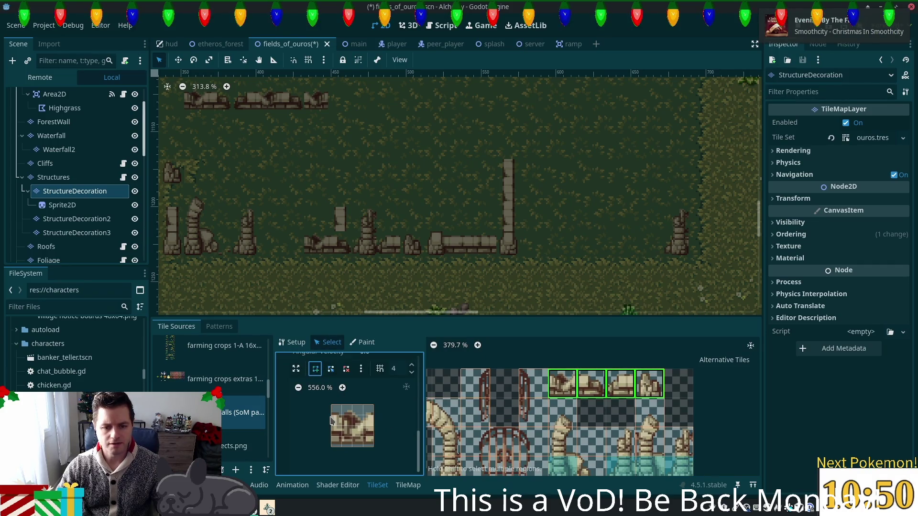
{"action": "left_click", "coordinate": [374, 415]}
{"action": "left_click", "coordinate": [332, 416]}
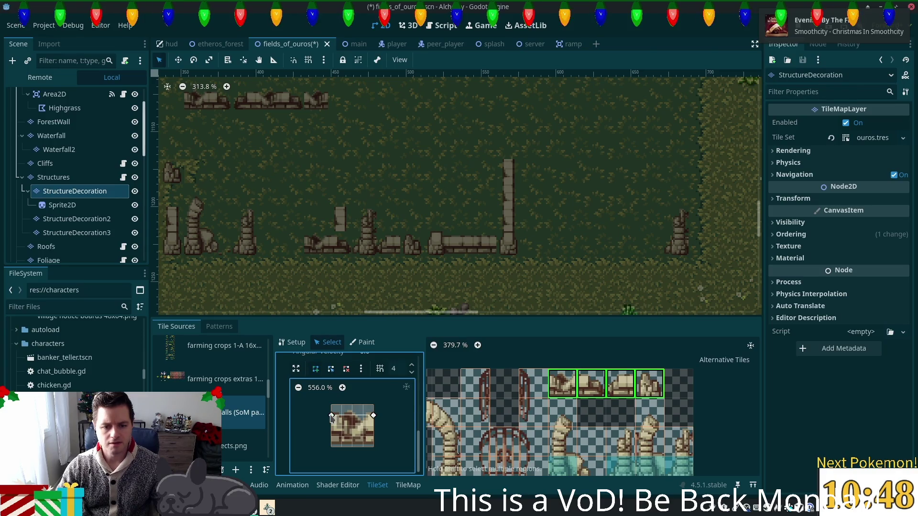
{"action": "left_click", "coordinate": [331, 447]}
{"action": "left_click", "coordinate": [373, 447]}
{"action": "left_click", "coordinate": [373, 415]}
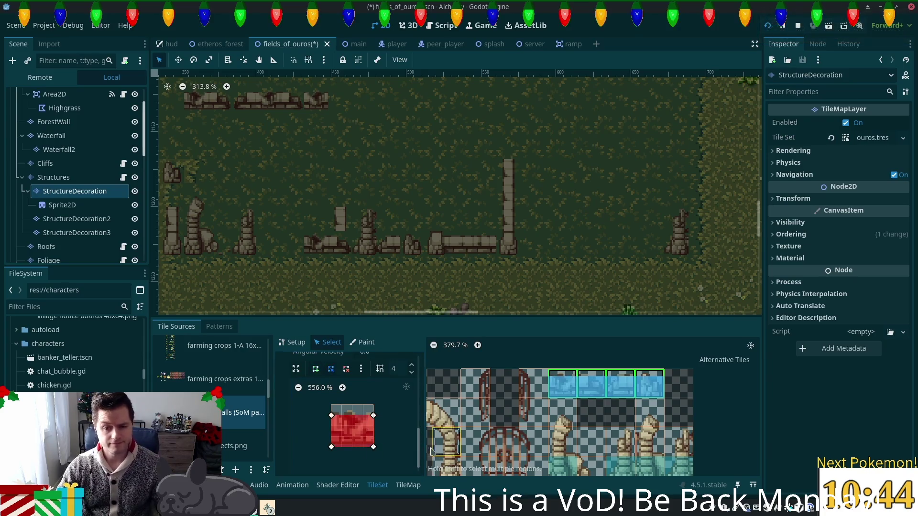
- Save the scene and browse the remaining atlas tiles
{"action": "key", "text": "ctrl+s"}
{"action": "scroll", "coordinate": [664, 438], "scroll_direction": "down", "scroll_amount": 2}
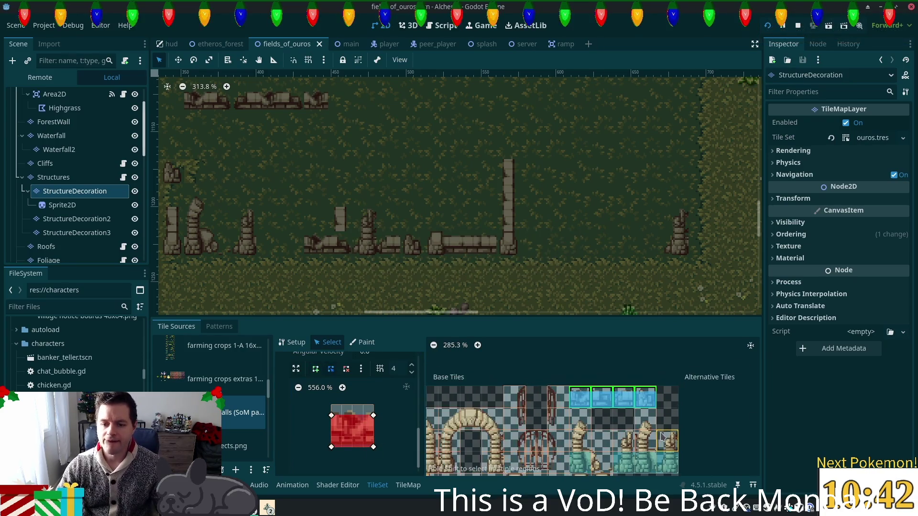
{"action": "mouse_move", "coordinate": [663, 437]}
{"action": "left_mouse_down"}
{"action": "mouse_move", "coordinate": [601, 385]}
{"action": "mouse_move", "coordinate": [624, 409]}
{"action": "left_mouse_up"}
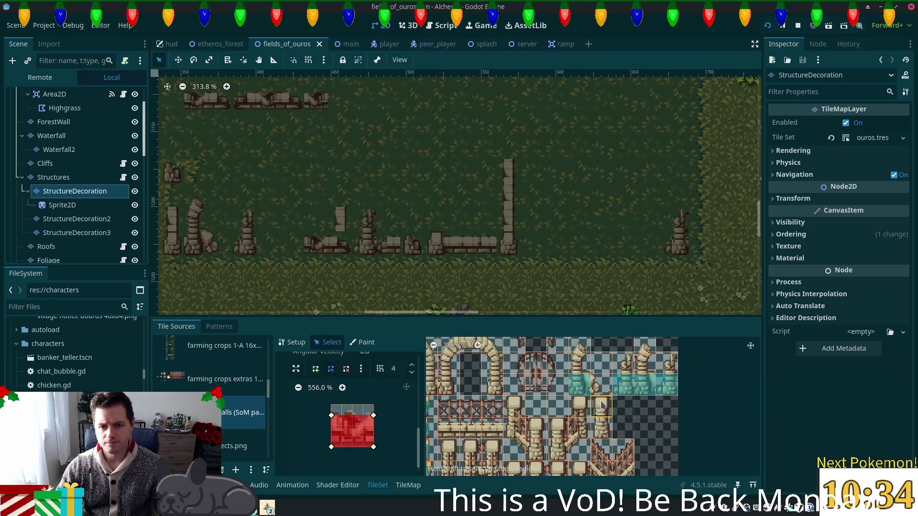
{"action": "scroll", "coordinate": [560, 420], "scroll_direction": "down", "scroll_amount": 3}
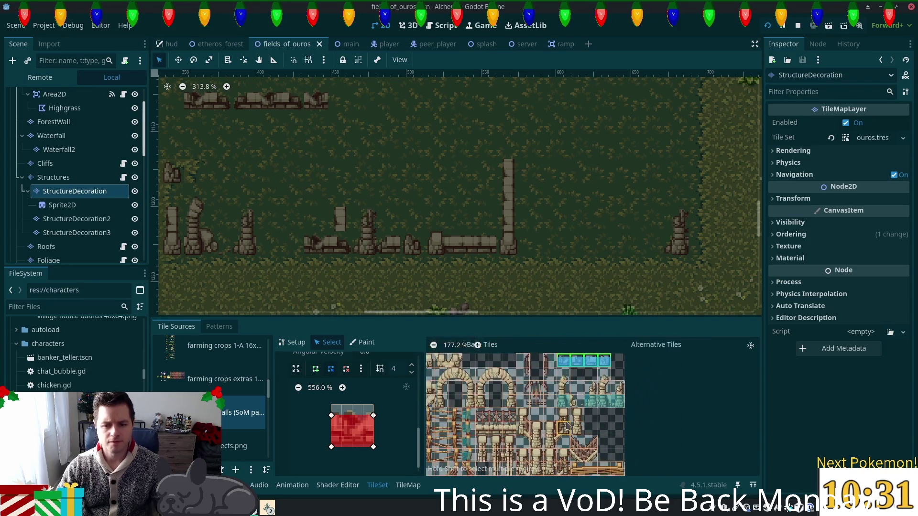
- Save and launch the game, then log in as a test player via QuickLogin
{"action": "key", "text": "ctrl+s"}
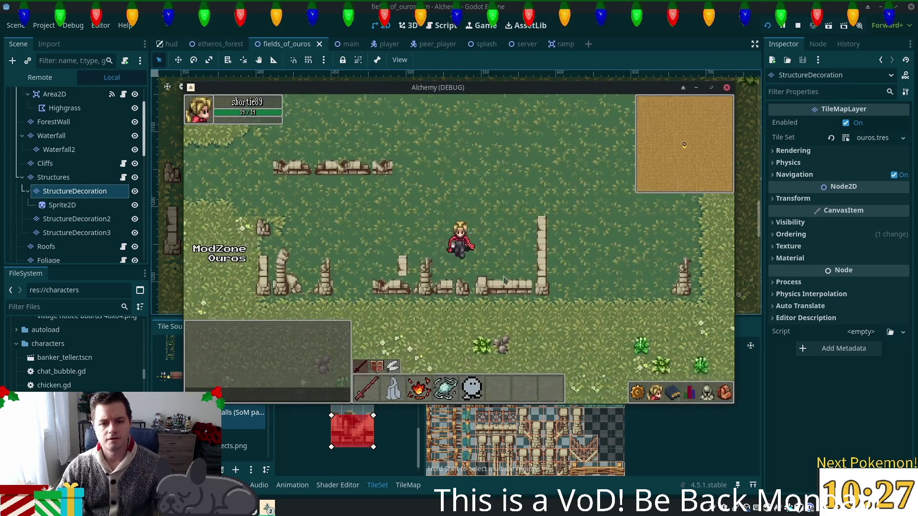
{"action": "key", "text": "Down"}
{"action": "key", "text": "Up"}
{"action": "key", "text": "Right"}
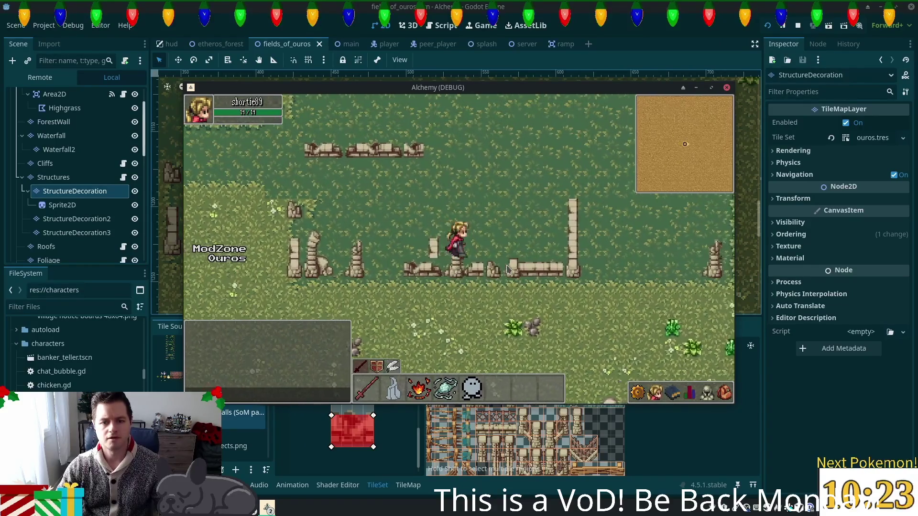
{"action": "key", "text": "Right"}
{"action": "key", "text": "Down"}
{"action": "key", "text": "Up"}
{"action": "key", "text": "Right"}
{"action": "key", "text": "Up"}
{"action": "key", "text": "Left"}
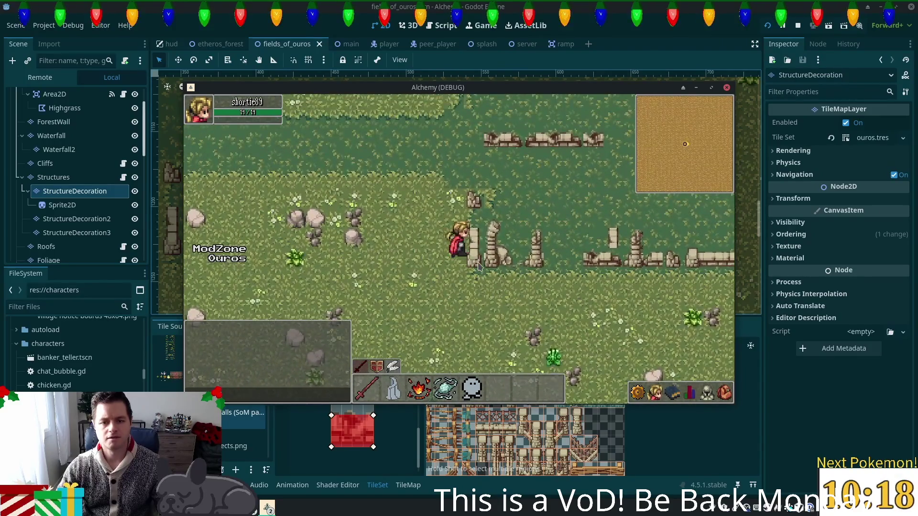
{"action": "key", "text": "Up"}
{"action": "key", "text": "Right"}
{"action": "key", "text": "Right"}
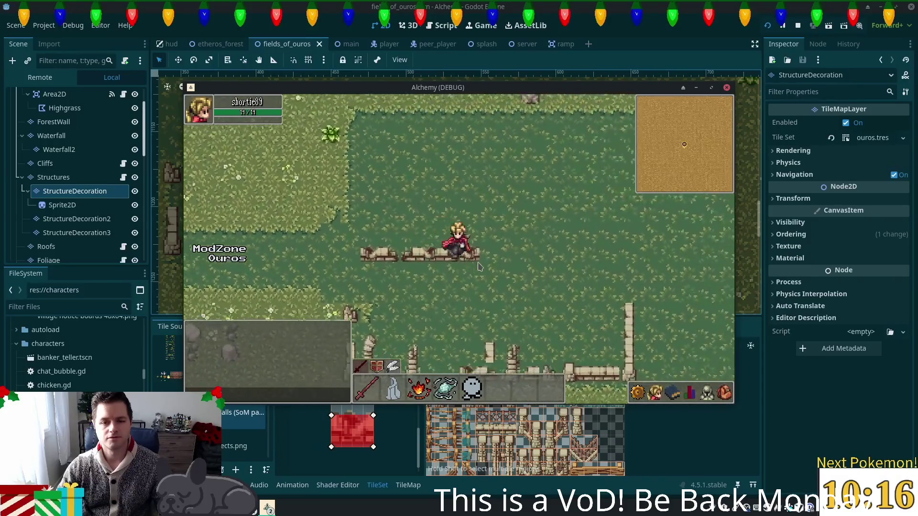
{"action": "key", "text": "Down"}
{"action": "key", "text": "Left"}
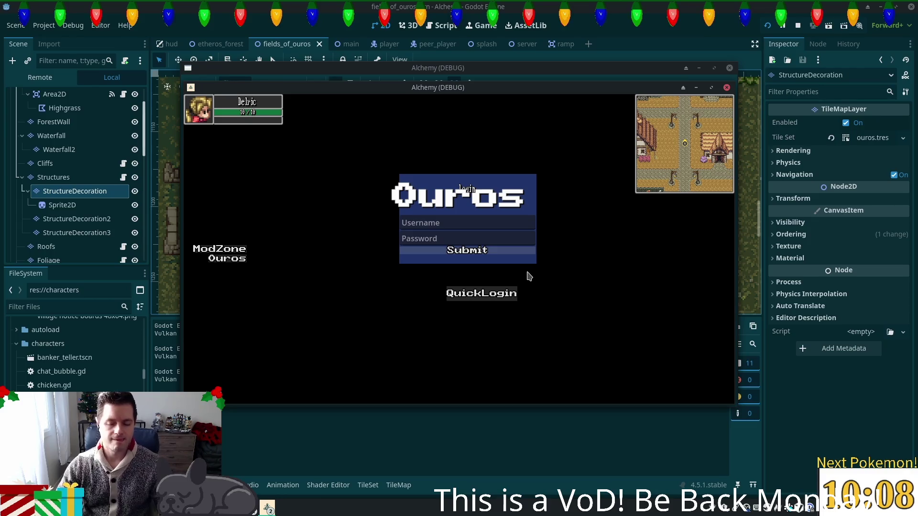
{"action": "left_click", "coordinate": [528, 250]}
- Walk the character through the ruins testing wall collisions, then stop the game with F8
{"action": "key", "text": "Left"}
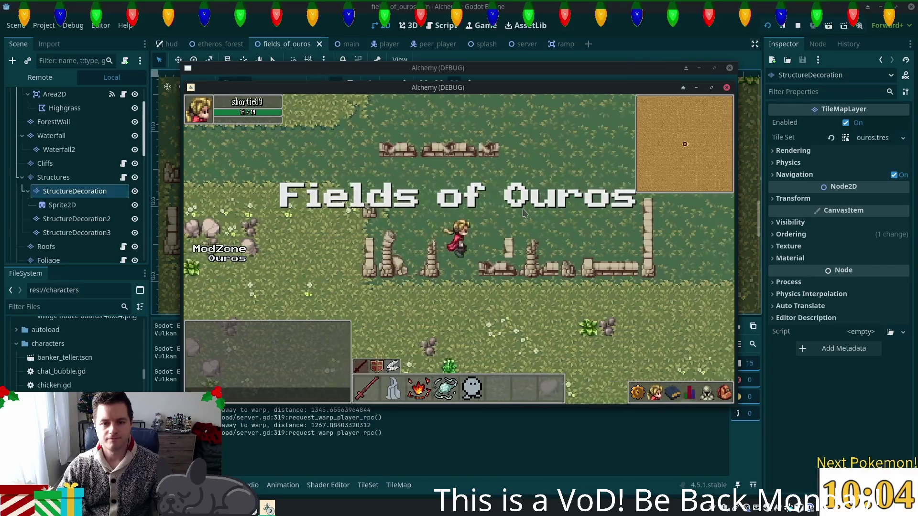
{"action": "key", "text": "Up"}
{"action": "key", "text": "Right"}
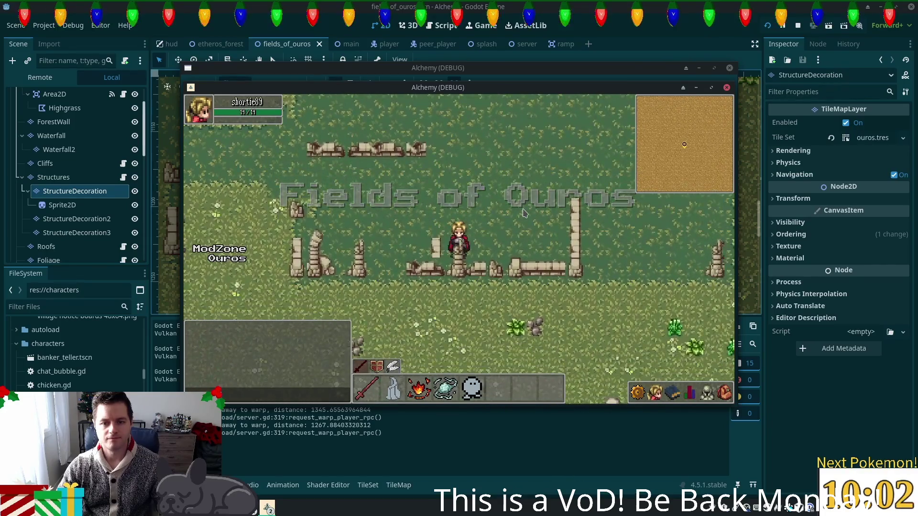
{"action": "key", "text": "Right"}
{"action": "key", "text": "Up"}
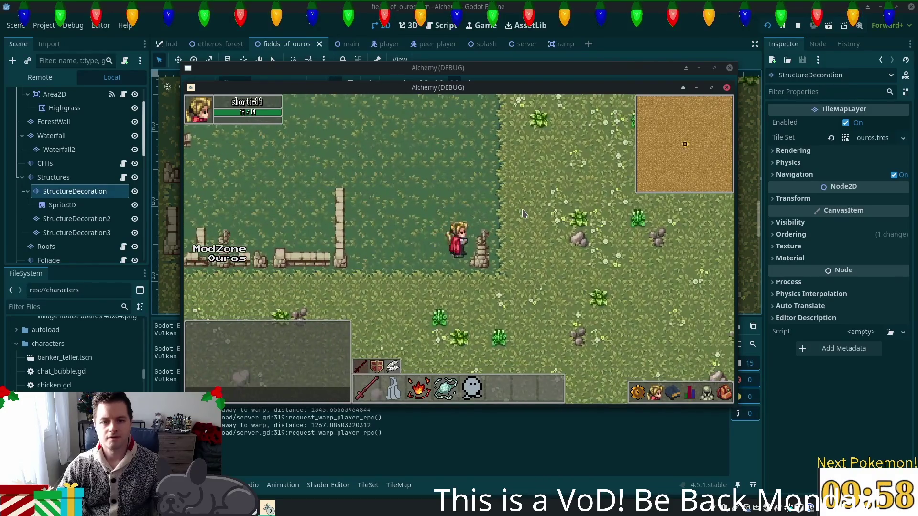
{"action": "key", "text": "Right"}
{"action": "key", "text": "Up"}
{"action": "key", "text": "Left"}
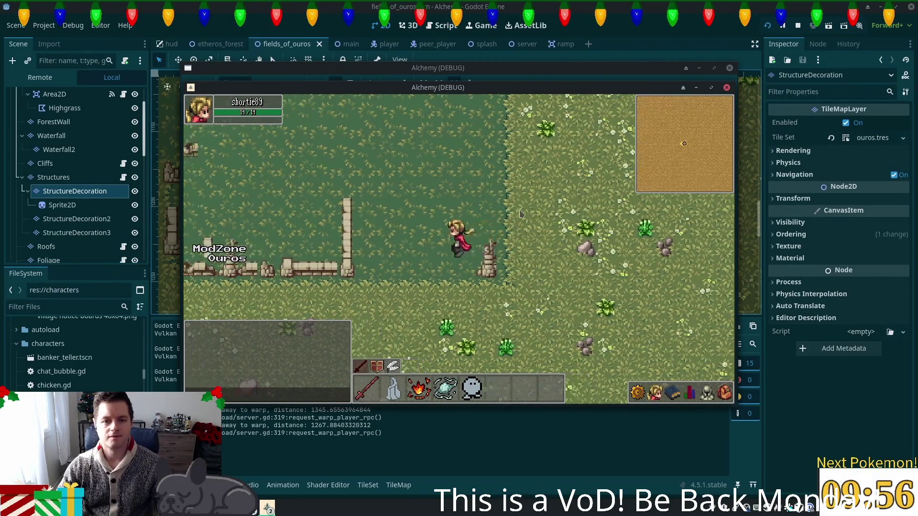
{"action": "key", "text": "Left"}
{"action": "key", "text": "Down"}
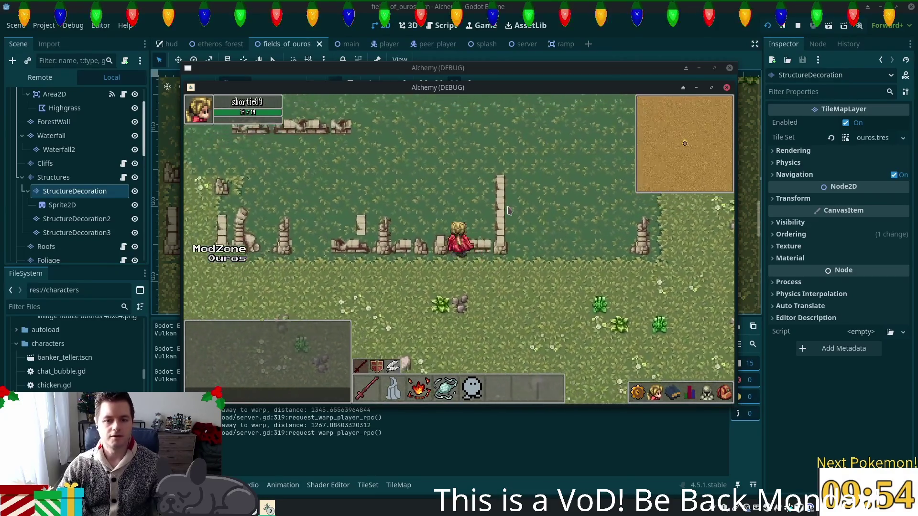
{"action": "key", "text": "Up"}
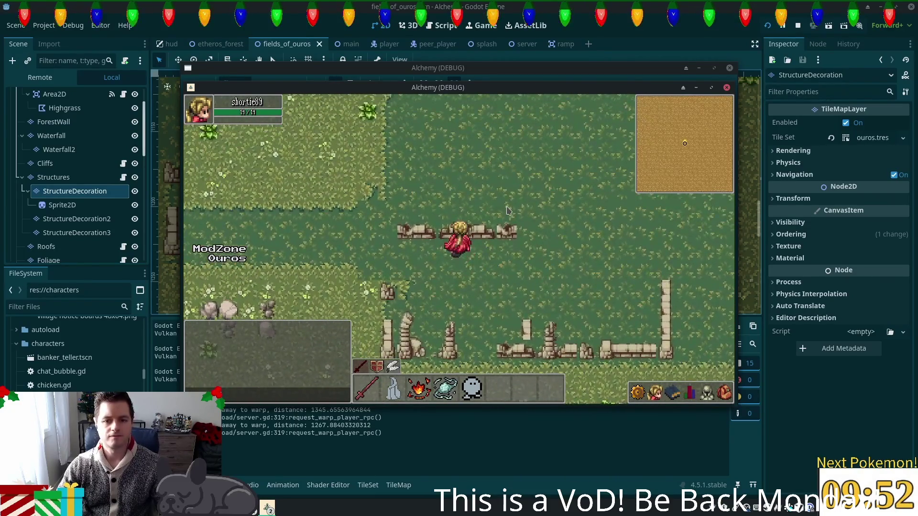
{"action": "key", "text": "Right"}
{"action": "key", "text": "Left"}
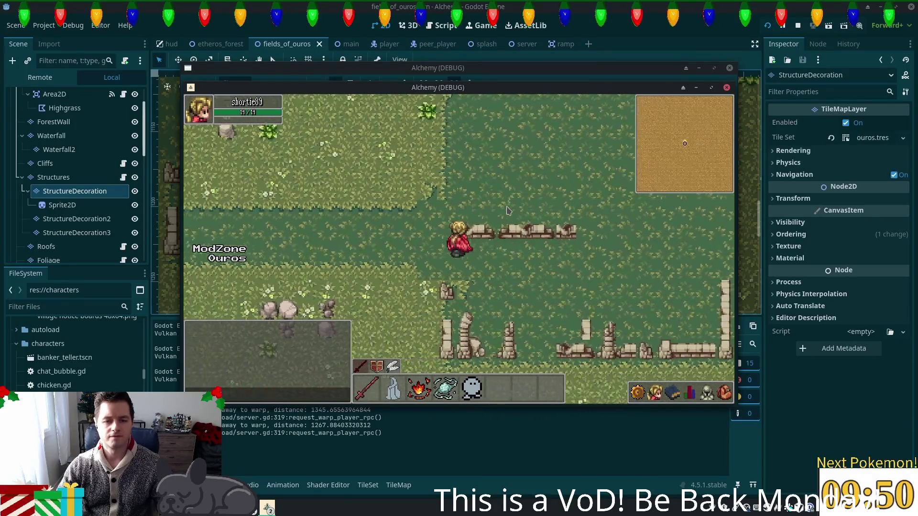
{"action": "key", "text": "Down"}
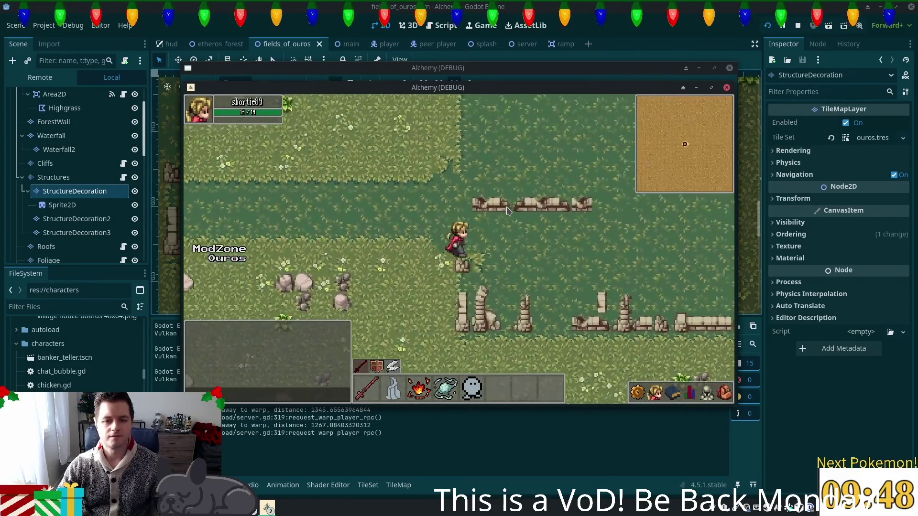
{"action": "key", "text": "Right"}
{"action": "key", "text": "Down"}
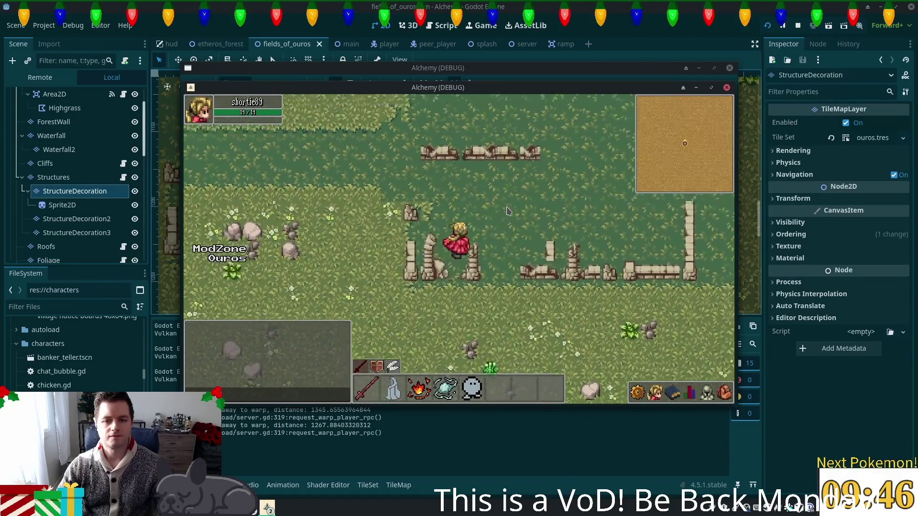
{"action": "key", "text": "Down"}
{"action": "key", "text": "Up"}
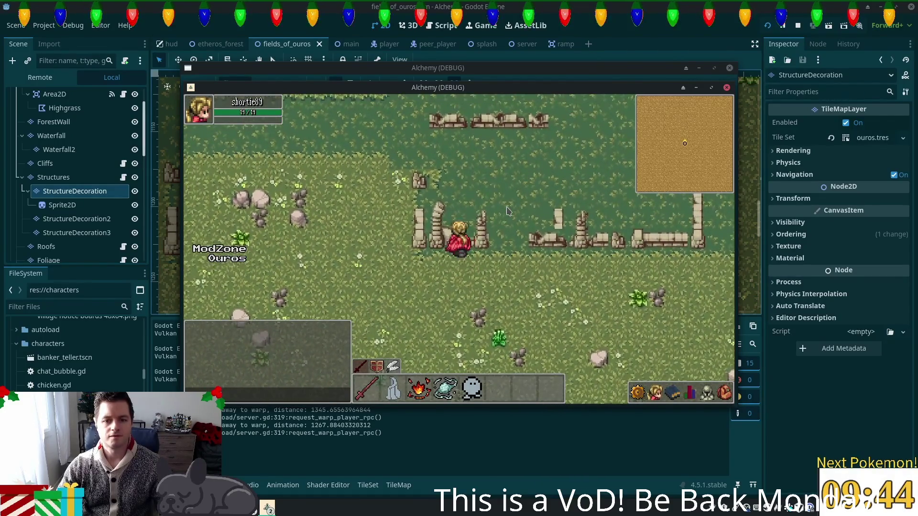
{"action": "key", "text": "Right"}
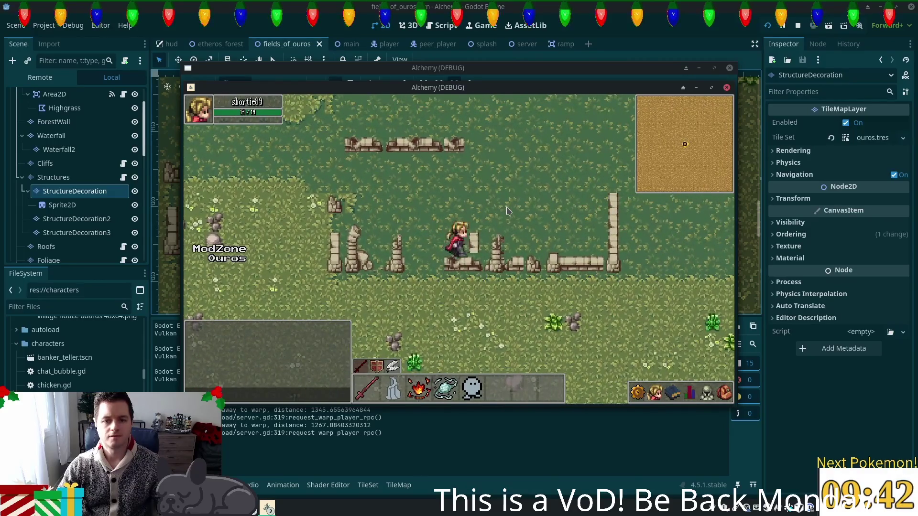
{"action": "key", "text": "Left"}
{"action": "key", "text": "Right"}
{"action": "key", "text": "Up"}
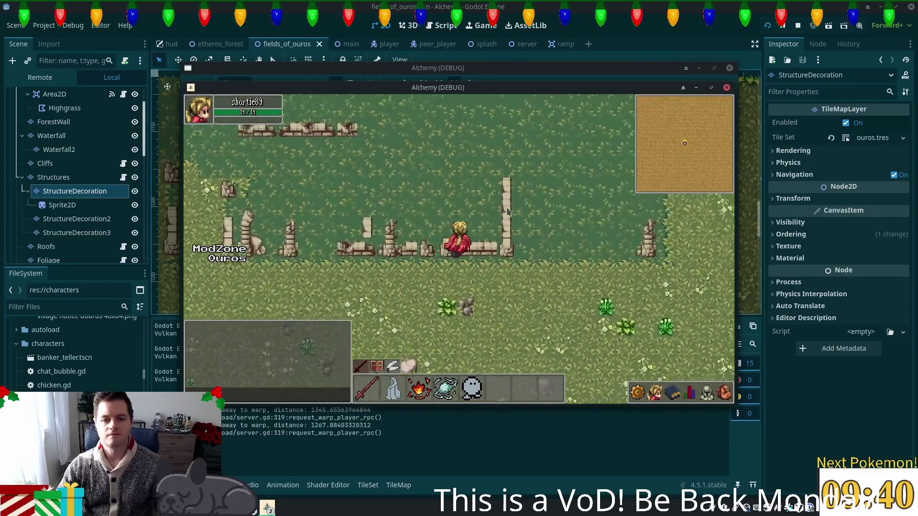
{"action": "key", "text": "Up"}
{"action": "key", "text": "Right"}
{"action": "key", "text": "Left"}
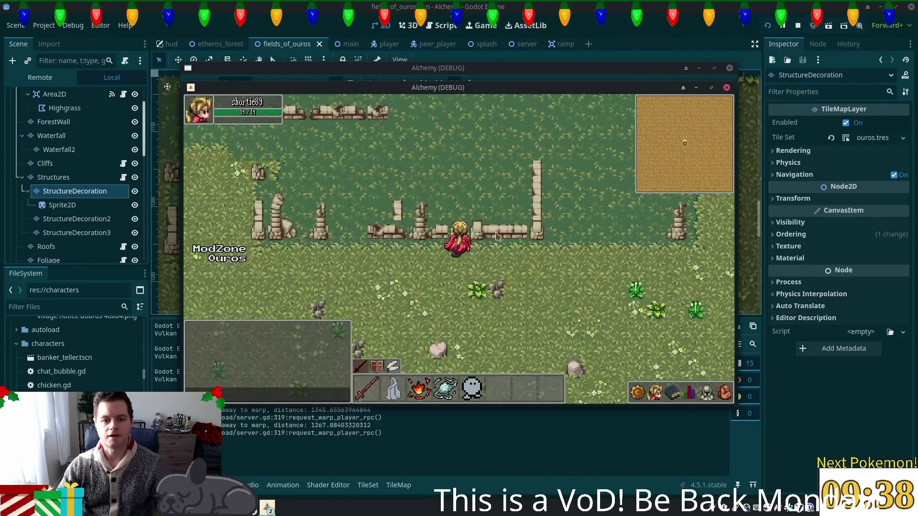
{"action": "key", "text": "Right"}
{"action": "key", "text": "F8"}
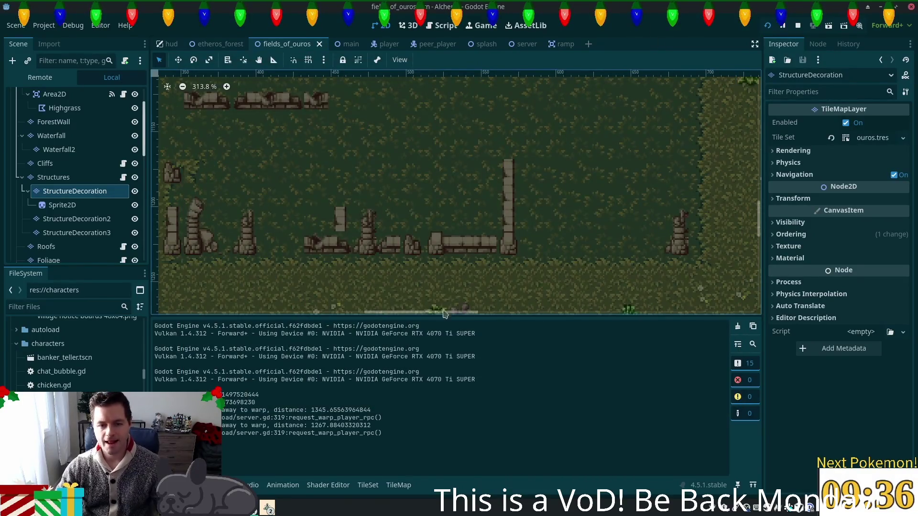
- Select the Structures layer and open the TileSet editor on its fences & walls atlas
{"action": "left_click", "coordinate": [52, 177]}
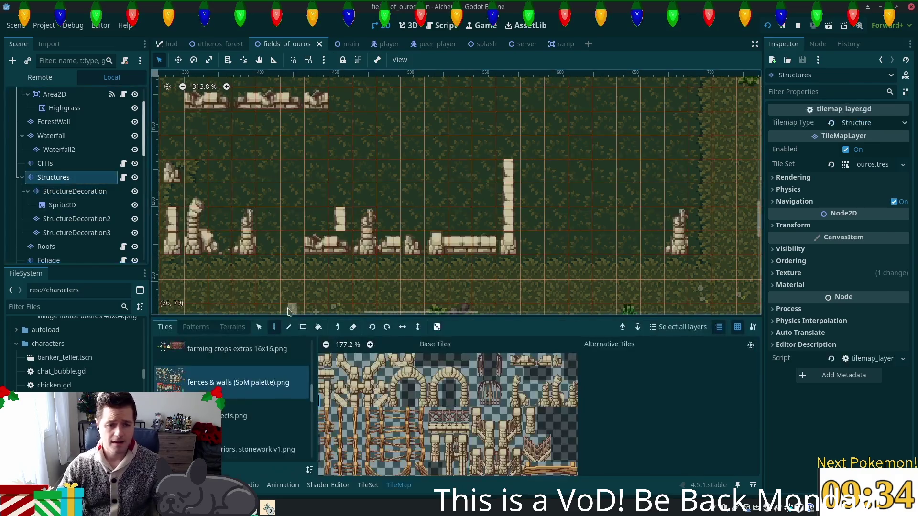
{"action": "scroll", "coordinate": [424, 410], "scroll_direction": "up", "scroll_amount": 5}
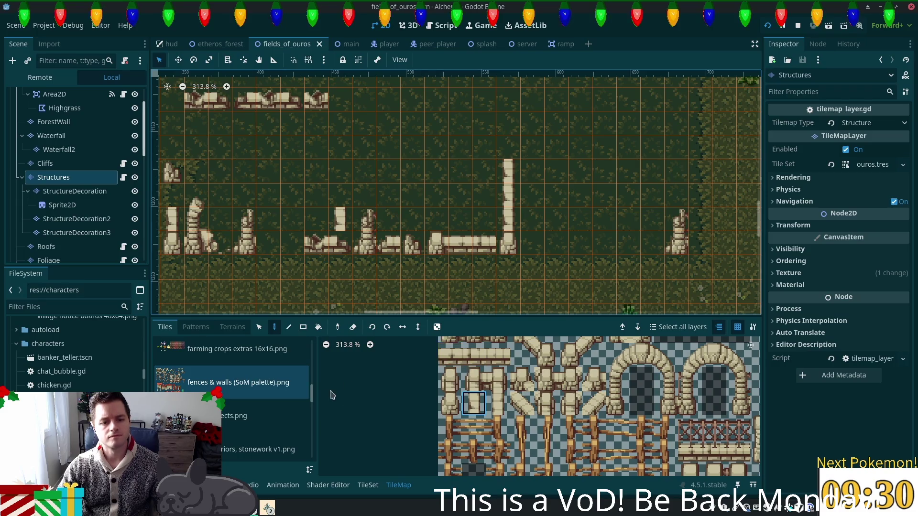
{"action": "left_click", "coordinate": [362, 486]}
{"action": "scroll", "coordinate": [528, 368], "scroll_direction": "up", "scroll_amount": 3}
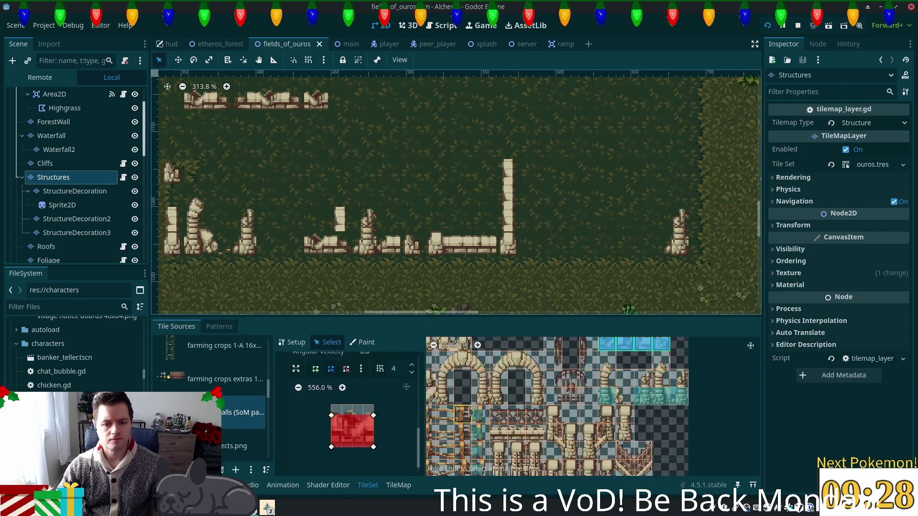
- Draw a collision rectangle on the three-tile wall block and save the scene
{"action": "left_click", "coordinate": [539, 367]}
{"action": "left_click", "coordinate": [315, 368]}
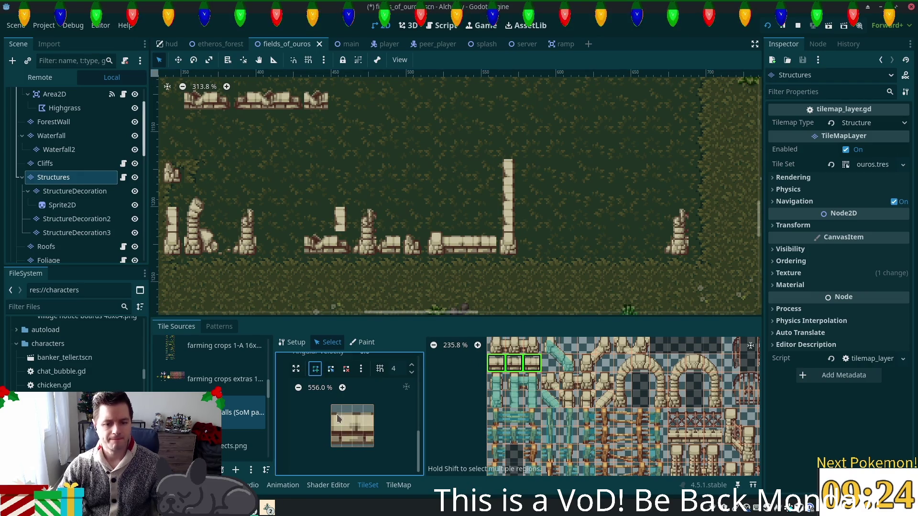
{"action": "left_click", "coordinate": [337, 415]}
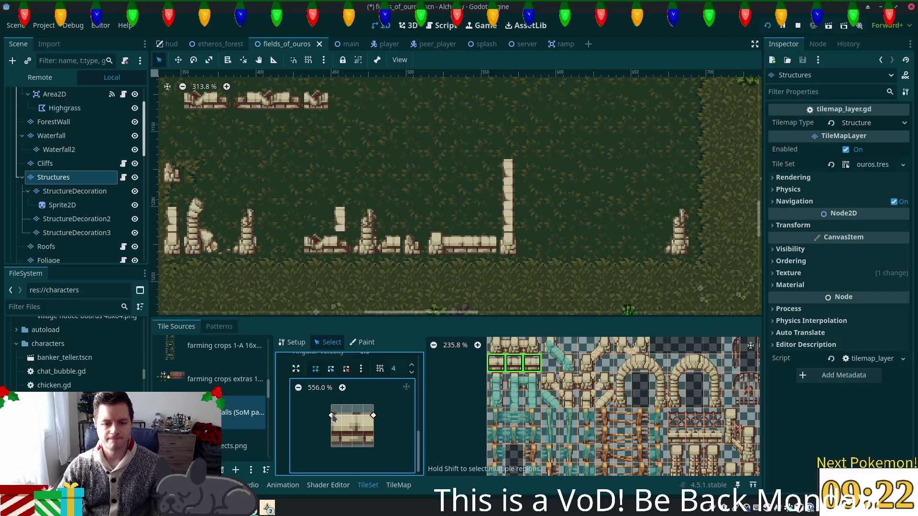
{"action": "left_click", "coordinate": [374, 447]}
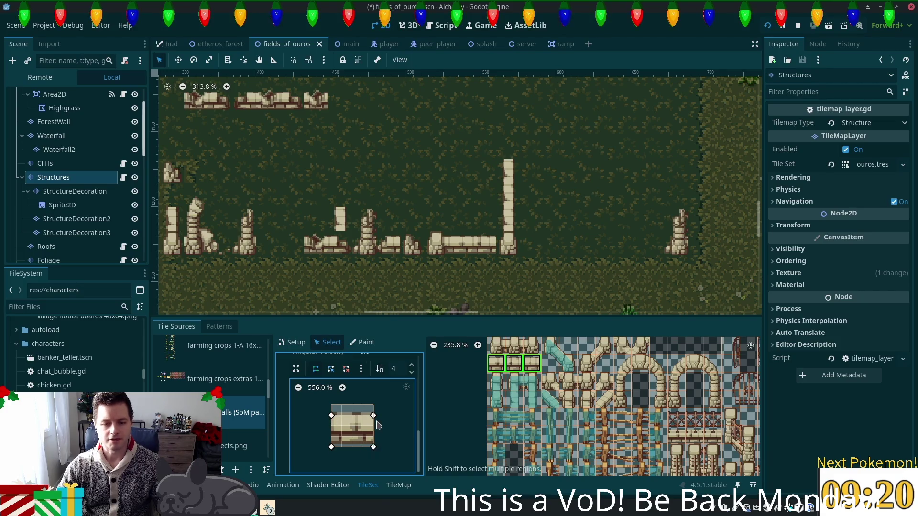
{"action": "left_click", "coordinate": [331, 447]}
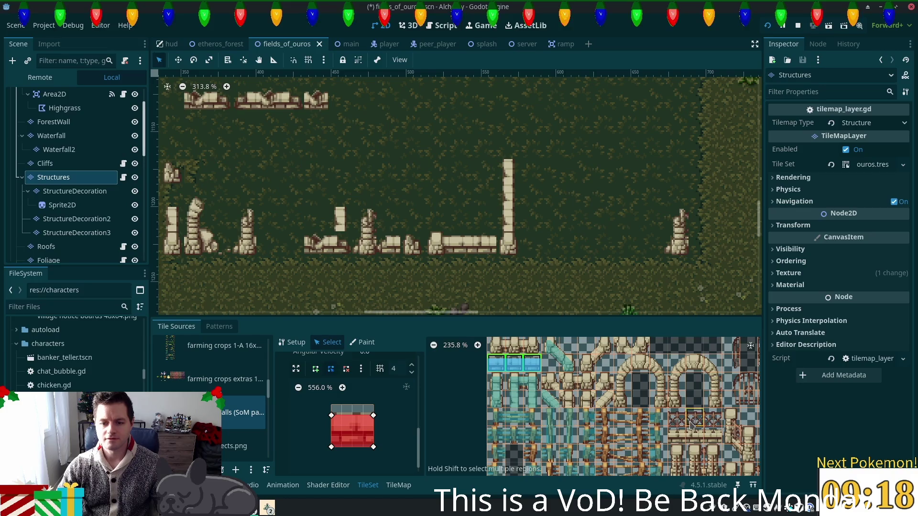
{"action": "scroll", "coordinate": [622, 420], "scroll_direction": "right", "scroll_amount": 3}
{"action": "scroll", "coordinate": [659, 427], "scroll_direction": "right", "scroll_amount": 5}
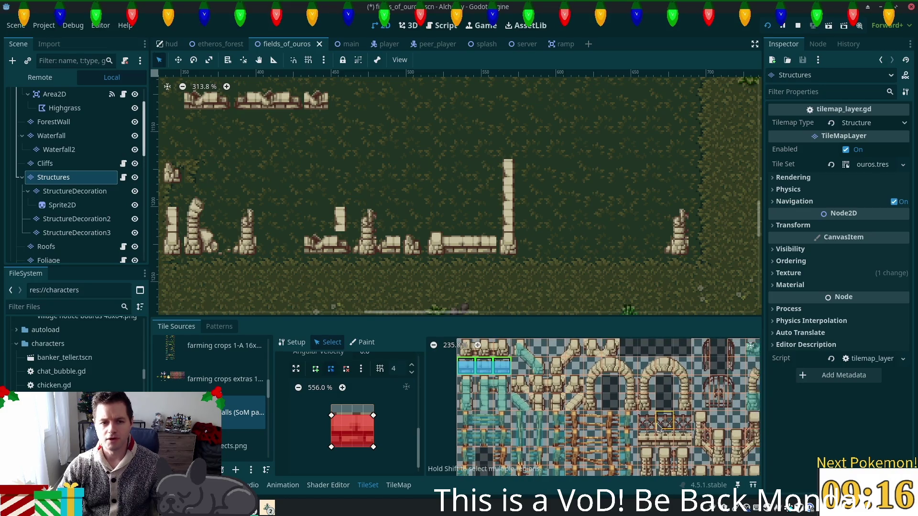
{"action": "scroll", "coordinate": [552, 413], "scroll_direction": "left", "scroll_amount": 4}
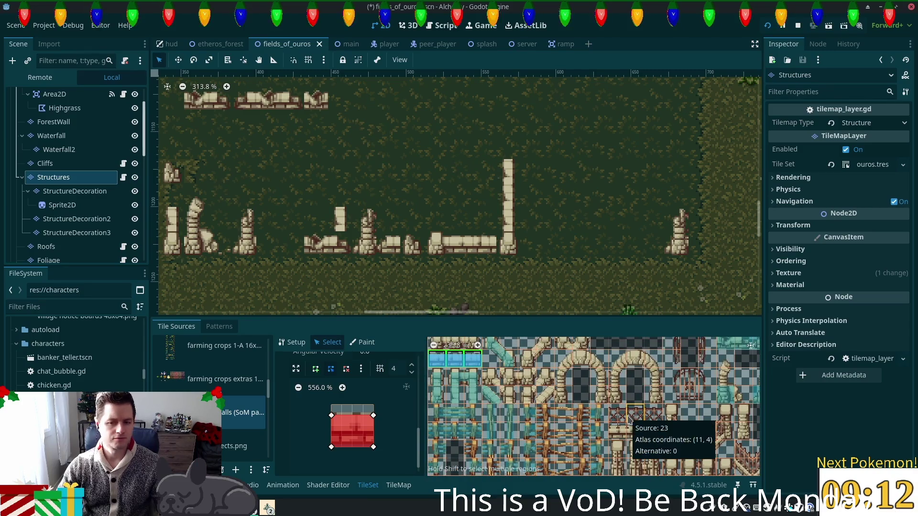
{"action": "key", "text": "ctrl+s"}
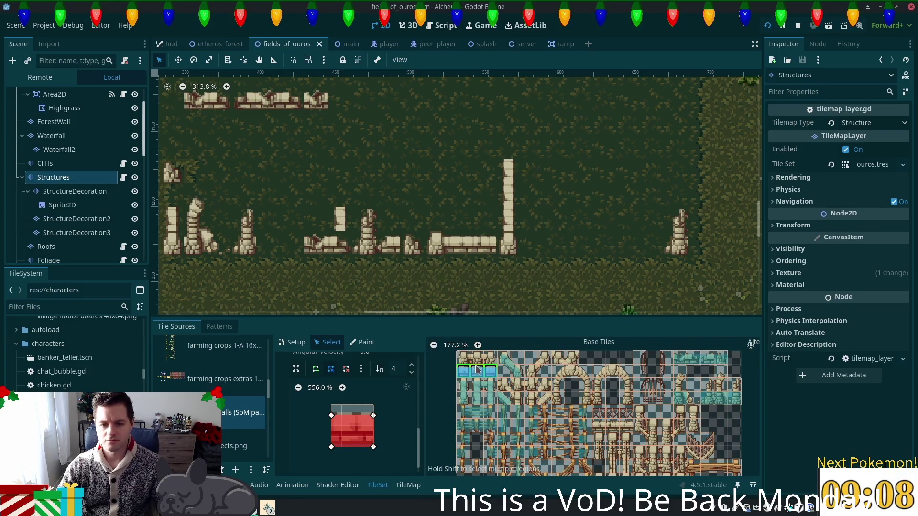
- Draw a collision polygon over the first top-row wall tile
{"action": "left_click_drag", "start_coordinate": [463, 357], "coordinate": [491, 358]}
{"action": "scroll", "coordinate": [503, 396], "scroll_direction": "up", "scroll_amount": 1}
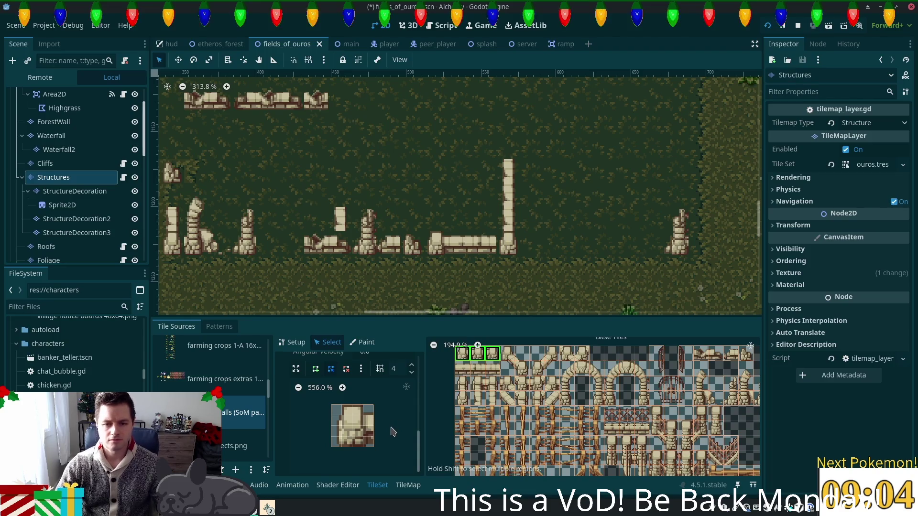
{"action": "left_click", "coordinate": [464, 358]}
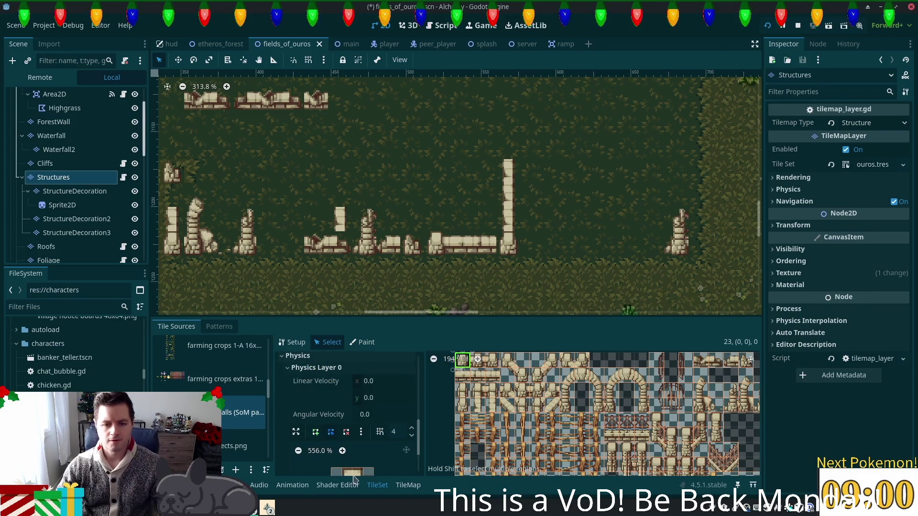
{"action": "scroll", "coordinate": [369, 462], "scroll_direction": "down", "scroll_amount": 1}
{"action": "scroll", "coordinate": [379, 417], "scroll_direction": "down", "scroll_amount": 3}
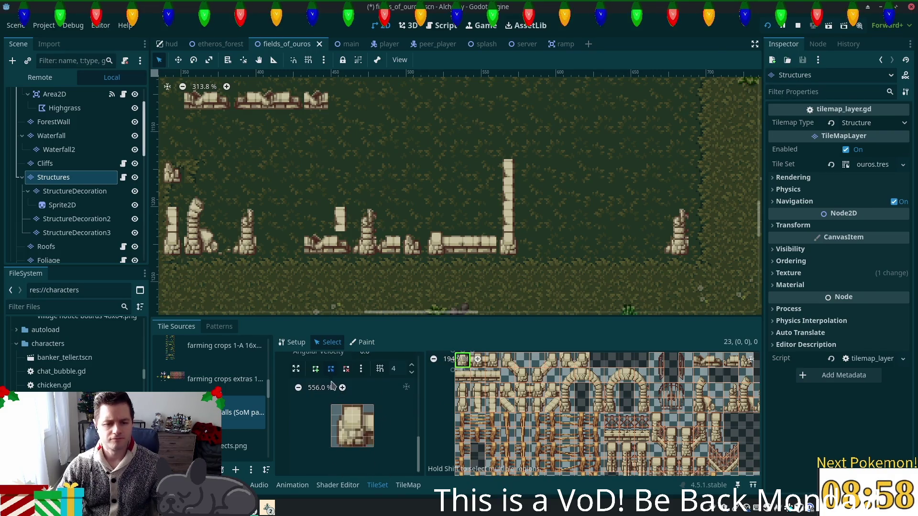
{"action": "left_click", "coordinate": [342, 416]}
{"action": "left_click", "coordinate": [341, 447]}
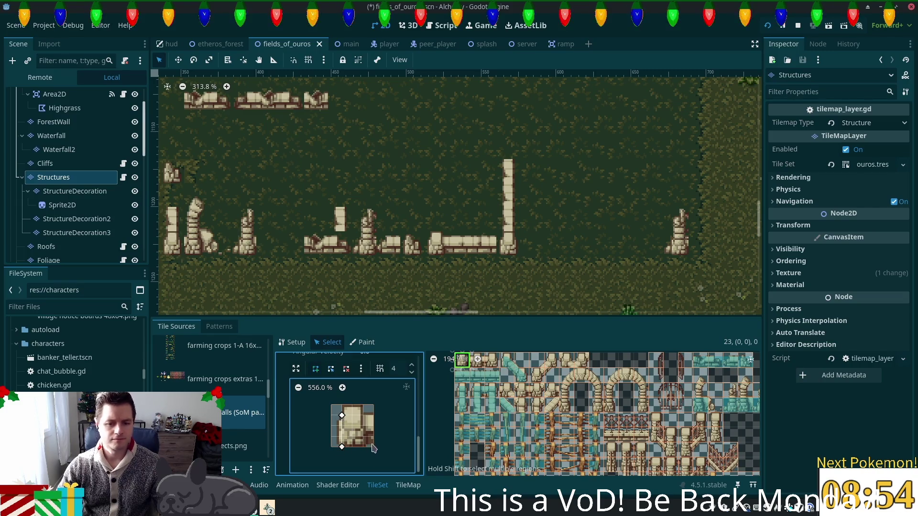
{"action": "left_click", "coordinate": [373, 448]}
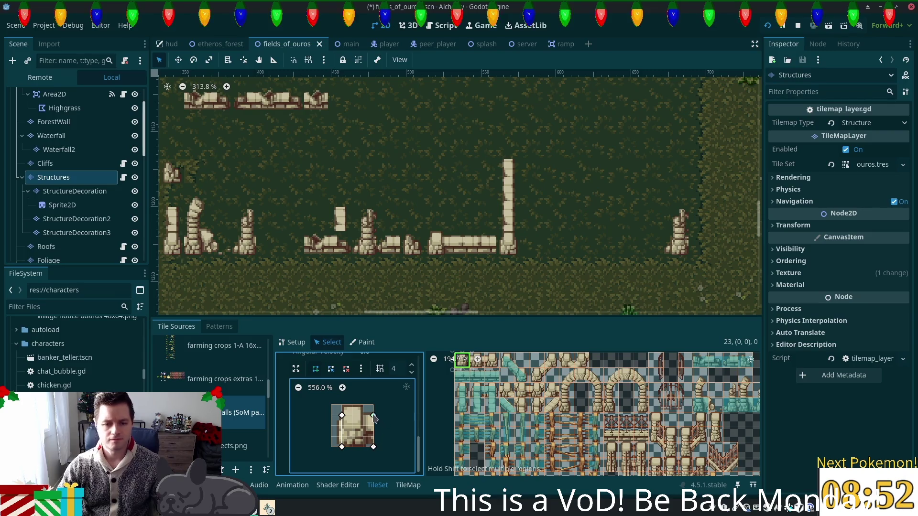
{"action": "left_click", "coordinate": [342, 415]}
- Draw a collision polygon over the second top-row wall tile
{"action": "scroll", "coordinate": [481, 369], "scroll_direction": "up", "scroll_amount": 3}
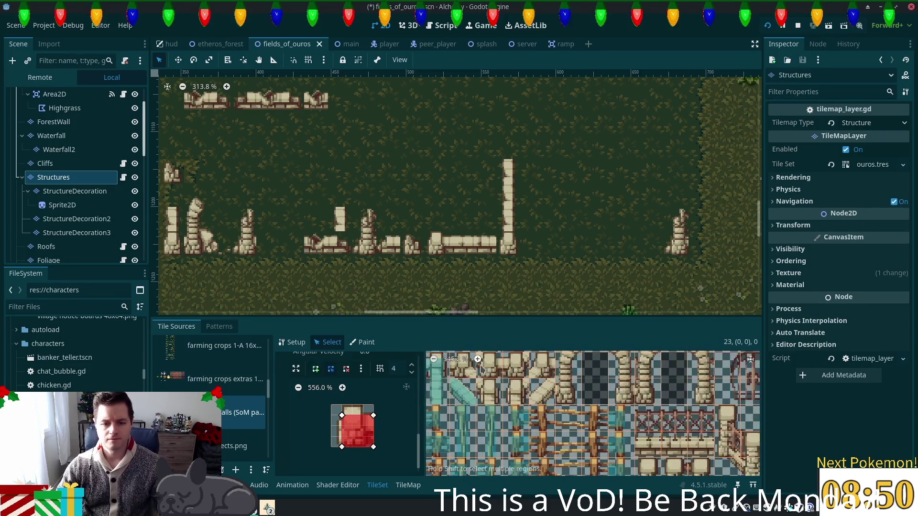
{"action": "scroll", "coordinate": [481, 369], "scroll_direction": "up", "scroll_amount": 3}
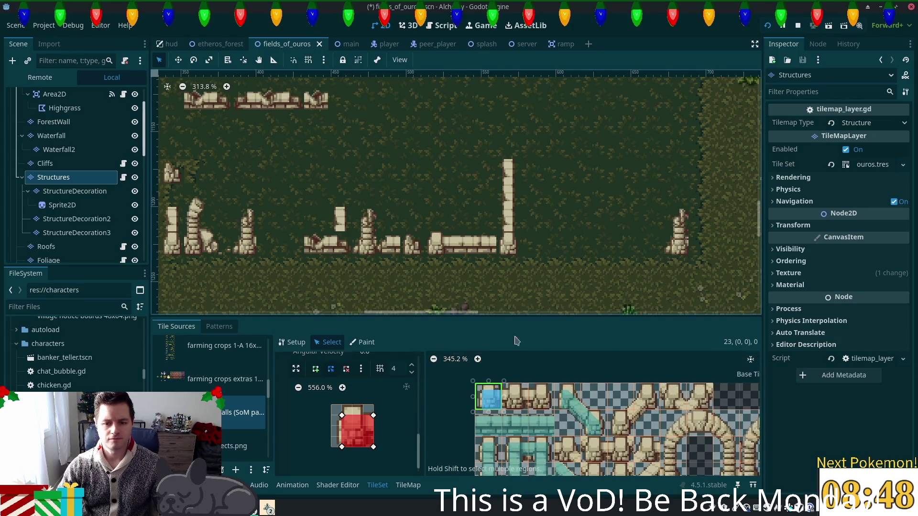
{"action": "left_click", "coordinate": [515, 397]}
{"action": "left_click", "coordinate": [315, 369]}
{"action": "left_click", "coordinate": [331, 416]}
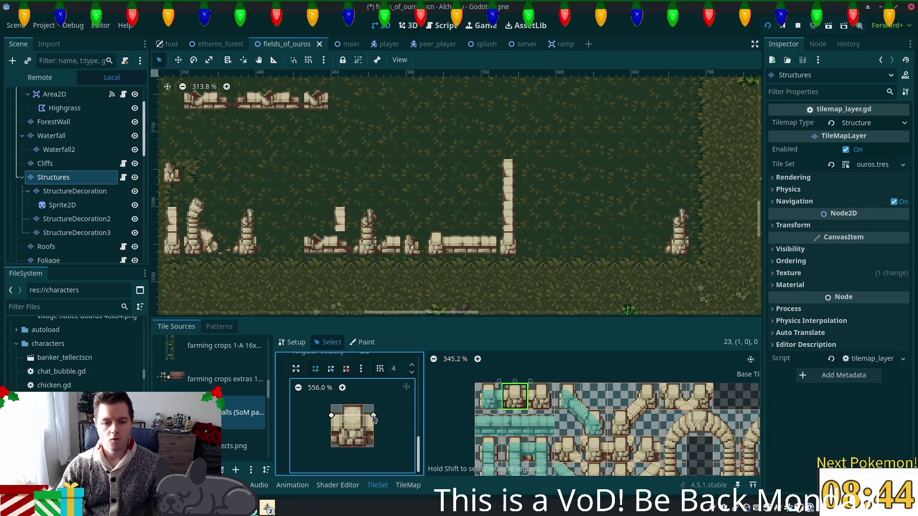
{"action": "left_click", "coordinate": [332, 447]}
{"action": "left_click", "coordinate": [331, 415]}
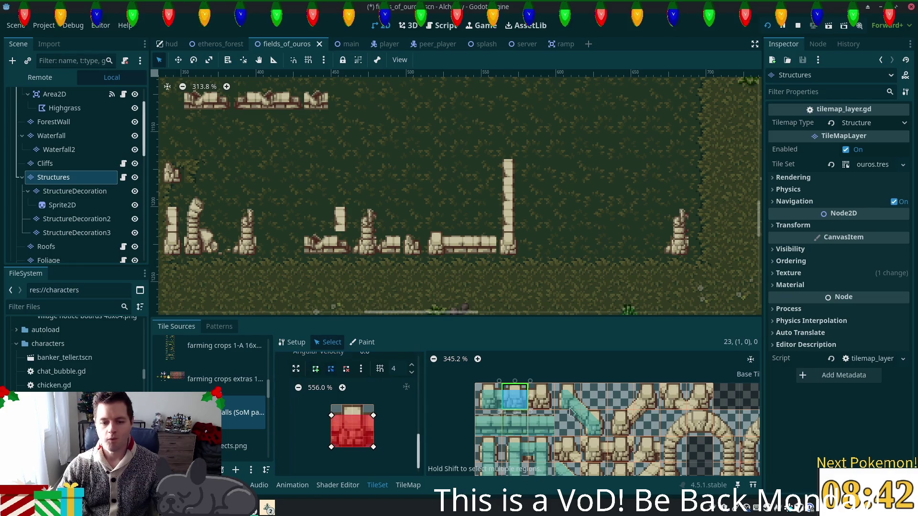
- Draw a four-corner square collision shape on the third top-row wall tile and save
{"action": "left_click", "coordinate": [541, 397]}
{"action": "left_click", "coordinate": [360, 423]}
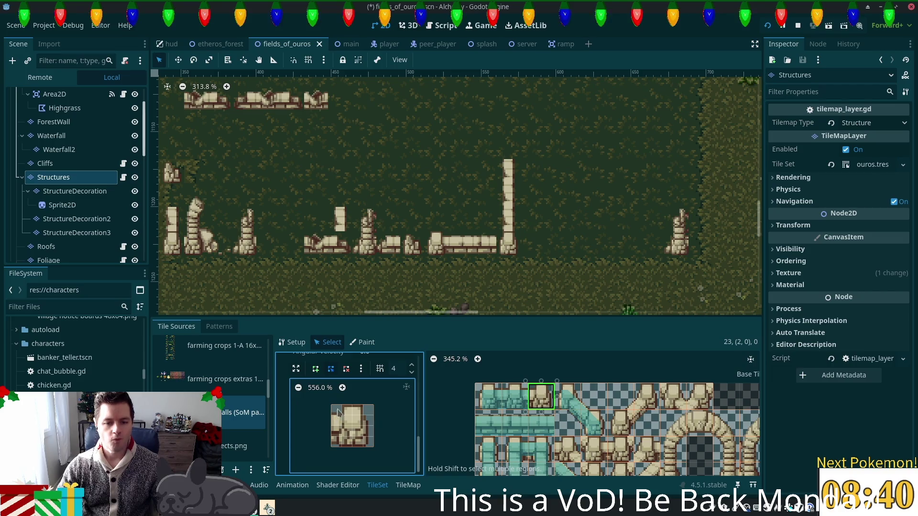
{"action": "left_click", "coordinate": [316, 368]}
{"action": "left_click", "coordinate": [331, 415]}
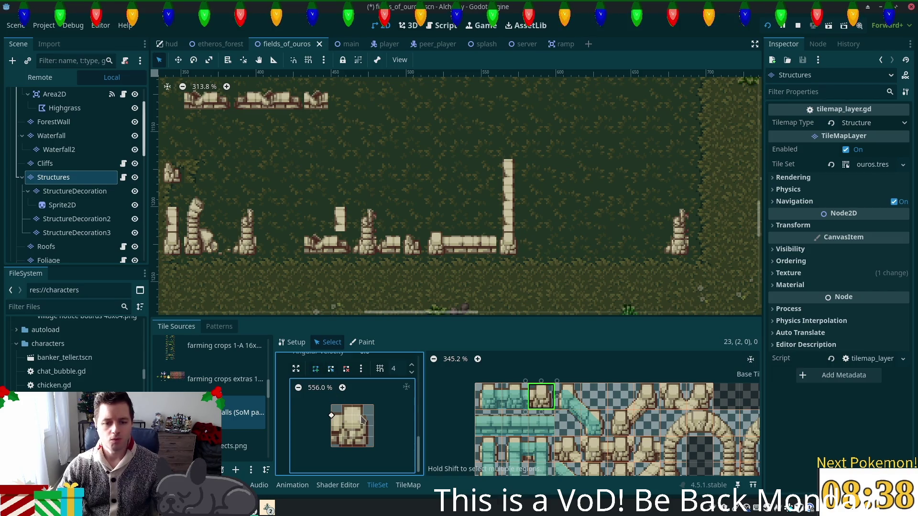
{"action": "left_click", "coordinate": [363, 416]}
{"action": "left_click", "coordinate": [363, 447]}
{"action": "left_click", "coordinate": [332, 447]}
{"action": "left_click", "coordinate": [332, 416]}
{"action": "key", "text": "ctrl+s"}
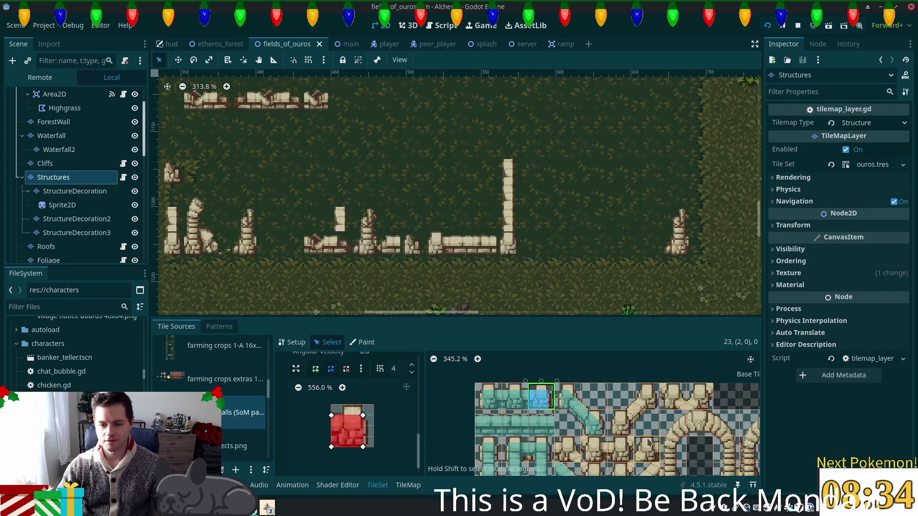
- Pan the map to the area left of the ruins and return to TileMap painting
{"action": "mouse_move", "coordinate": [646, 441]}
{"action": "left_mouse_down"}
{"action": "mouse_move", "coordinate": [623, 436]}
{"action": "mouse_move", "coordinate": [553, 370]}
{"action": "left_mouse_up"}
{"action": "scroll", "coordinate": [553, 378], "scroll_direction": "down", "scroll_amount": 3}
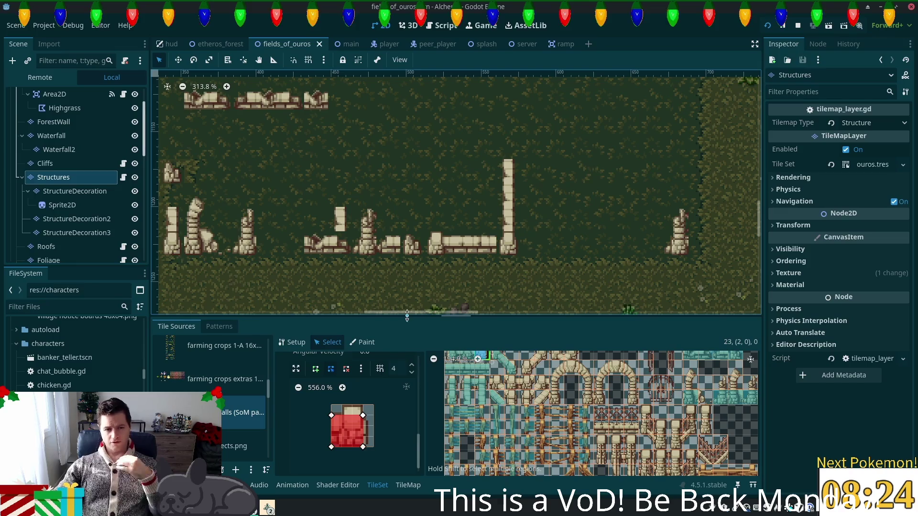
{"action": "left_click_drag", "start_coordinate": [292, 214], "coordinate": [465, 242]}
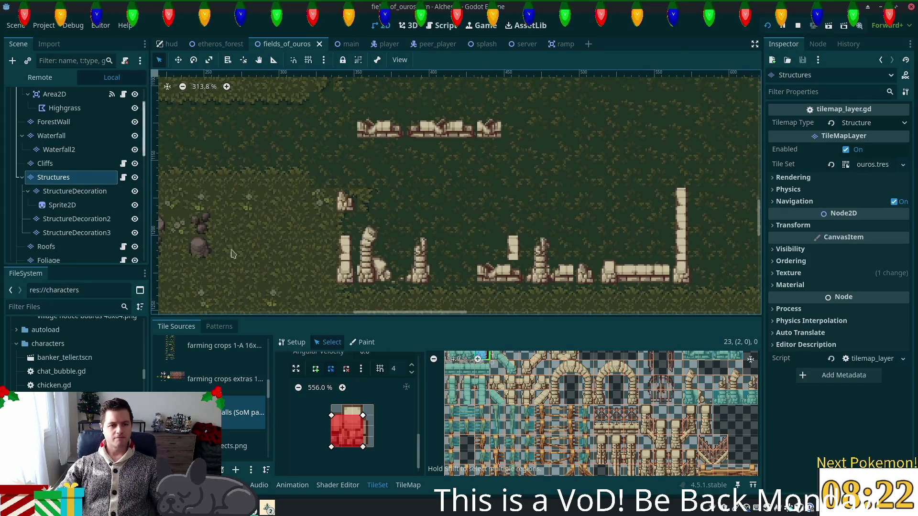
{"action": "left_click", "coordinate": [408, 486]}
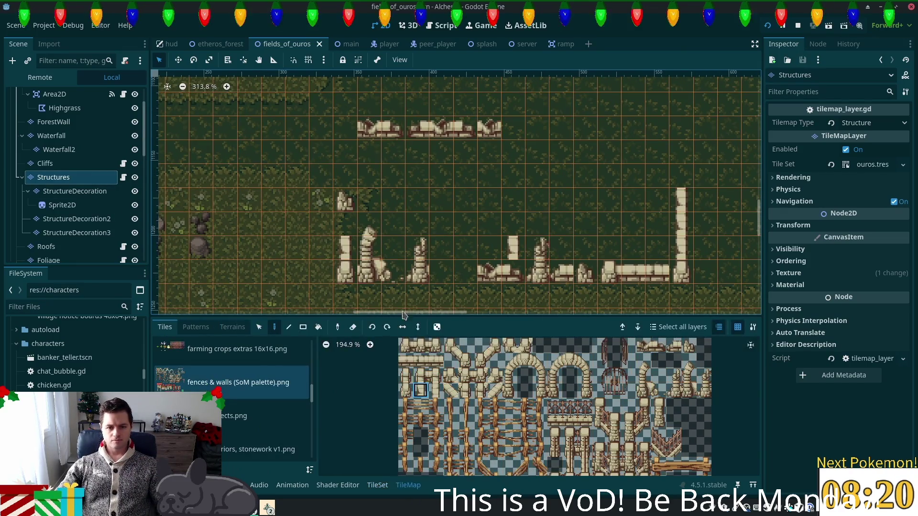
{"action": "left_click_drag", "start_coordinate": [707, 249], "coordinate": [532, 240]}
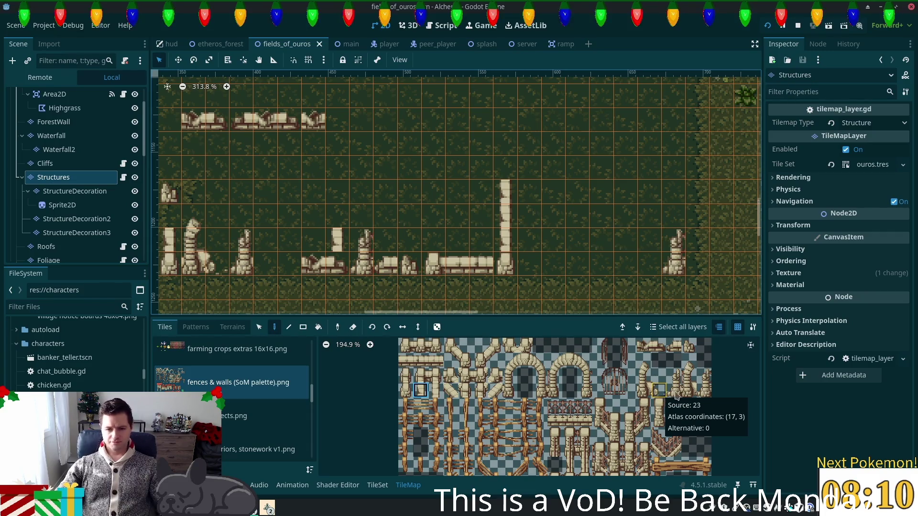
{"action": "scroll", "coordinate": [646, 395], "scroll_direction": "right", "scroll_amount": 3}
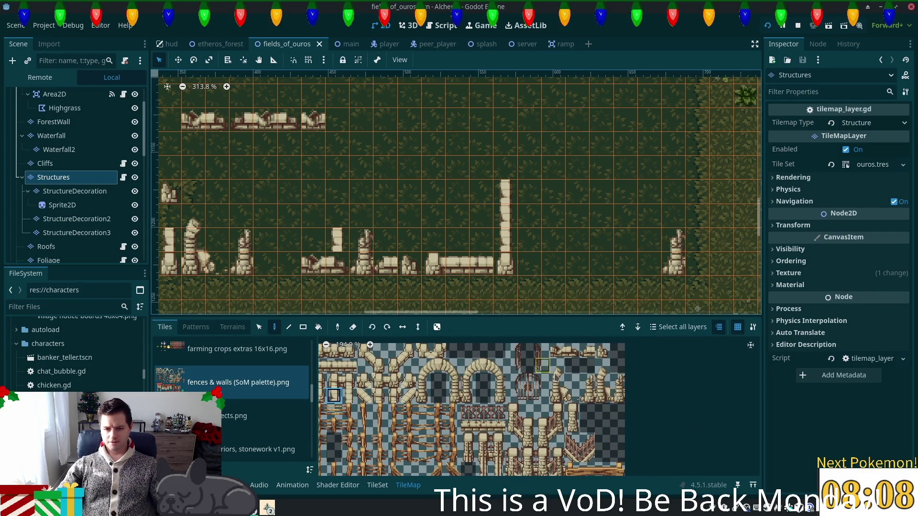
{"action": "scroll", "coordinate": [514, 262], "scroll_direction": "up", "scroll_amount": 2}
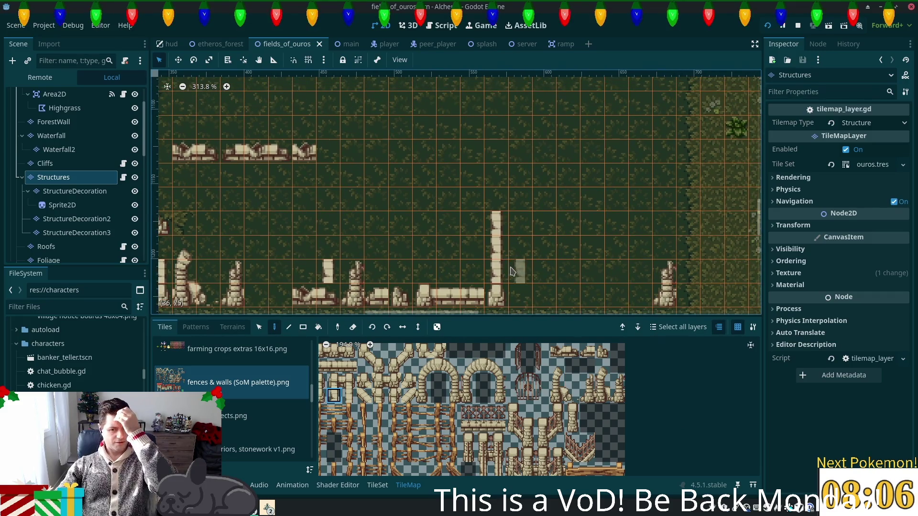
{"action": "scroll", "coordinate": [525, 392], "scroll_direction": "down", "scroll_amount": 2}
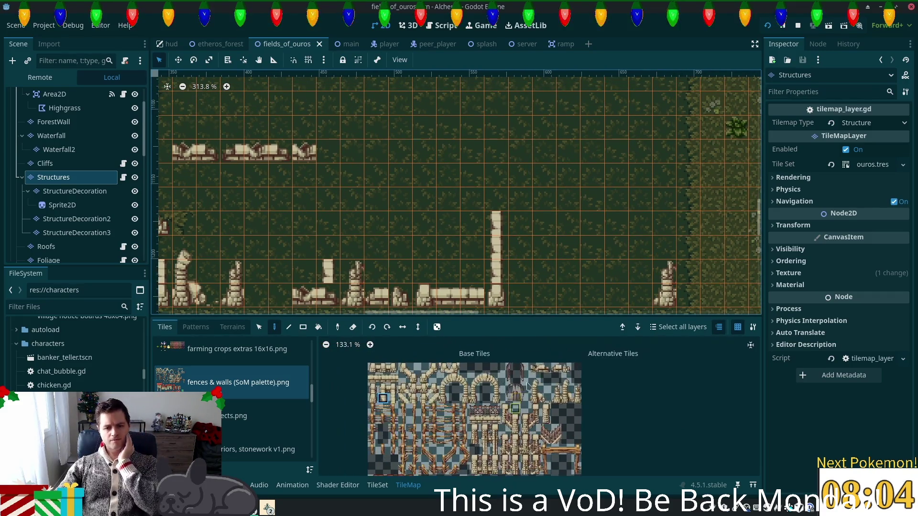
{"action": "scroll", "coordinate": [525, 391], "scroll_direction": "down", "scroll_amount": 3}
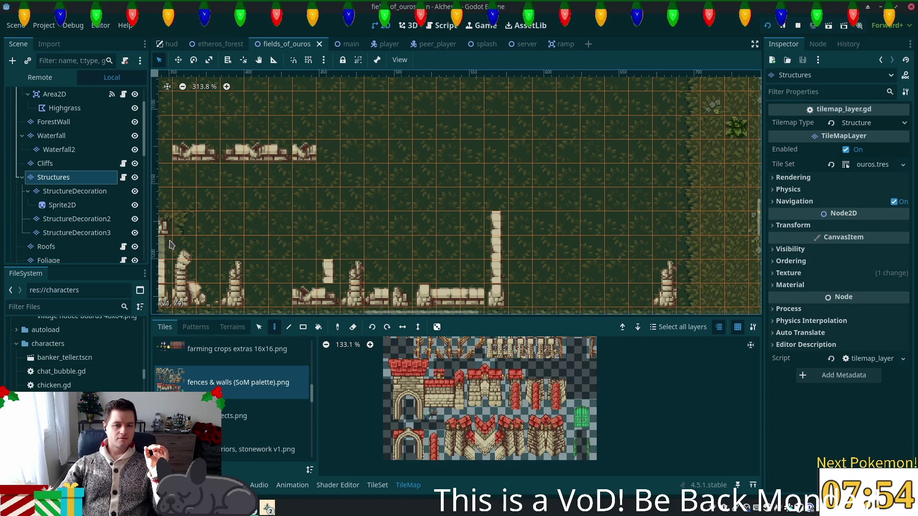
- Select the Foliage layer and choose the summer forest.png tile source
{"action": "scroll", "coordinate": [62, 239], "scroll_direction": "down", "scroll_amount": 1}
{"action": "left_click", "coordinate": [50, 239]}
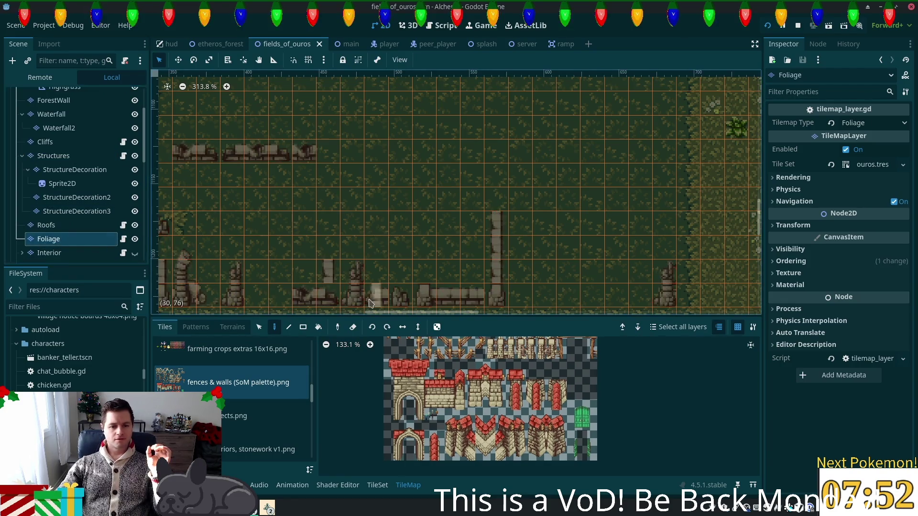
{"action": "scroll", "coordinate": [225, 396], "scroll_direction": "down", "scroll_amount": 5}
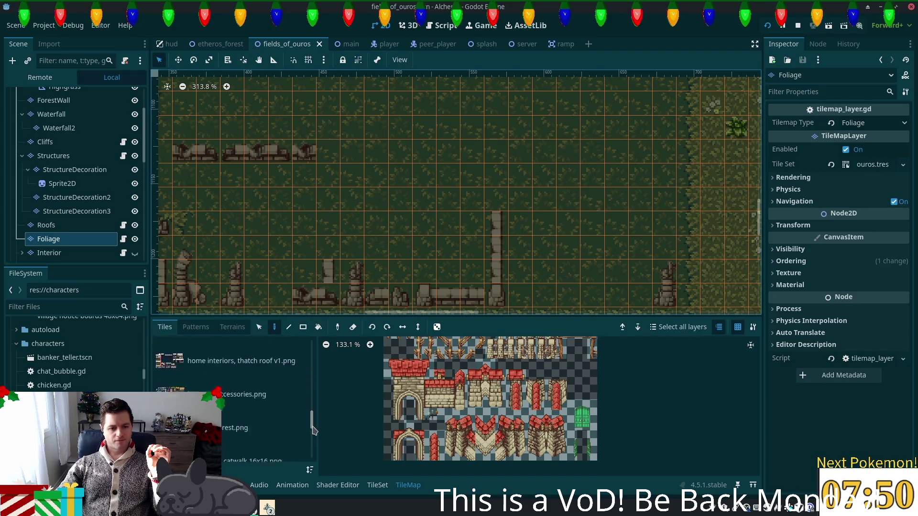
{"action": "left_click", "coordinate": [223, 393]}
- Scroll around the summer forest.png atlas to locate the rock tiles
{"action": "scroll", "coordinate": [558, 407], "scroll_direction": "down", "scroll_amount": 3}
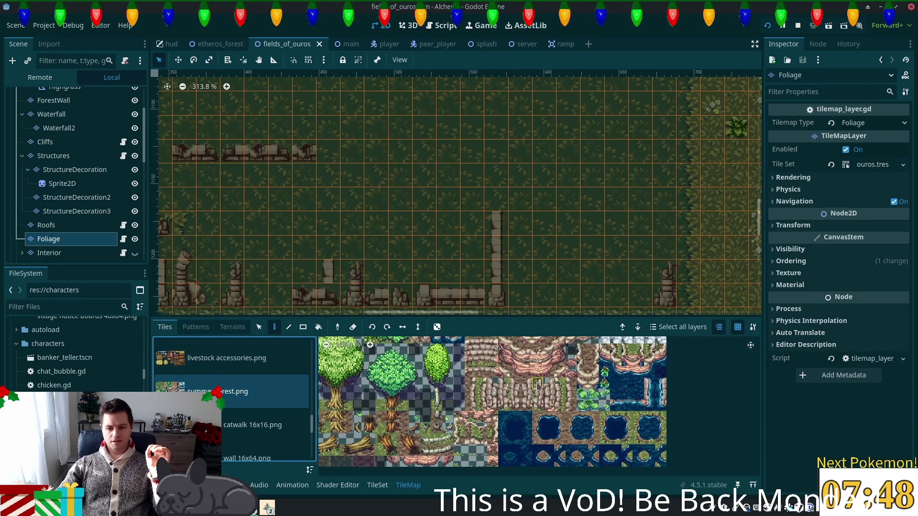
{"action": "scroll", "coordinate": [500, 387], "scroll_direction": "up", "scroll_amount": 5}
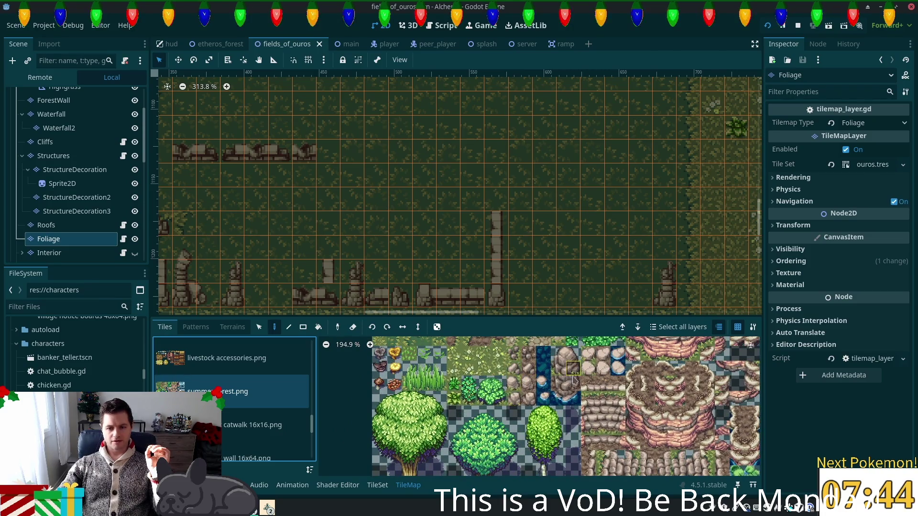
{"action": "scroll", "coordinate": [505, 415], "scroll_direction": "down", "scroll_amount": 4}
{"action": "scroll", "coordinate": [526, 424], "scroll_direction": "up", "scroll_amount": 10}
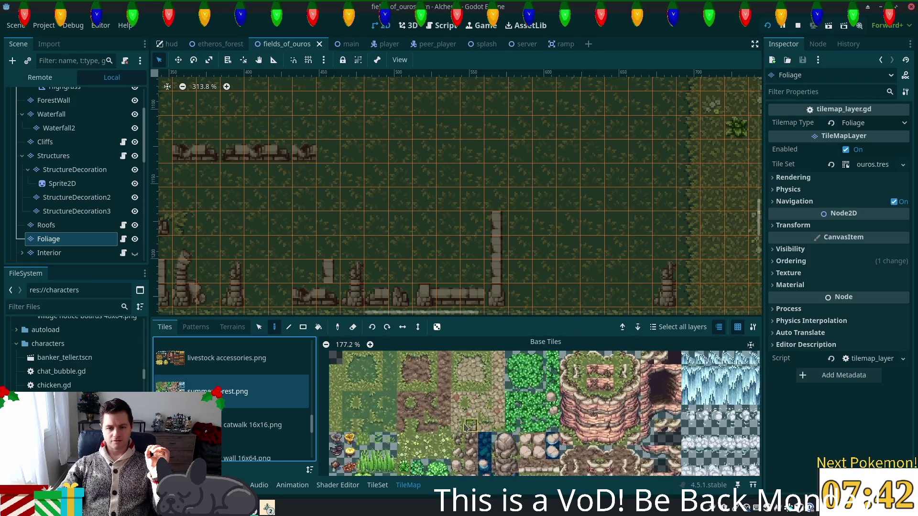
{"action": "scroll", "coordinate": [529, 392], "scroll_direction": "down", "scroll_amount": 5}
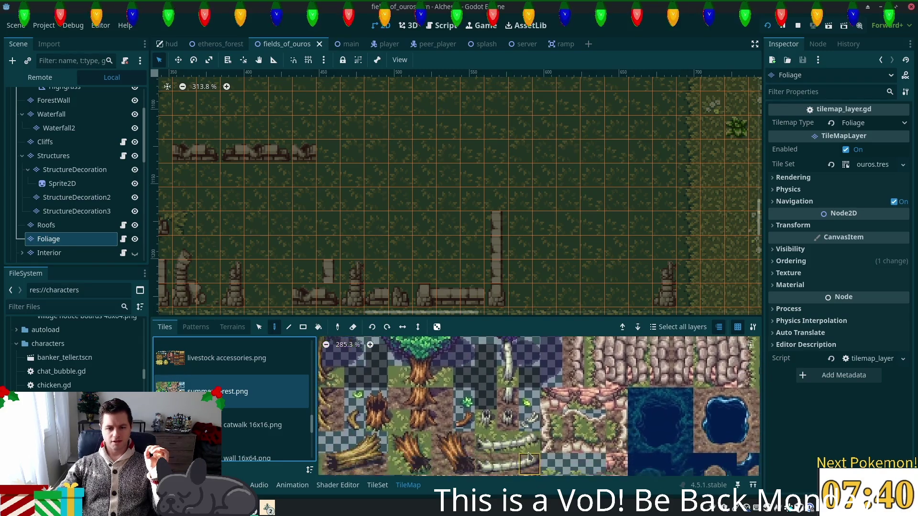
{"action": "scroll", "coordinate": [589, 421], "scroll_direction": "up", "scroll_amount": 2}
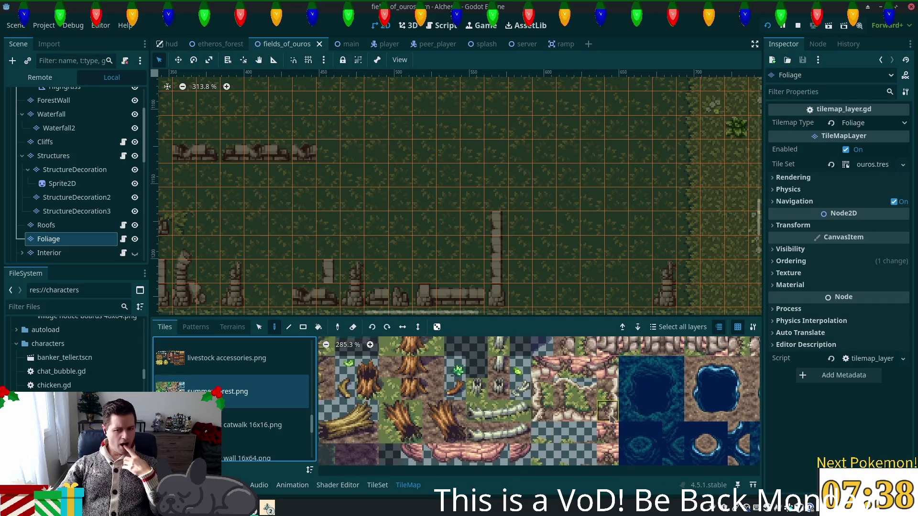
{"action": "scroll", "coordinate": [622, 425], "scroll_direction": "left", "scroll_amount": 4}
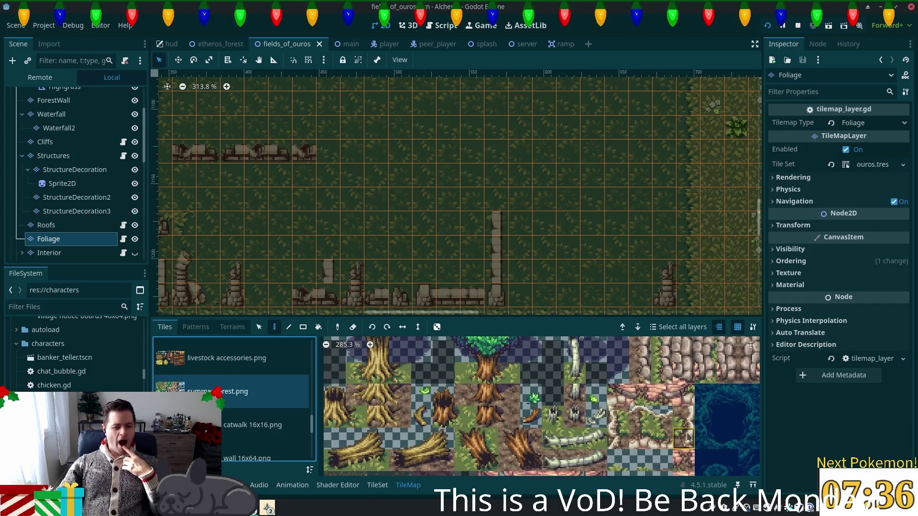
{"action": "scroll", "coordinate": [687, 436], "scroll_direction": "right", "scroll_amount": 1}
{"action": "scroll", "coordinate": [672, 439], "scroll_direction": "up", "scroll_amount": 5}
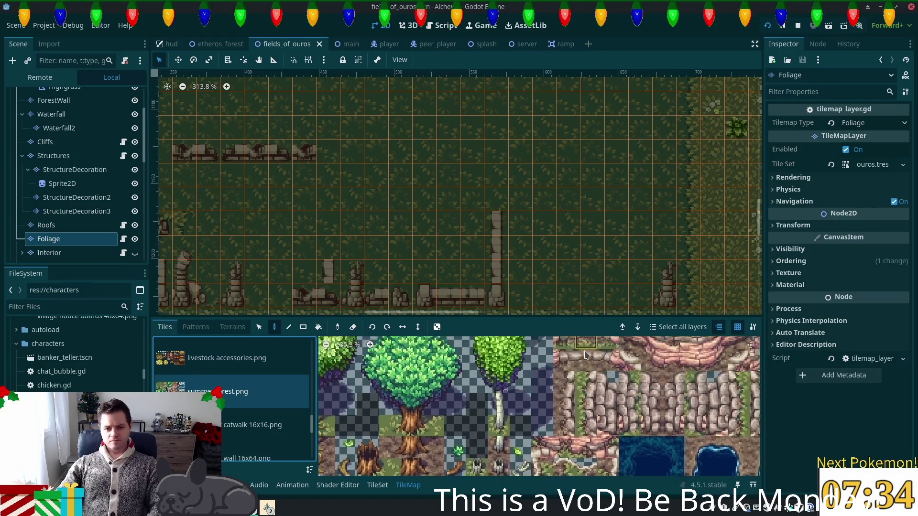
{"action": "scroll", "coordinate": [478, 363], "scroll_direction": "down", "scroll_amount": 3}
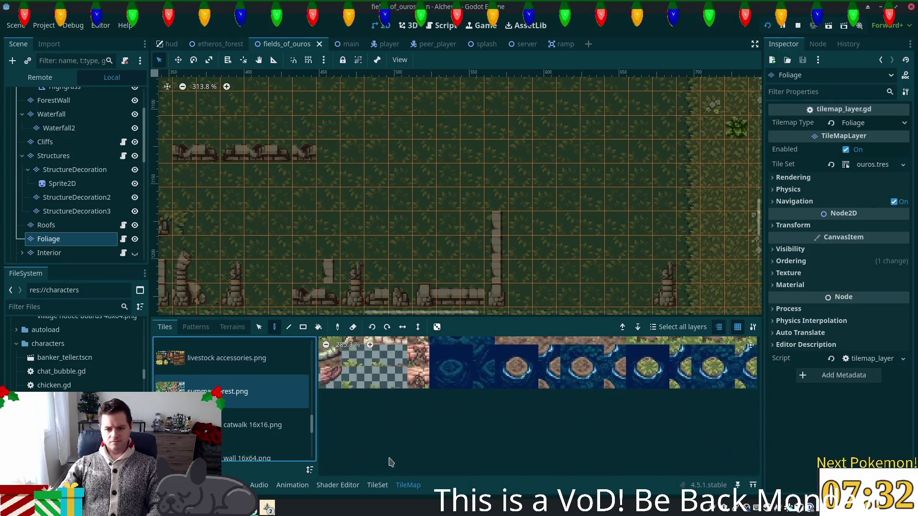
{"action": "scroll", "coordinate": [573, 407], "scroll_direction": "up", "scroll_amount": 3}
{"action": "scroll", "coordinate": [669, 449], "scroll_direction": "right", "scroll_amount": 3}
{"action": "scroll", "coordinate": [670, 445], "scroll_direction": "up", "scroll_amount": 4}
{"action": "scroll", "coordinate": [622, 412], "scroll_direction": "right", "scroll_amount": 3}
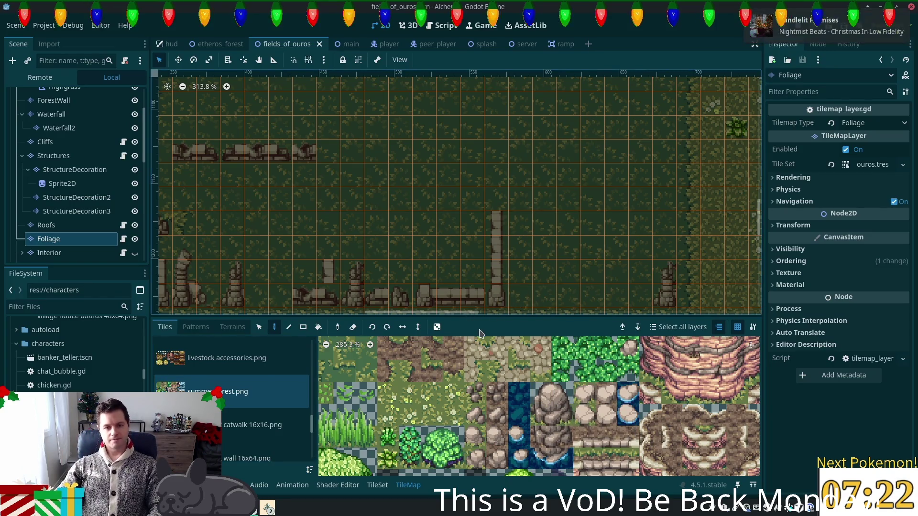
- Paint the two-tile boulder beside the ruined wall's upper row, then open the TileSet editor
{"action": "left_click_drag", "start_coordinate": [541, 415], "coordinate": [562, 415]}
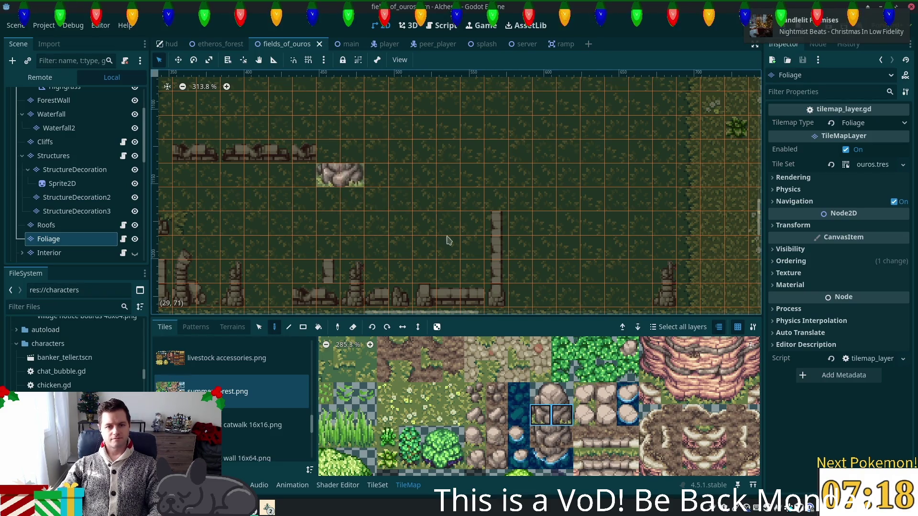
{"action": "left_click", "coordinate": [363, 186]}
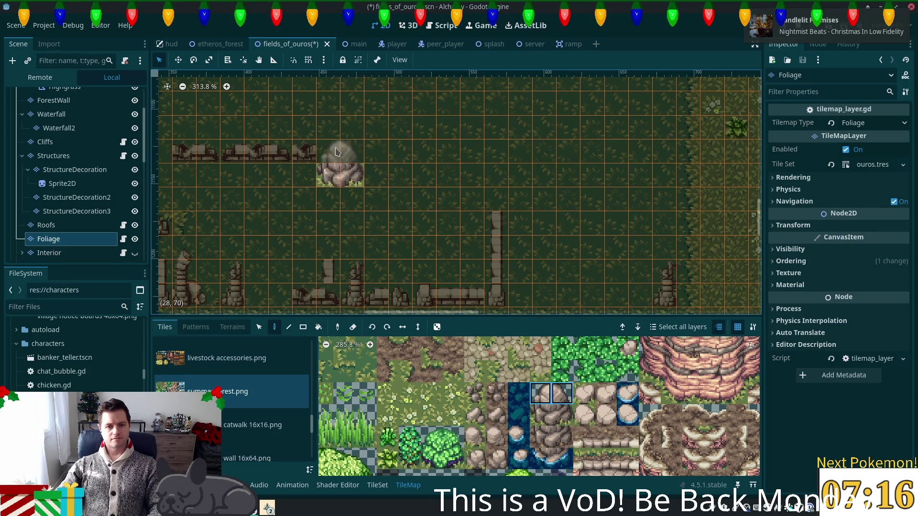
{"action": "left_click_drag", "start_coordinate": [410, 176], "coordinate": [488, 245]}
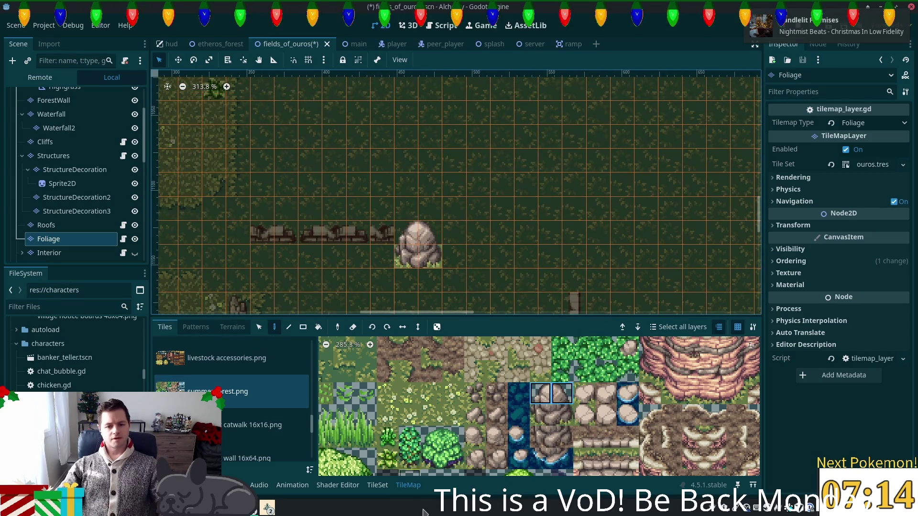
{"action": "left_click", "coordinate": [381, 487]}
- Select both boulder tiles in the TileSet editor and set their Z Index to 5
{"action": "scroll", "coordinate": [565, 340], "scroll_direction": "down", "scroll_amount": 3}
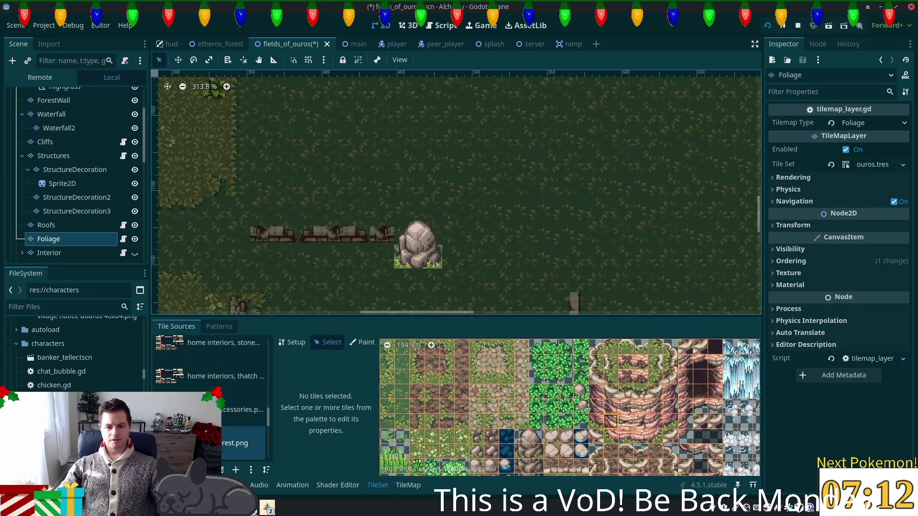
{"action": "scroll", "coordinate": [566, 341], "scroll_direction": "down", "scroll_amount": 3}
{"action": "scroll", "coordinate": [550, 445], "scroll_direction": "down", "scroll_amount": 3}
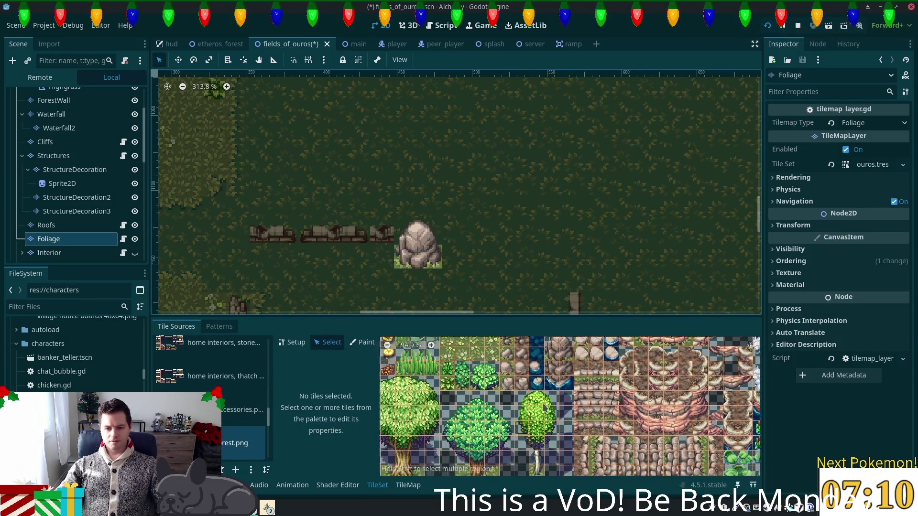
{"action": "scroll", "coordinate": [526, 406], "scroll_direction": "up", "scroll_amount": 6}
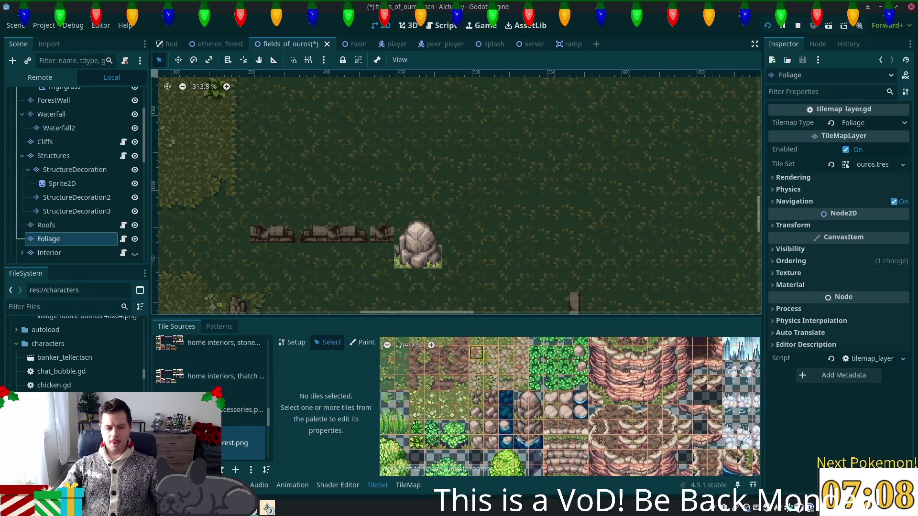
{"action": "left_click", "coordinate": [526, 406]}
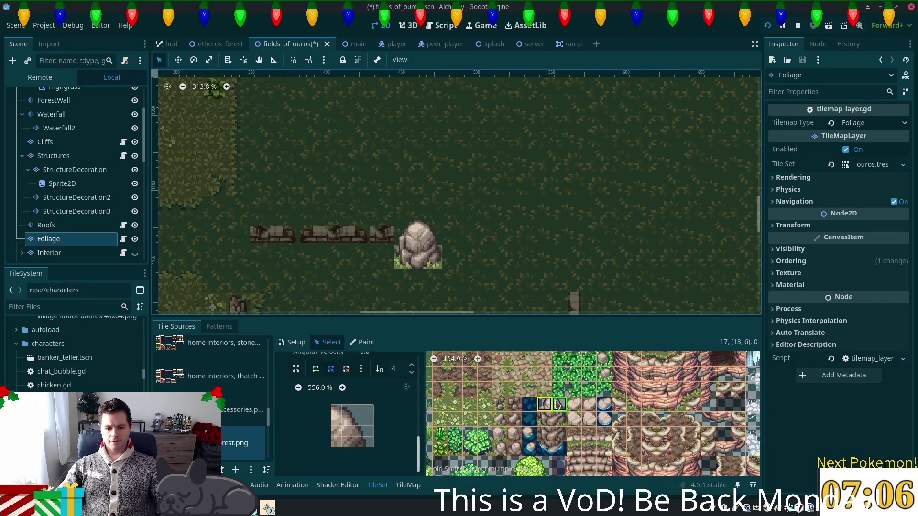
{"action": "left_click", "coordinate": [560, 404]}
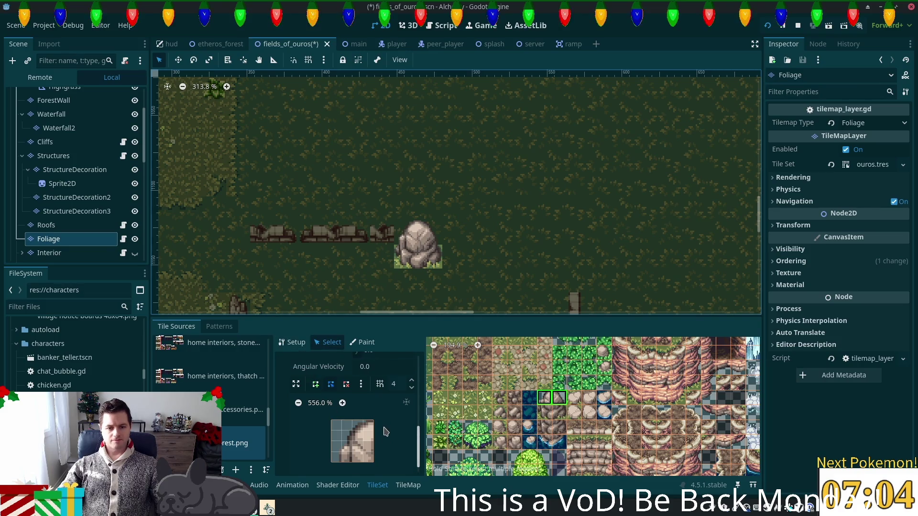
{"action": "scroll", "coordinate": [382, 426], "scroll_direction": "down", "scroll_amount": 8}
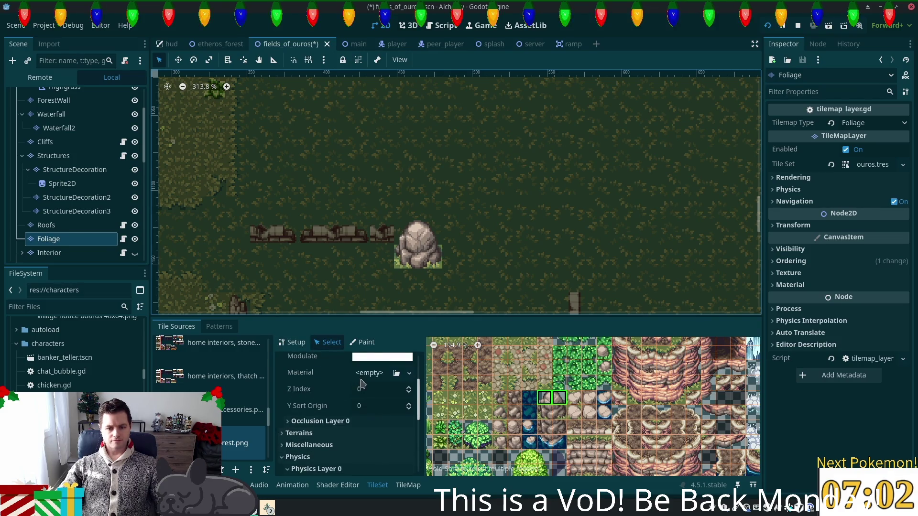
{"action": "left_click", "coordinate": [365, 389]}
{"action": "key", "text": "Tab"}
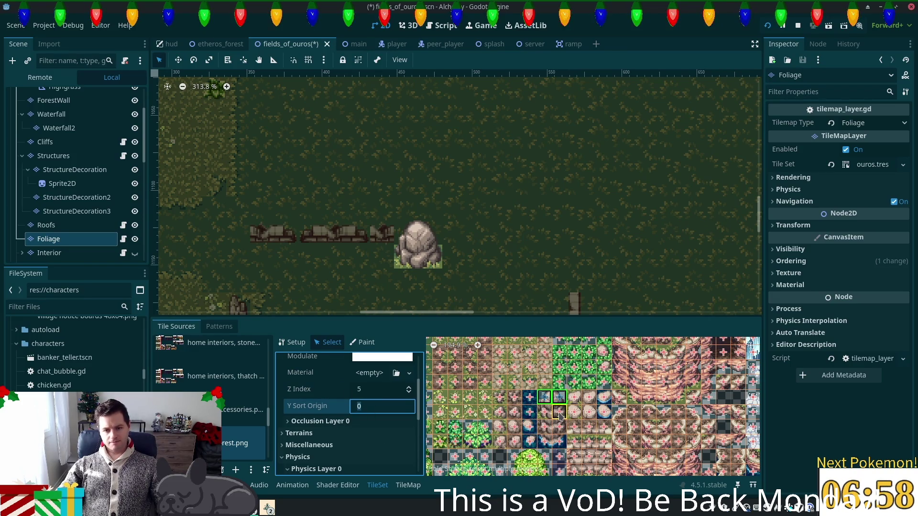
- Give the boulder tiles a square collision shape and save the scene
{"action": "left_click", "coordinate": [544, 419]}
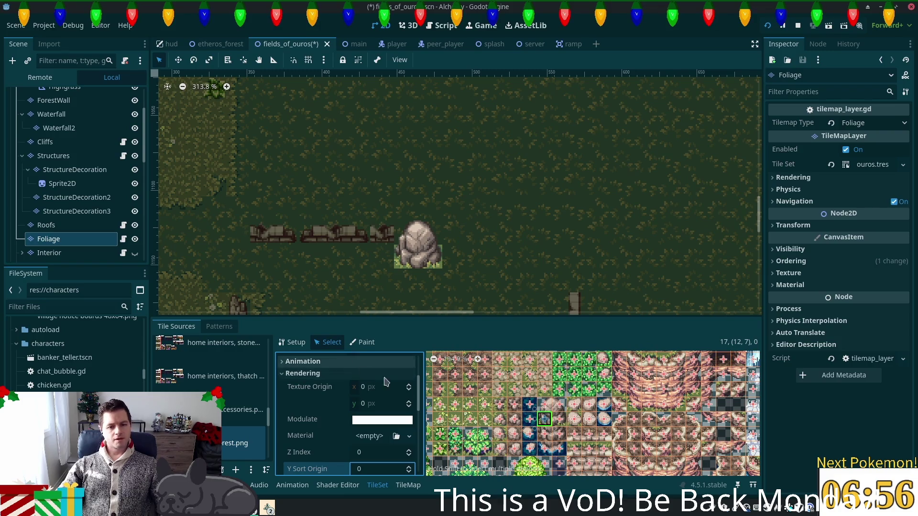
{"action": "left_click", "coordinate": [560, 419], "text": "shift"}
{"action": "scroll", "coordinate": [373, 416], "scroll_direction": "down", "scroll_amount": 4}
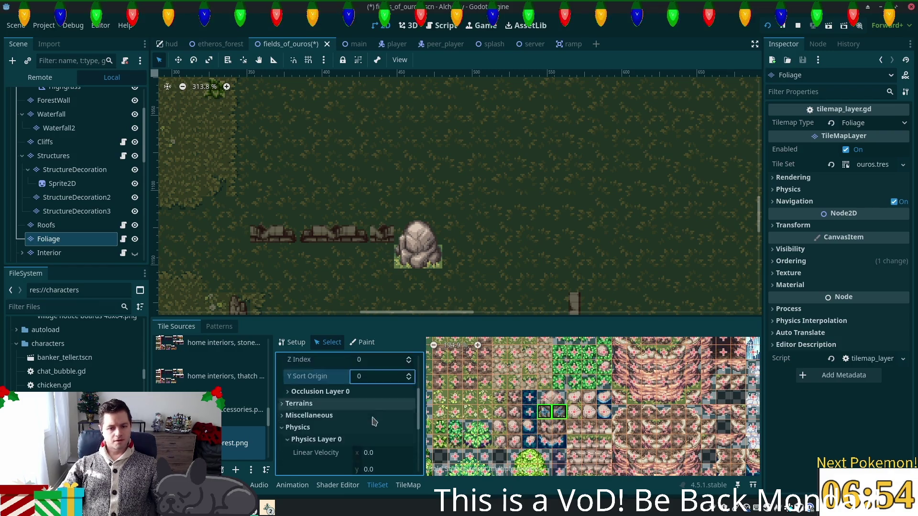
{"action": "scroll", "coordinate": [374, 420], "scroll_direction": "down", "scroll_amount": 6}
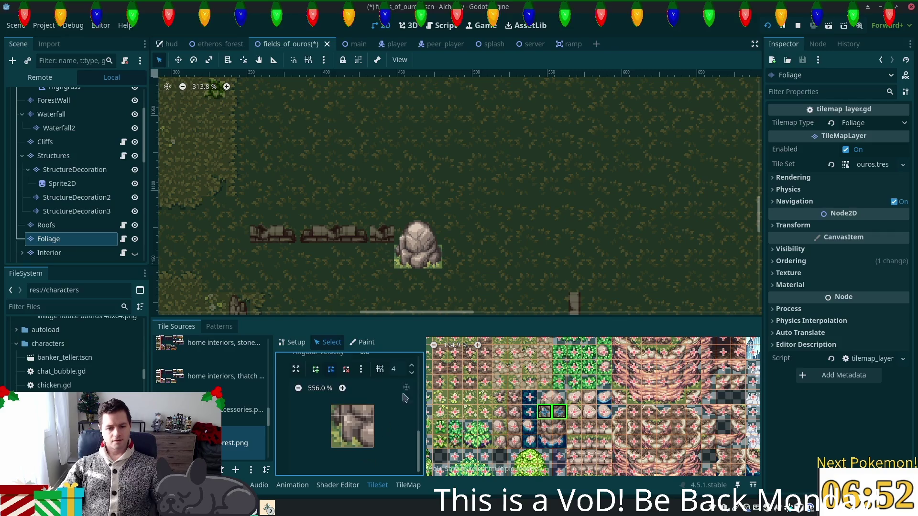
{"action": "key", "text": "f"}
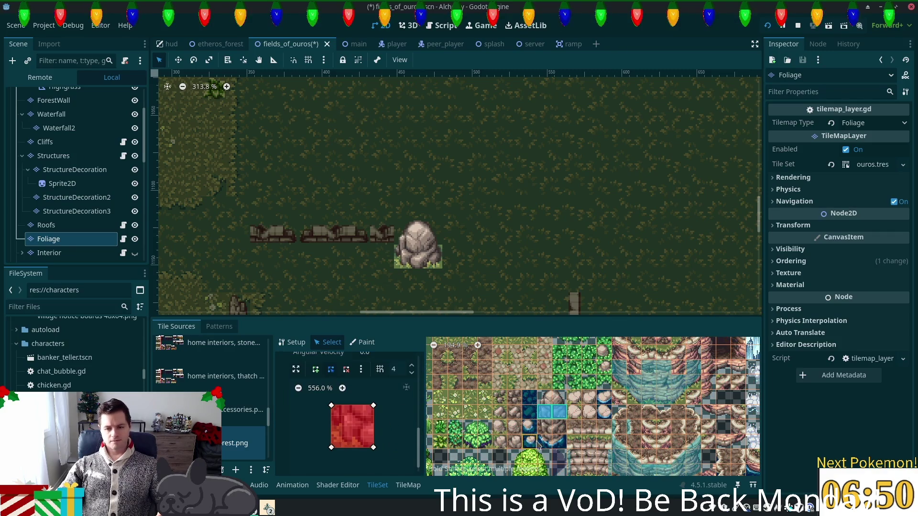
{"action": "key", "text": "ctrl+s"}
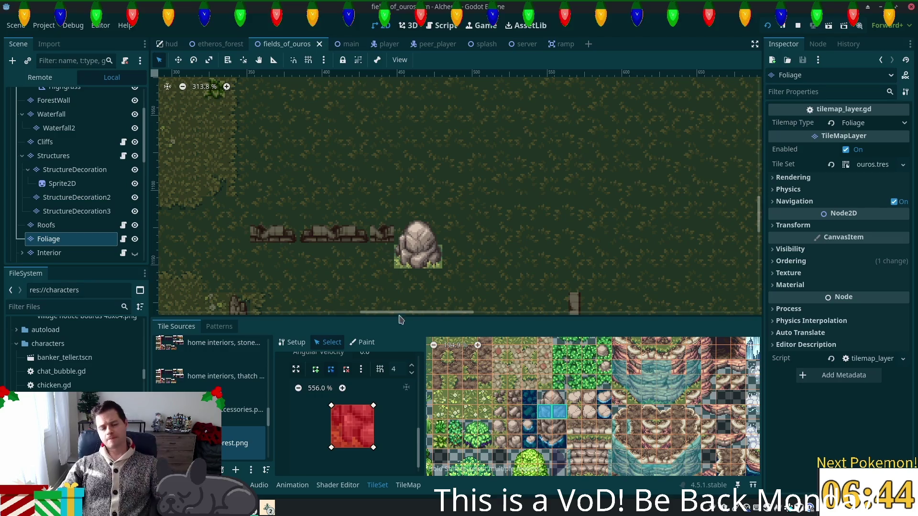
- Select the FieldsOfOuros root node in the Scene tree
{"action": "scroll", "coordinate": [416, 283], "scroll_direction": "up", "scroll_amount": 4}
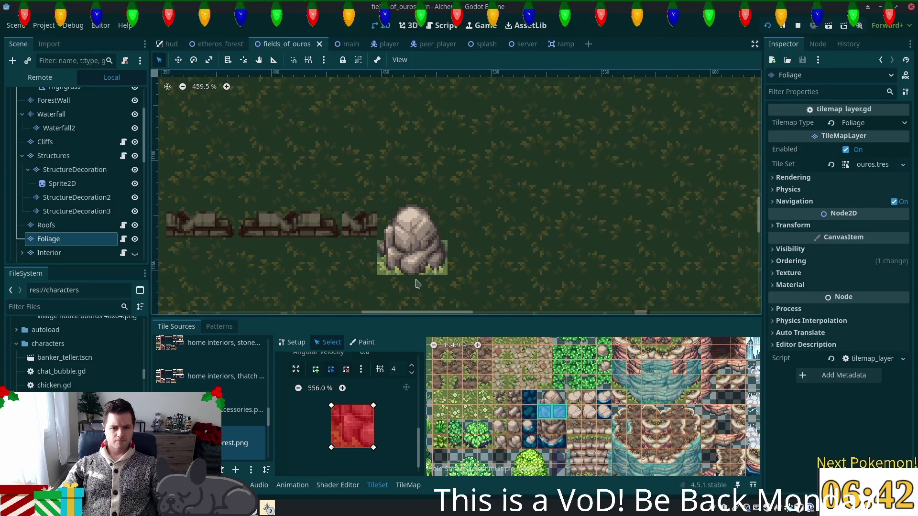
{"action": "scroll", "coordinate": [416, 283], "scroll_direction": "up", "scroll_amount": 1}
{"action": "scroll", "coordinate": [54, 105], "scroll_direction": "up", "scroll_amount": 3}
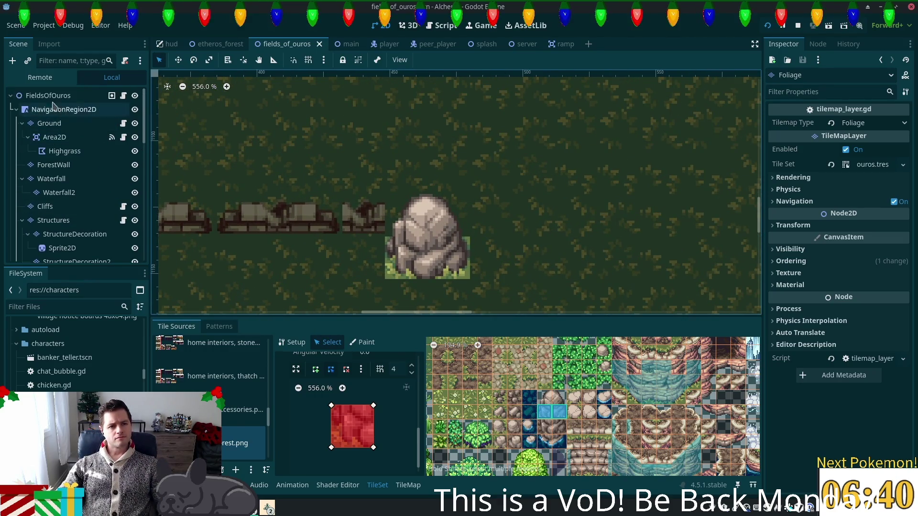
{"action": "left_click", "coordinate": [50, 95]}
{"action": "scroll", "coordinate": [499, 271], "scroll_direction": "down", "scroll_amount": 5}
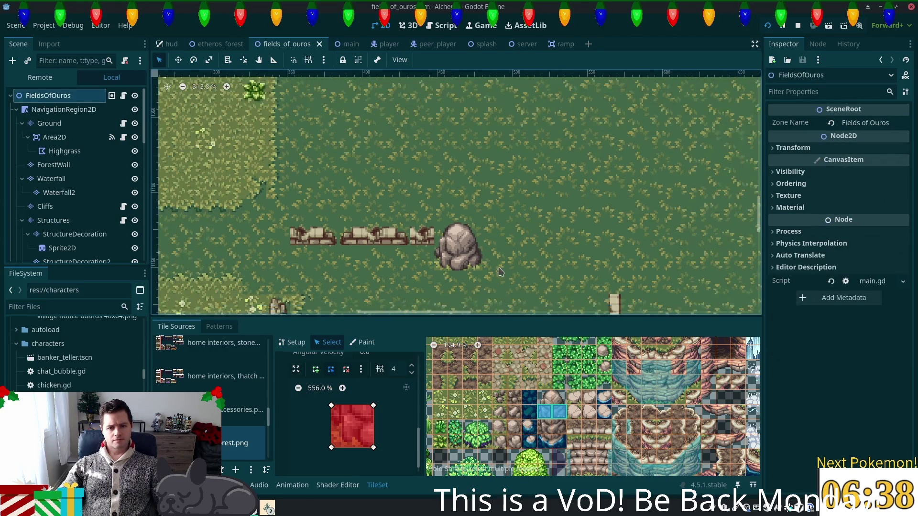
{"action": "scroll", "coordinate": [497, 273], "scroll_direction": "down", "scroll_amount": 7}
{"action": "scroll", "coordinate": [478, 278], "scroll_direction": "up", "scroll_amount": 6}
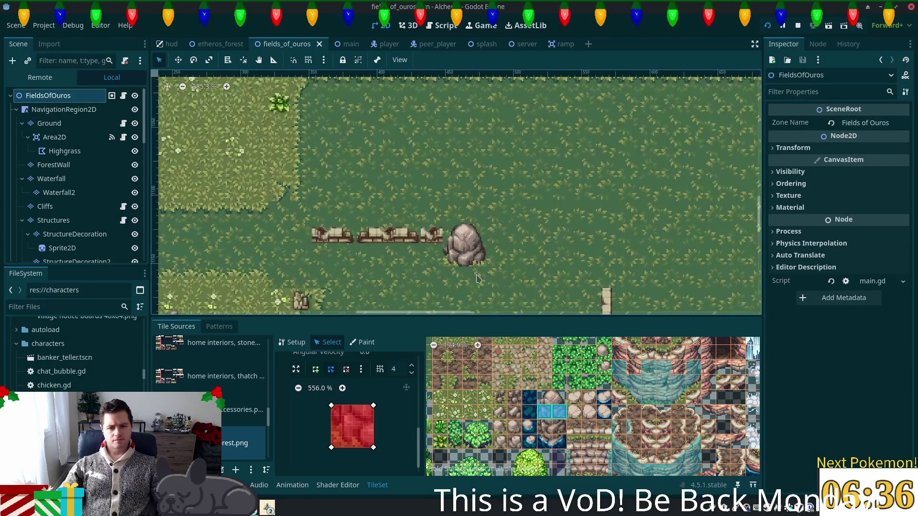
{"action": "scroll", "coordinate": [477, 279], "scroll_direction": "up", "scroll_amount": 3}
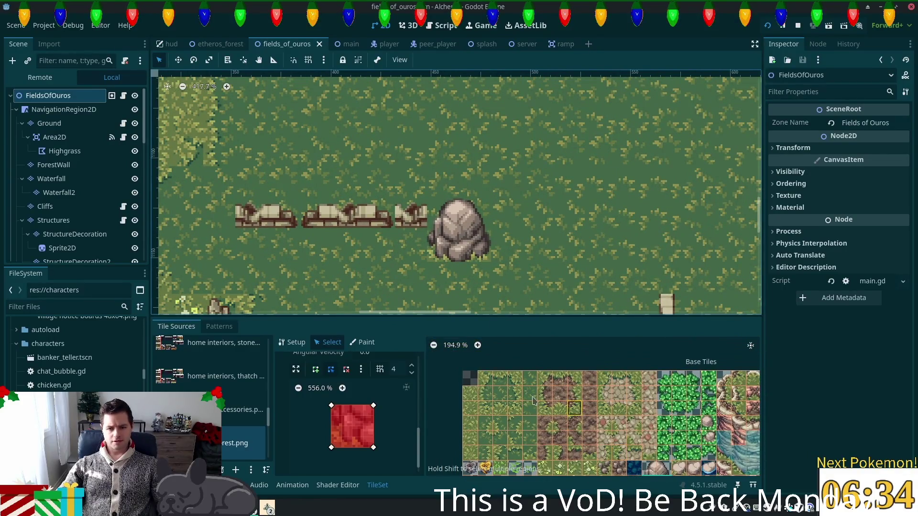
- Pick a grass tile and select the Ground layer for painting with summer forest.png
{"action": "left_click", "coordinate": [501, 379]}
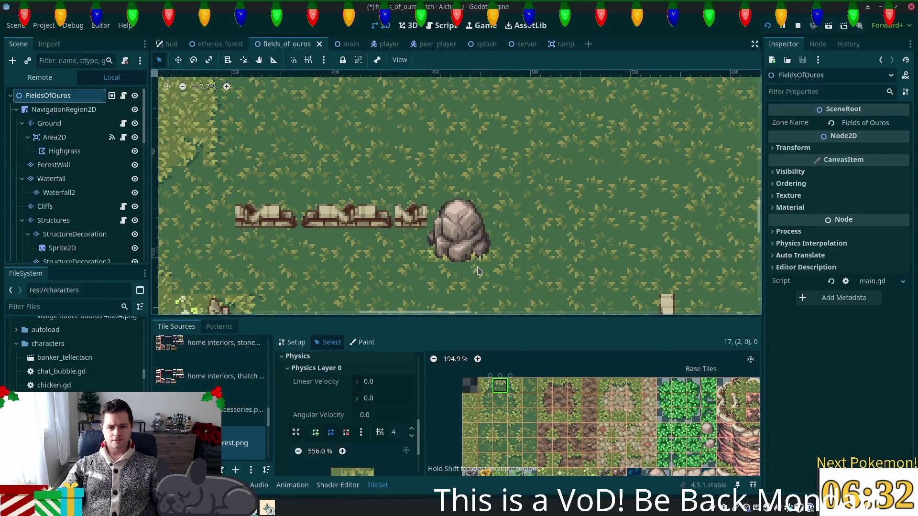
{"action": "left_click", "coordinate": [376, 486]}
{"action": "left_click", "coordinate": [376, 486]}
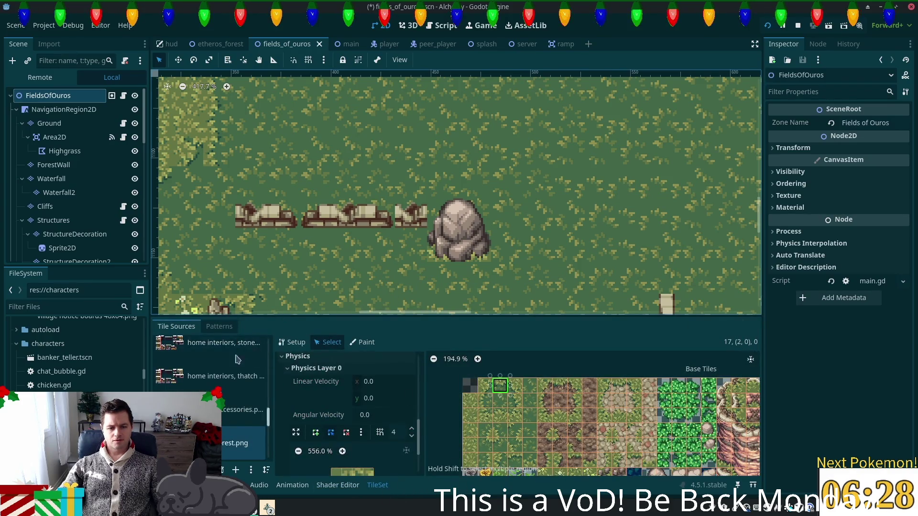
{"action": "left_click", "coordinate": [196, 327]}
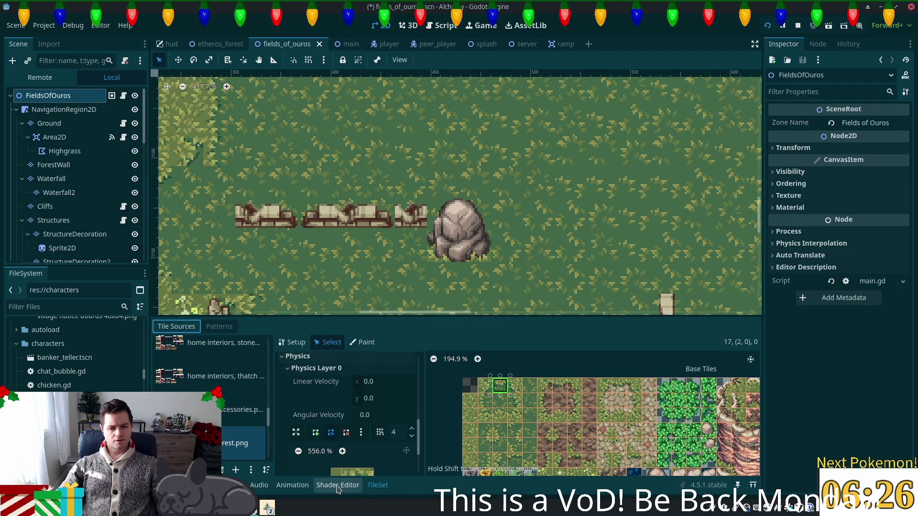
{"action": "left_click", "coordinate": [50, 124]}
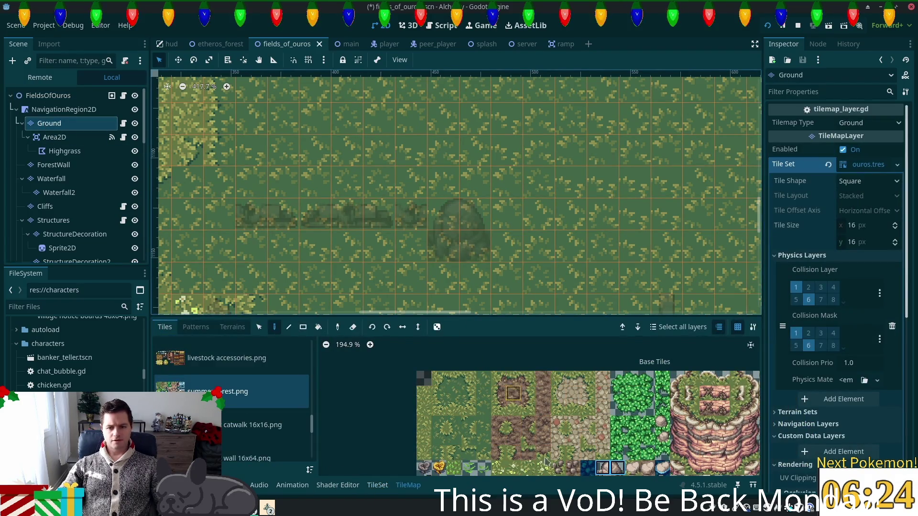
- Paint grass-edge tiles beneath and left of the boulder, save, and reselect FieldsOfOuros
{"action": "left_click", "coordinate": [454, 379]}
{"action": "left_click_drag", "start_coordinate": [476, 272], "coordinate": [448, 282]}
{"action": "left_click", "coordinate": [454, 438]}
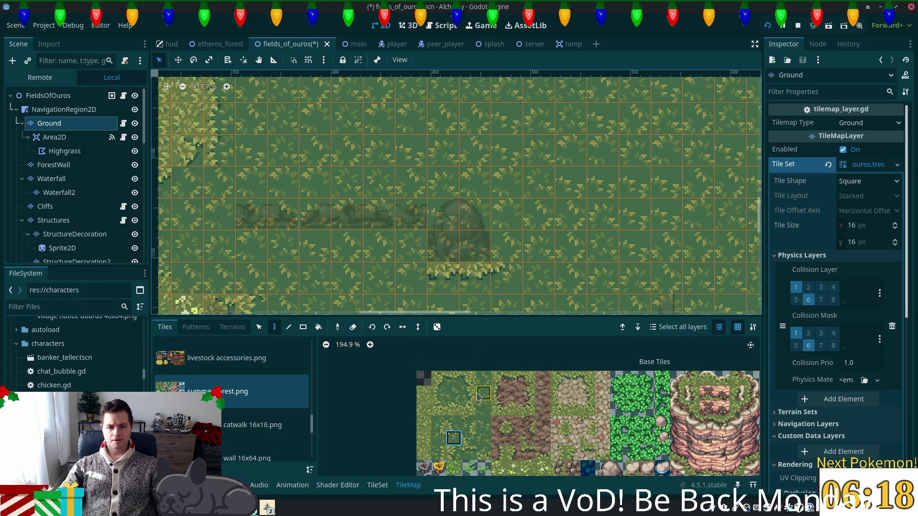
{"action": "left_click", "coordinate": [438, 393]}
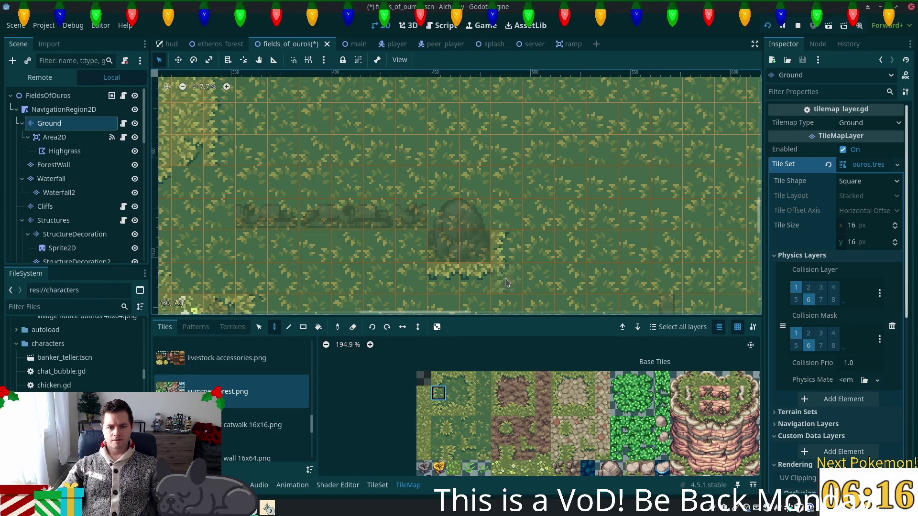
{"action": "left_click", "coordinate": [453, 423]}
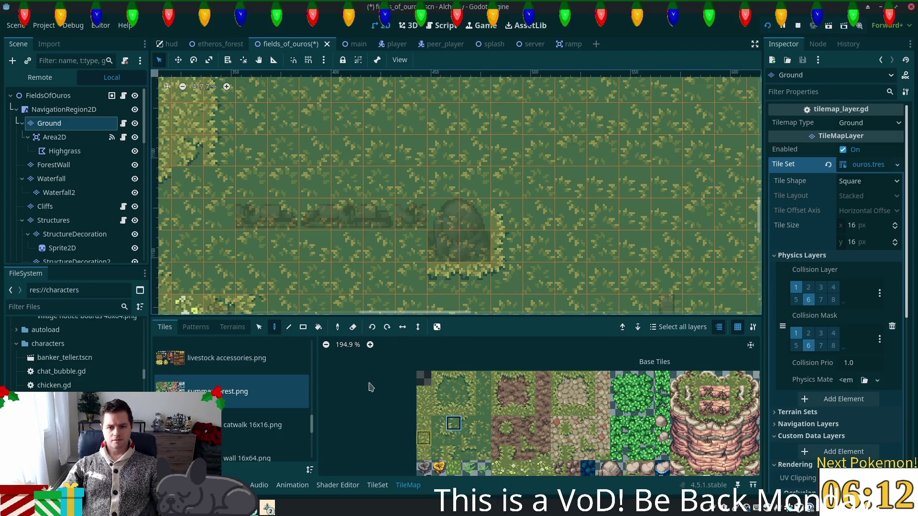
{"action": "left_click", "coordinate": [439, 438]}
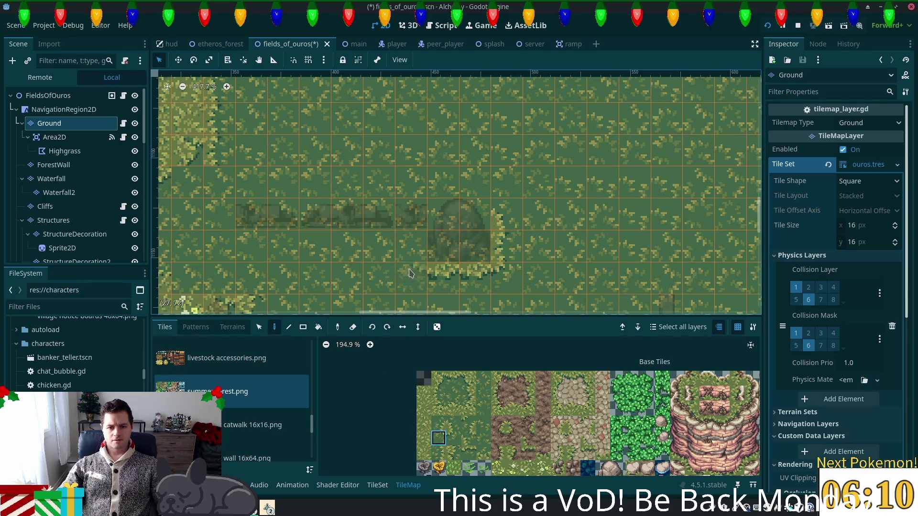
{"action": "left_click", "coordinate": [468, 393]}
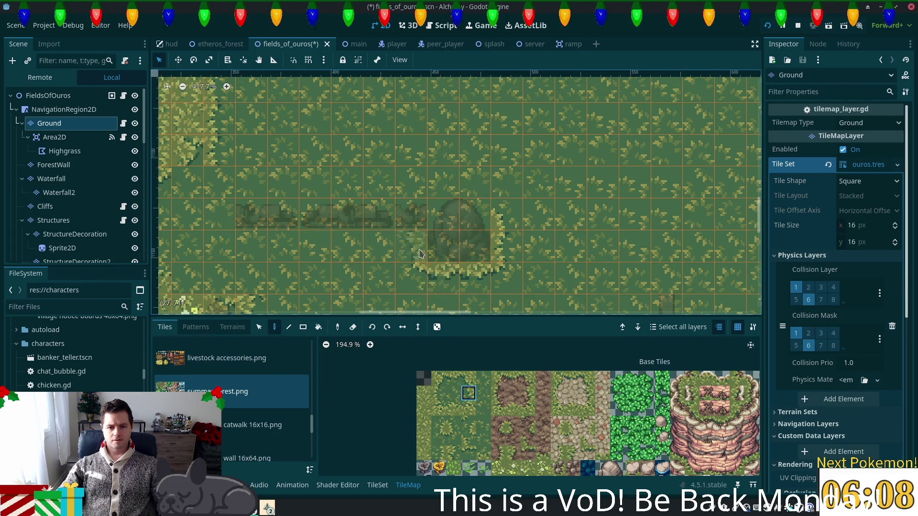
{"action": "left_click", "coordinate": [416, 246]}
{"action": "key", "text": "ctrl+s"}
{"action": "left_click", "coordinate": [48, 96]}
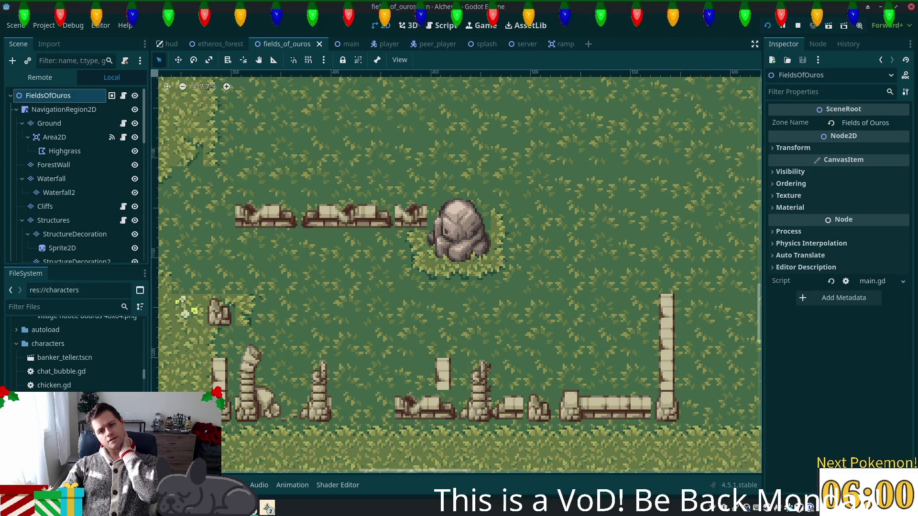
- Undo the stray dark tiles painted over the boulder and save the scene
{"action": "scroll", "coordinate": [676, 258], "scroll_direction": "right", "scroll_amount": 5}
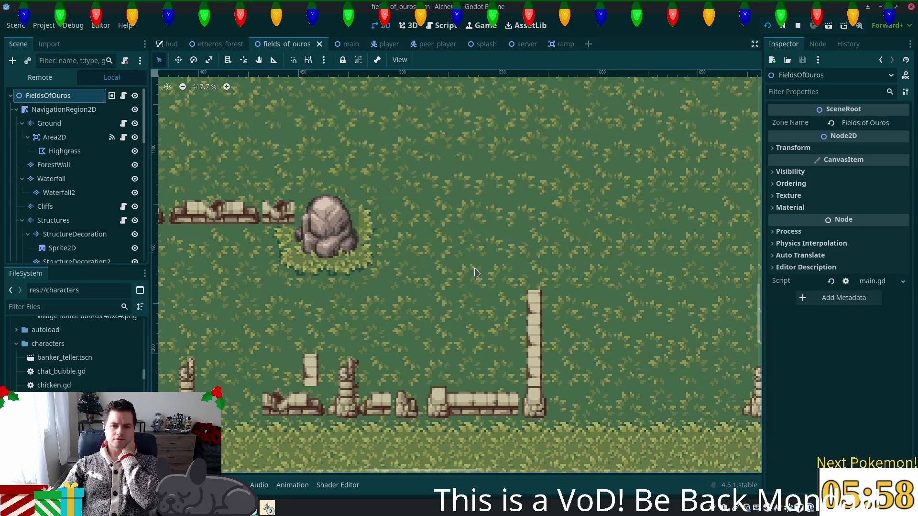
{"action": "scroll", "coordinate": [359, 230], "scroll_direction": "left", "scroll_amount": 4}
{"action": "scroll", "coordinate": [358, 229], "scroll_direction": "up", "scroll_amount": 1}
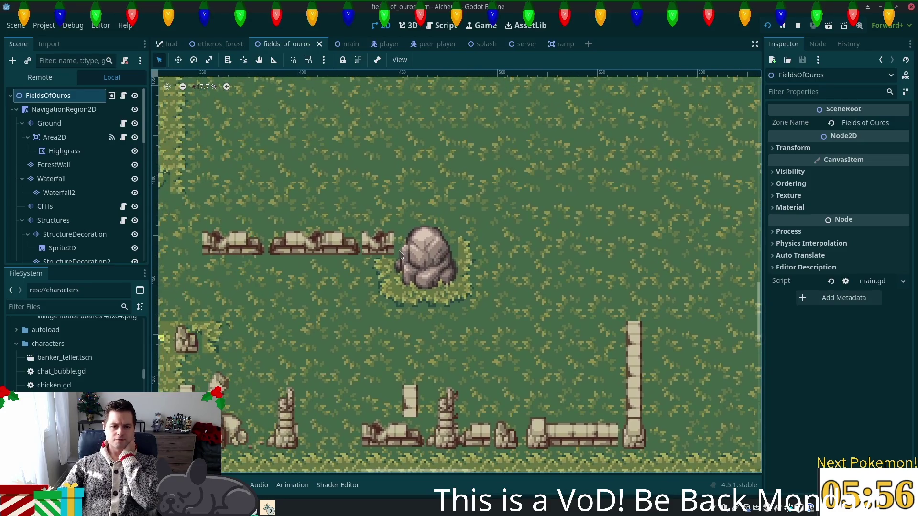
{"action": "left_click", "coordinate": [50, 123]}
{"action": "left_click_drag", "start_coordinate": [437, 250], "coordinate": [410, 241]}
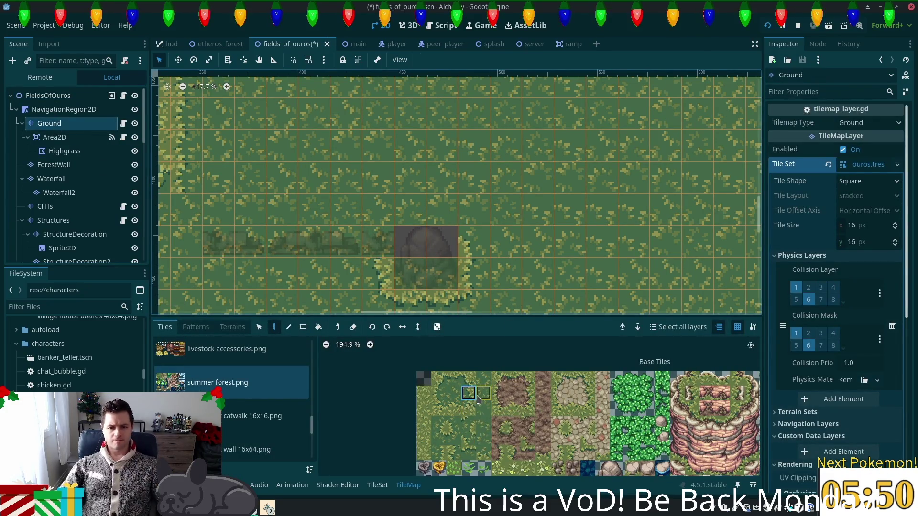
{"action": "left_click", "coordinate": [453, 409]}
{"action": "key", "text": "ctrl+z"}
{"action": "key", "text": "ctrl+z"}
{"action": "key", "text": "ctrl+z"}
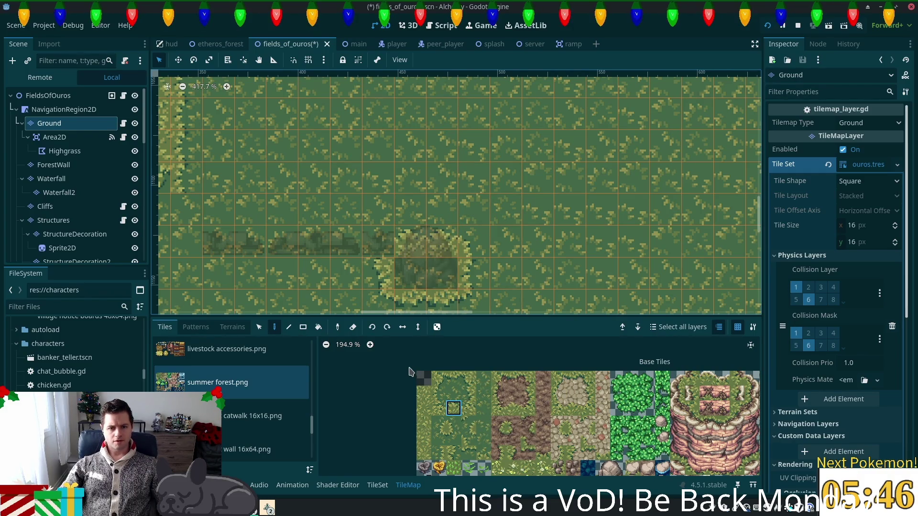
{"action": "key", "text": "ctrl+s"}
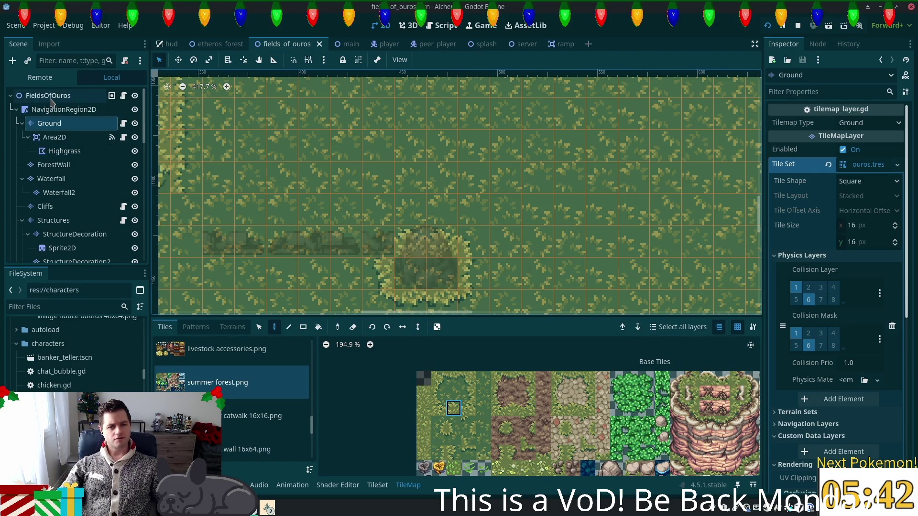
{"action": "left_click", "coordinate": [47, 95]}
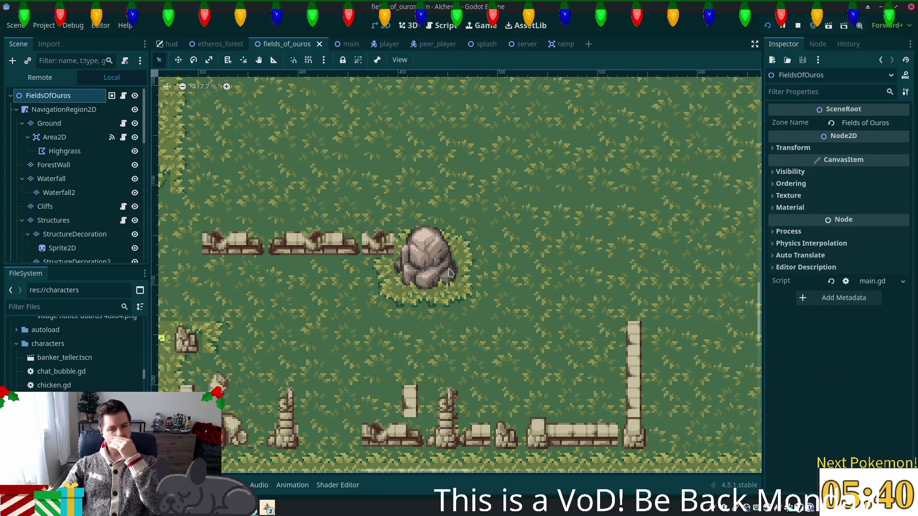
- Zoom in on the rock and ruins and paint dark grass over the edge bushes
{"action": "scroll", "coordinate": [442, 169], "scroll_direction": "down", "scroll_amount": 2}
{"action": "scroll", "coordinate": [489, 280], "scroll_direction": "down", "scroll_amount": 2}
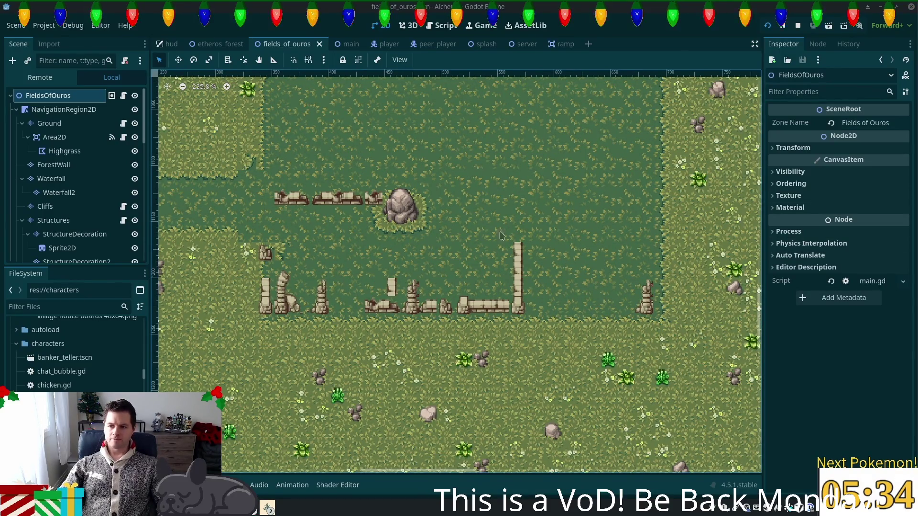
{"action": "scroll", "coordinate": [401, 257], "scroll_direction": "up", "scroll_amount": 2}
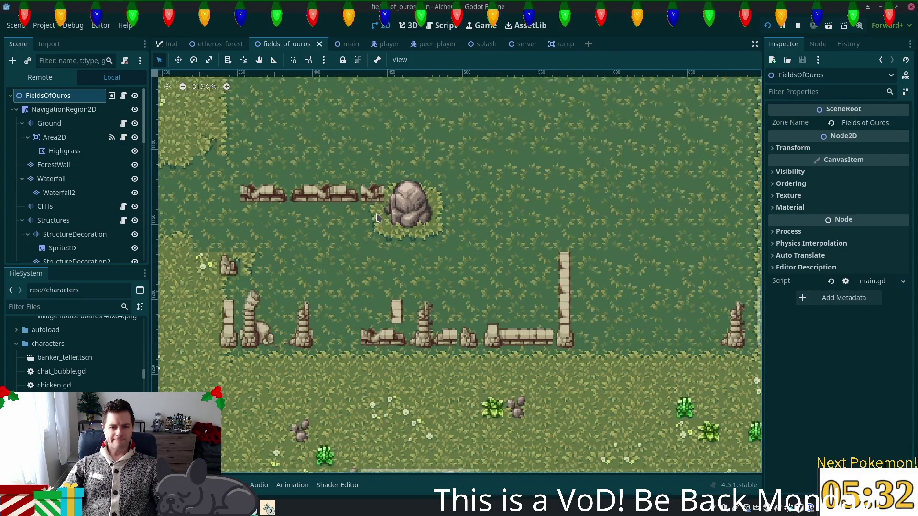
{"action": "mouse_move", "coordinate": [402, 257]}
{"action": "left_mouse_down"}
{"action": "mouse_move", "coordinate": [658, 294]}
{"action": "mouse_move", "coordinate": [607, 355]}
{"action": "mouse_move", "coordinate": [627, 356]}
{"action": "left_mouse_up"}
{"action": "scroll", "coordinate": [445, 276], "scroll_direction": "up", "scroll_amount": 2}
{"action": "scroll", "coordinate": [445, 276], "scroll_direction": "up", "scroll_amount": 2}
{"action": "left_click", "coordinate": [49, 123]}
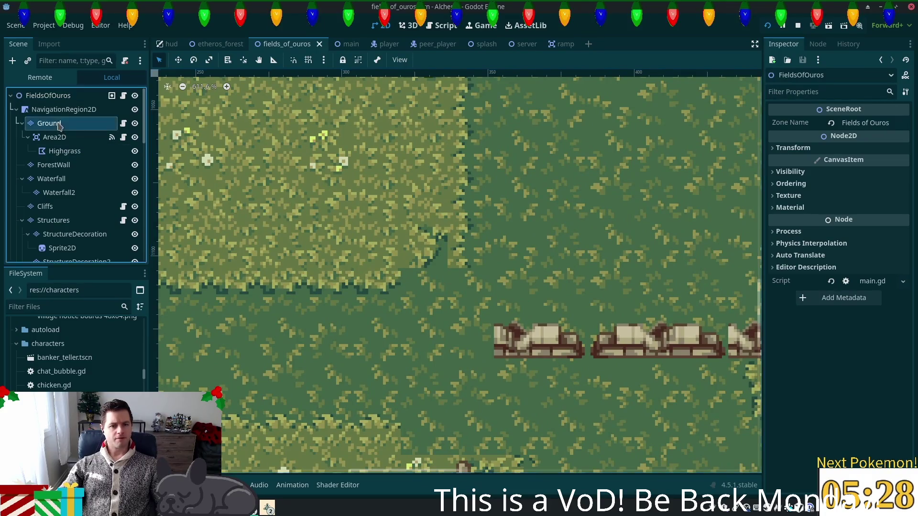
{"action": "scroll", "coordinate": [424, 244], "scroll_direction": "down", "scroll_amount": 2}
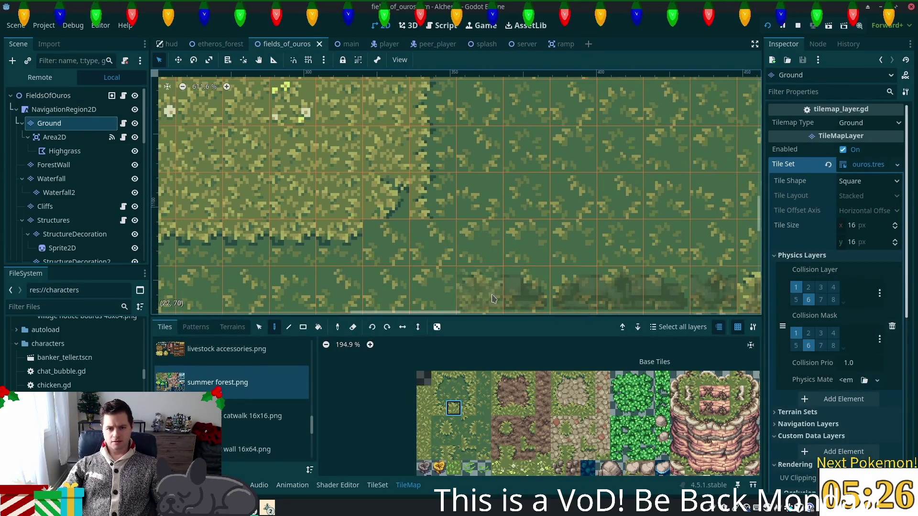
{"action": "left_click", "coordinate": [455, 439]}
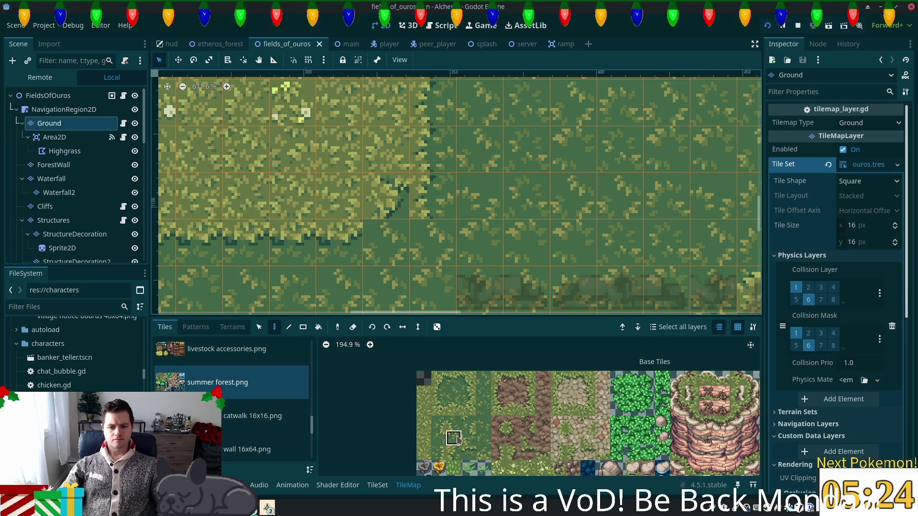
{"action": "left_click", "coordinate": [425, 221]}
- Try neighbouring dark-grass and grass-edge tiles, then save the scene again
{"action": "scroll", "coordinate": [454, 191], "scroll_direction": "down", "scroll_amount": 3}
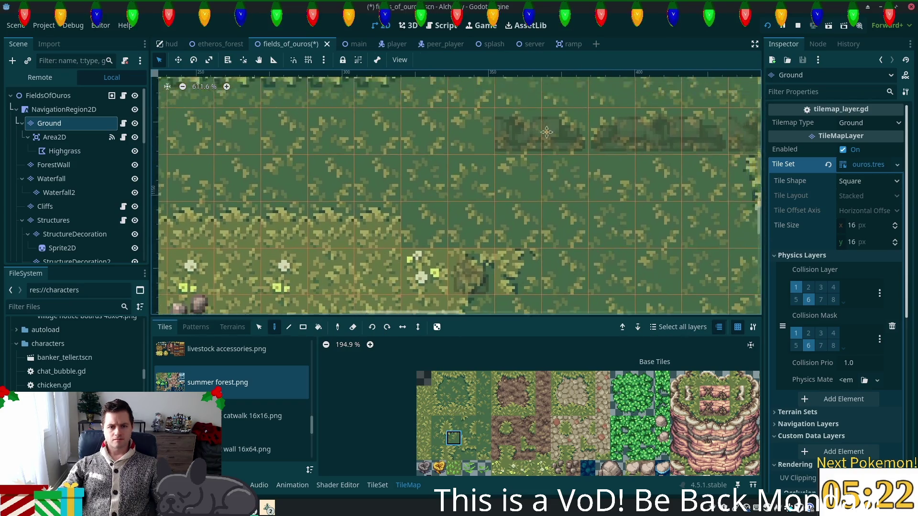
{"action": "scroll", "coordinate": [492, 247], "scroll_direction": "down", "scroll_amount": 5}
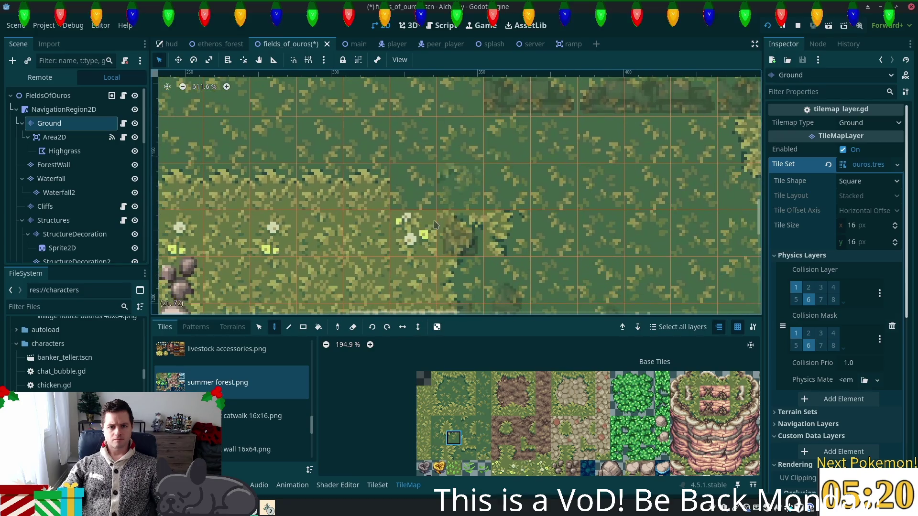
{"action": "left_click", "coordinate": [454, 423]}
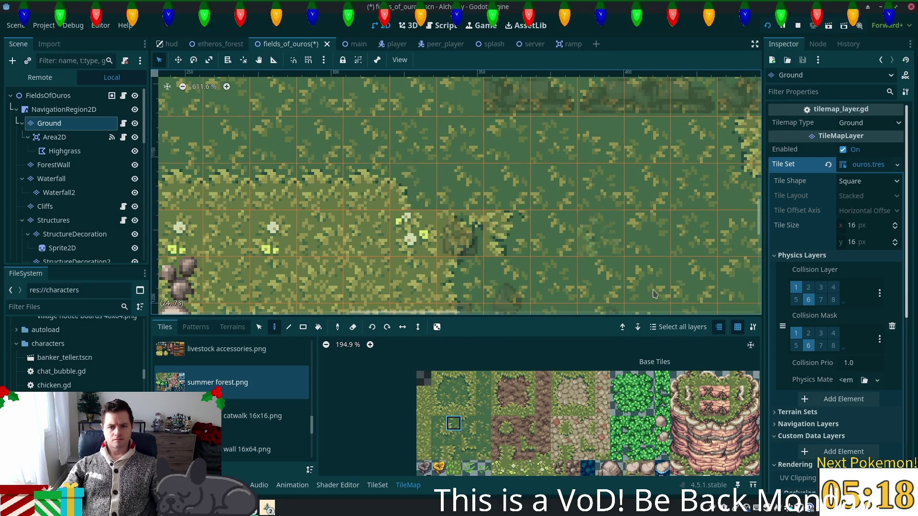
{"action": "scroll", "coordinate": [614, 189], "scroll_direction": "down", "scroll_amount": 3}
{"action": "scroll", "coordinate": [614, 190], "scroll_direction": "right", "scroll_amount": 2}
{"action": "scroll", "coordinate": [478, 201], "scroll_direction": "up", "scroll_amount": 2}
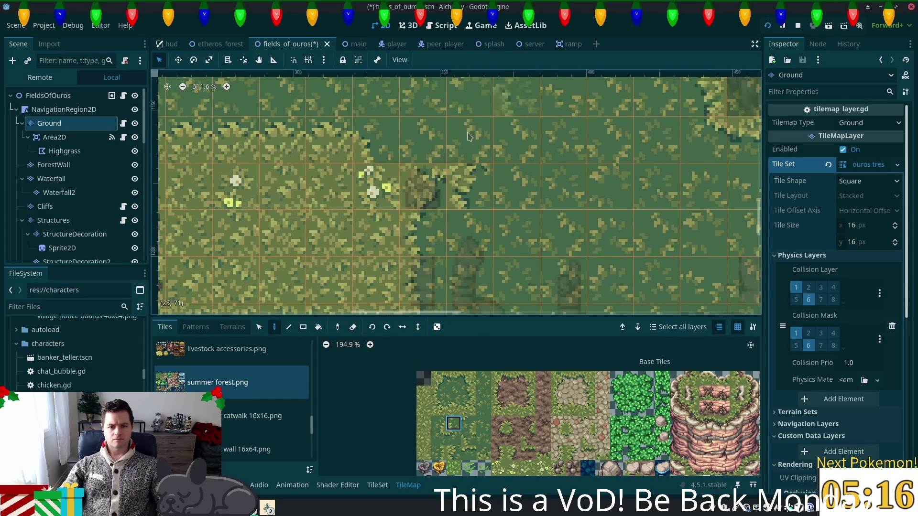
{"action": "left_click", "coordinate": [483, 424]}
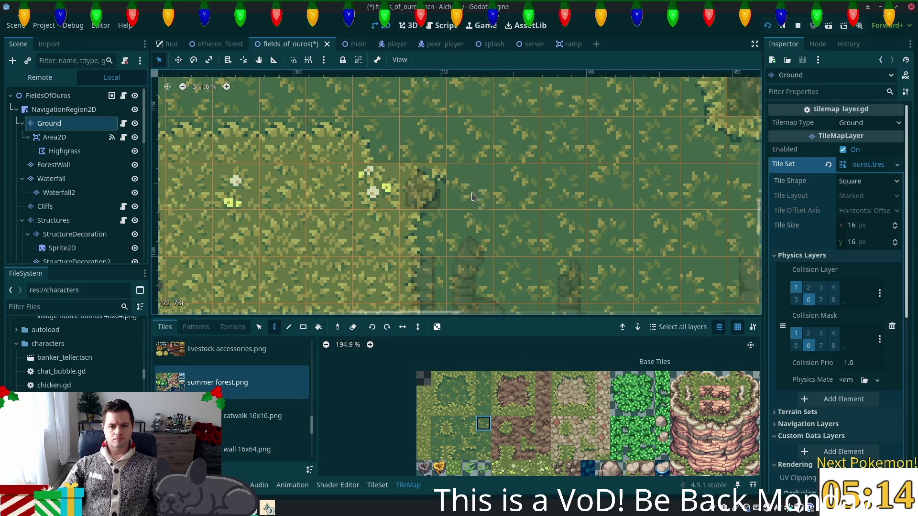
{"action": "scroll", "coordinate": [529, 244], "scroll_direction": "down", "scroll_amount": 3}
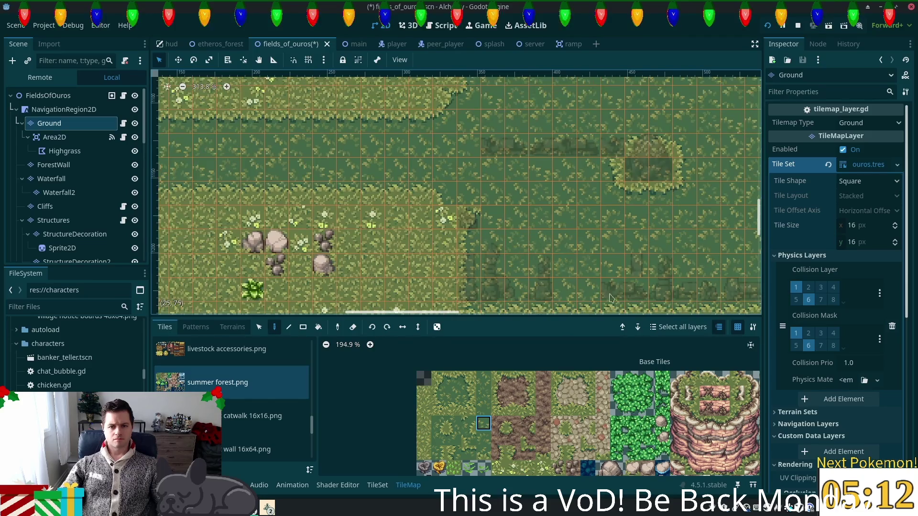
{"action": "left_click", "coordinate": [454, 424]}
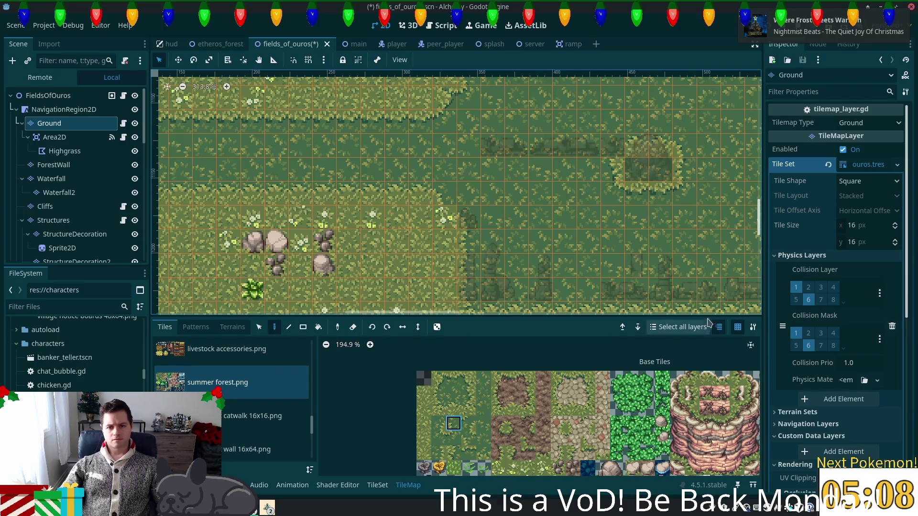
{"action": "scroll", "coordinate": [538, 292], "scroll_direction": "right", "scroll_amount": 5}
{"action": "key", "text": "ctrl+s"}
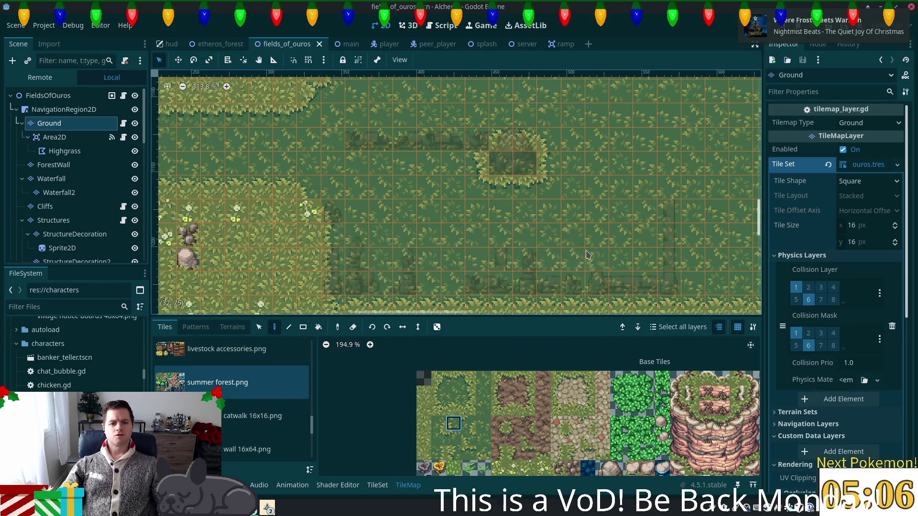
{"action": "scroll", "coordinate": [538, 246], "scroll_direction": "down", "scroll_amount": 3}
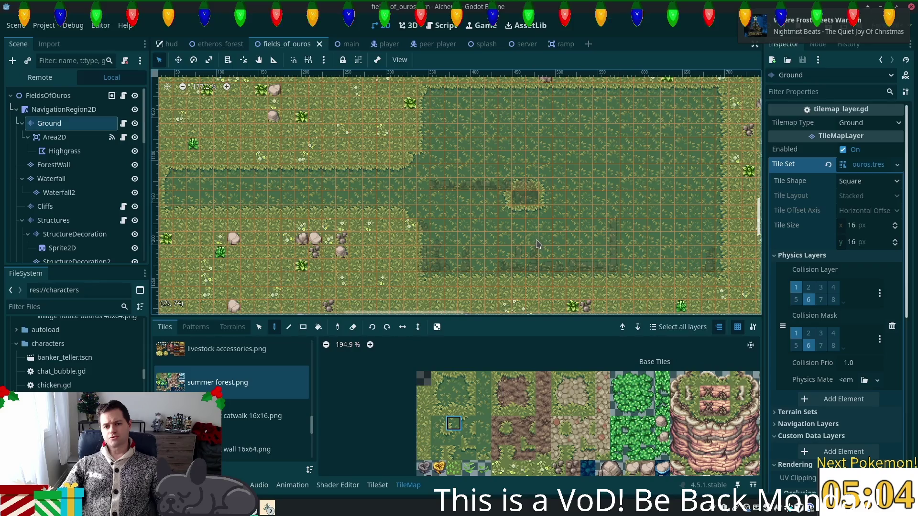
{"action": "scroll", "coordinate": [404, 221], "scroll_direction": "up", "scroll_amount": 5}
{"action": "scroll", "coordinate": [403, 221], "scroll_direction": "up", "scroll_amount": 1}
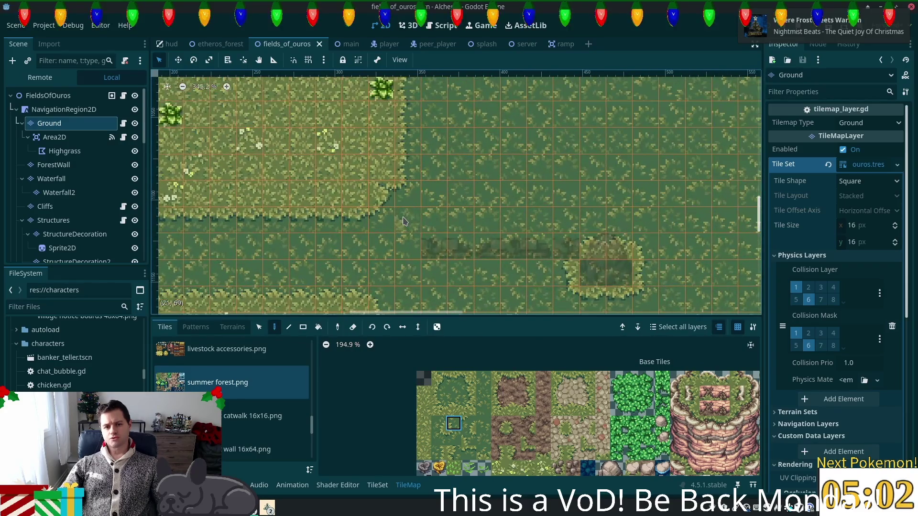
{"action": "scroll", "coordinate": [478, 216], "scroll_direction": "right", "scroll_amount": 3}
{"action": "scroll", "coordinate": [528, 209], "scroll_direction": "right", "scroll_amount": 10}
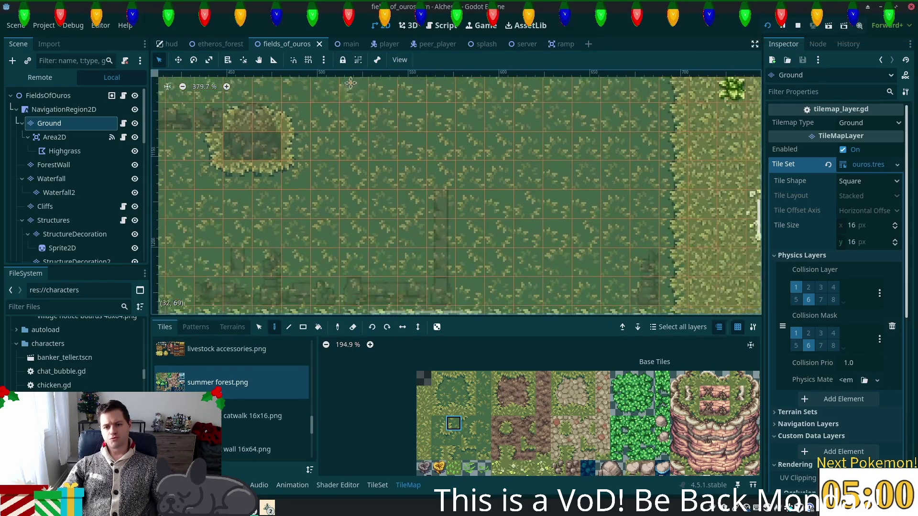
{"action": "scroll", "coordinate": [405, 77], "scroll_direction": "down", "scroll_amount": 2}
{"action": "scroll", "coordinate": [405, 77], "scroll_direction": "right", "scroll_amount": 1}
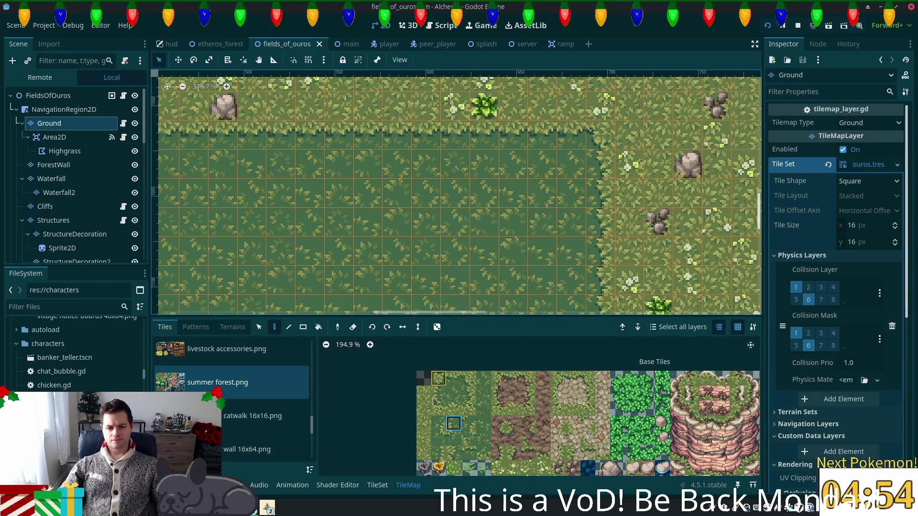
- Paint light-grass tiles into the dark clearing's top border cells
{"action": "left_click", "coordinate": [469, 378]}
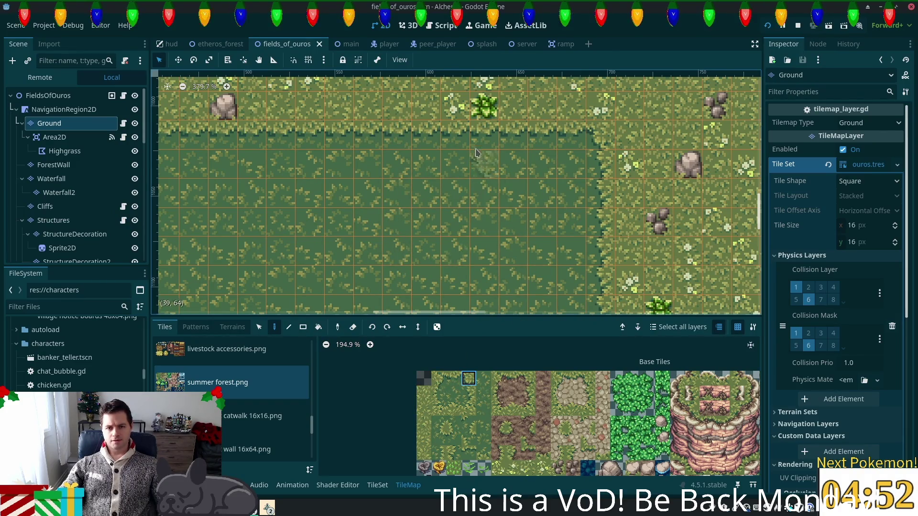
{"action": "left_click", "coordinate": [426, 135]}
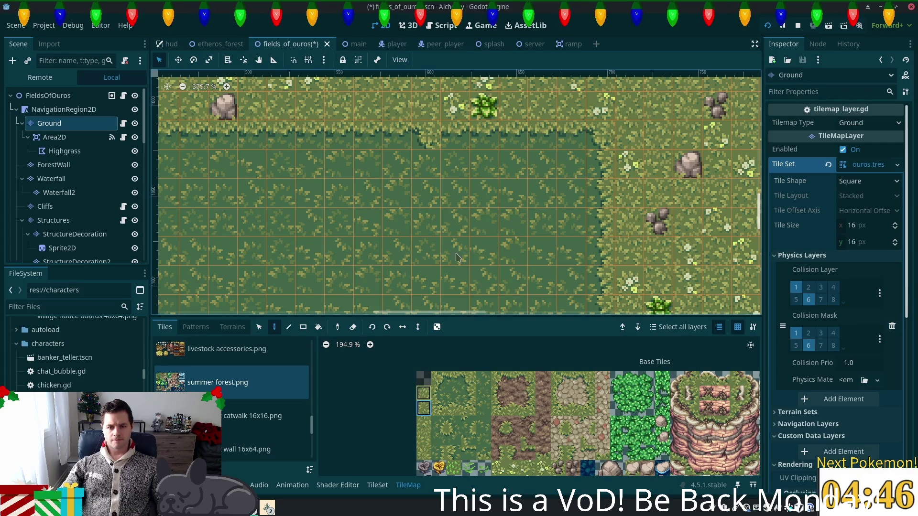
{"action": "left_click", "coordinate": [454, 164]}
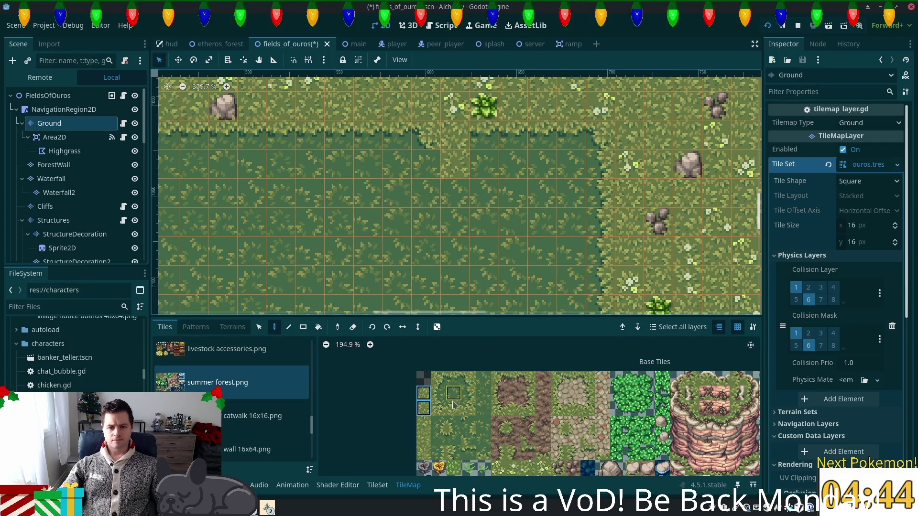
{"action": "left_click", "coordinate": [438, 441]}
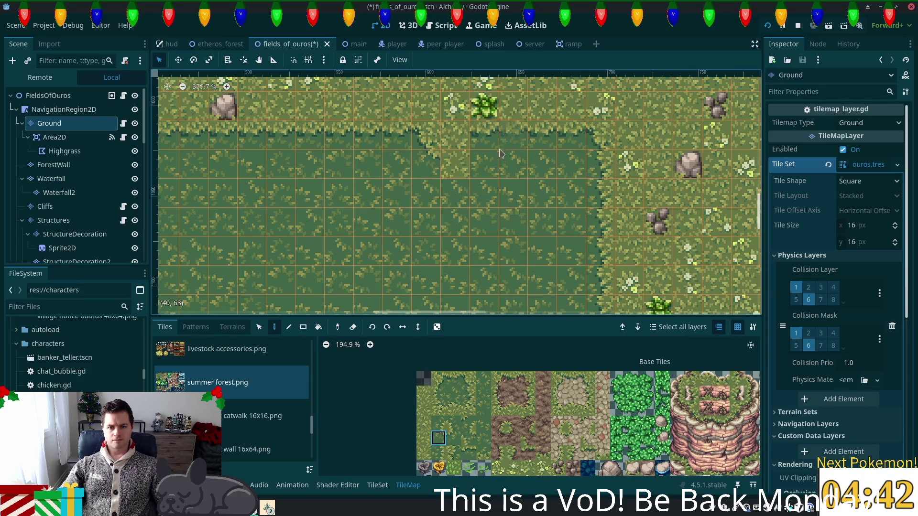
{"action": "left_click", "coordinate": [469, 378]}
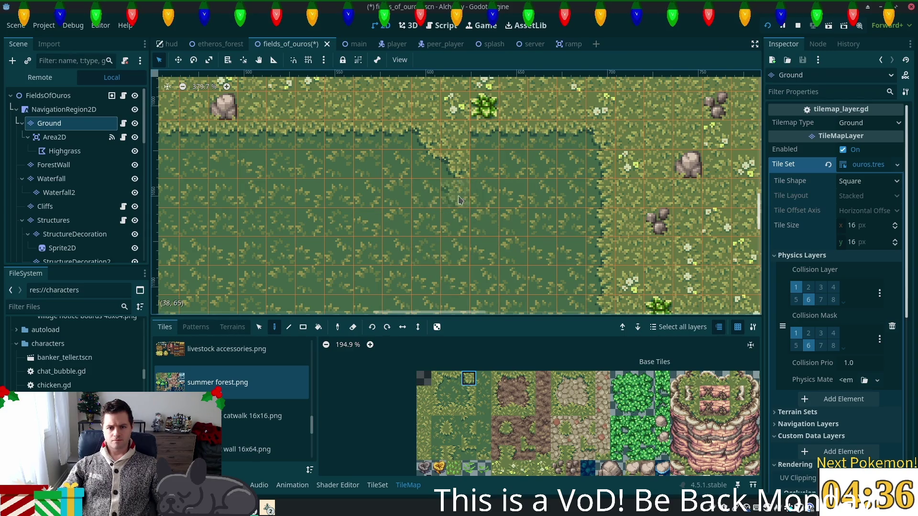
{"action": "left_click", "coordinate": [376, 144]}
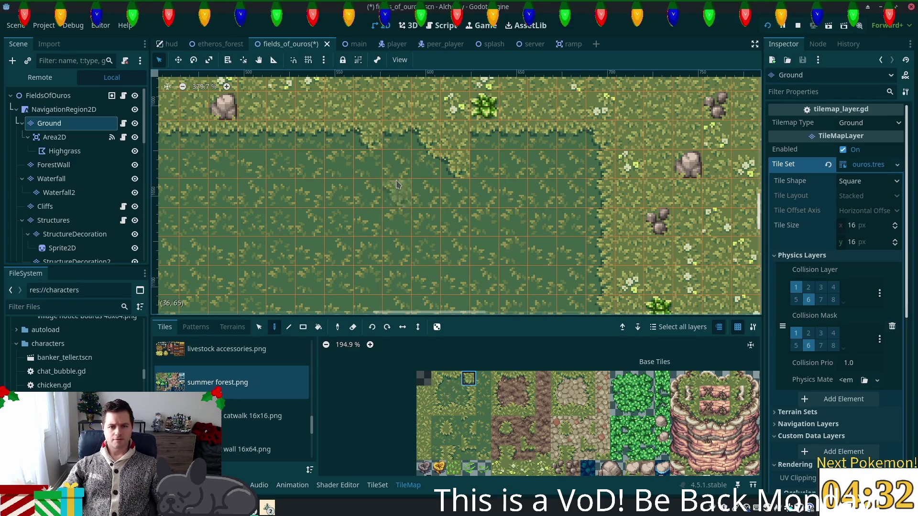
{"action": "left_click", "coordinate": [397, 165]}
- Rework the adjacent top-edge cells, swapping between dark and light grass
{"action": "left_click", "coordinate": [424, 409]}
{"action": "left_click", "coordinate": [445, 164]}
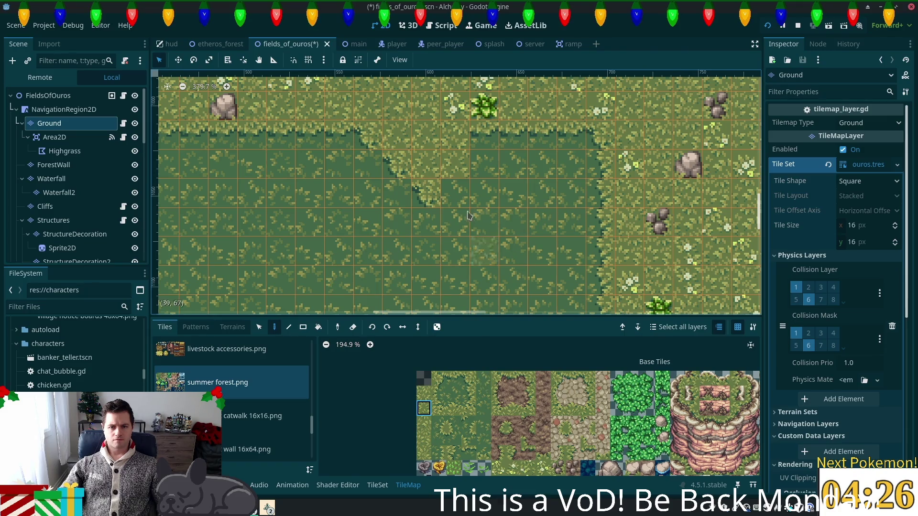
{"action": "left_click", "coordinate": [468, 379]}
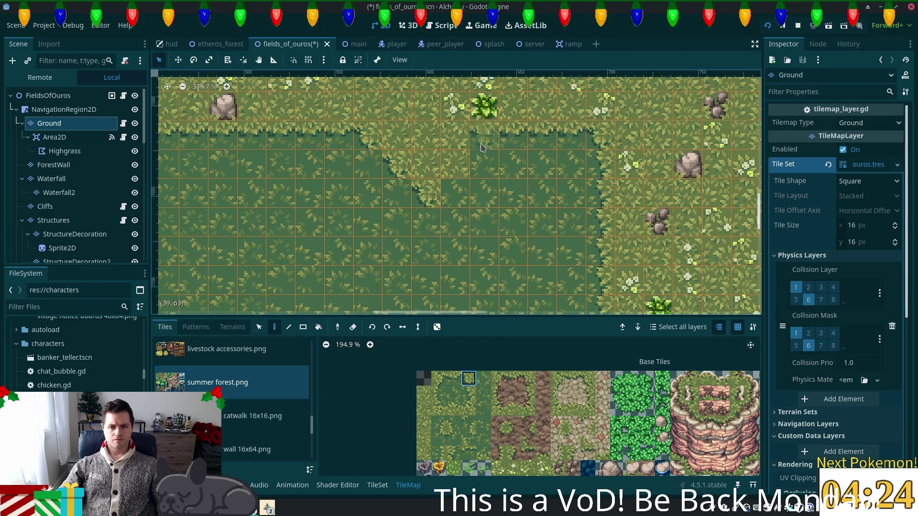
{"action": "left_click", "coordinate": [484, 164]}
{"action": "left_click", "coordinate": [469, 393]}
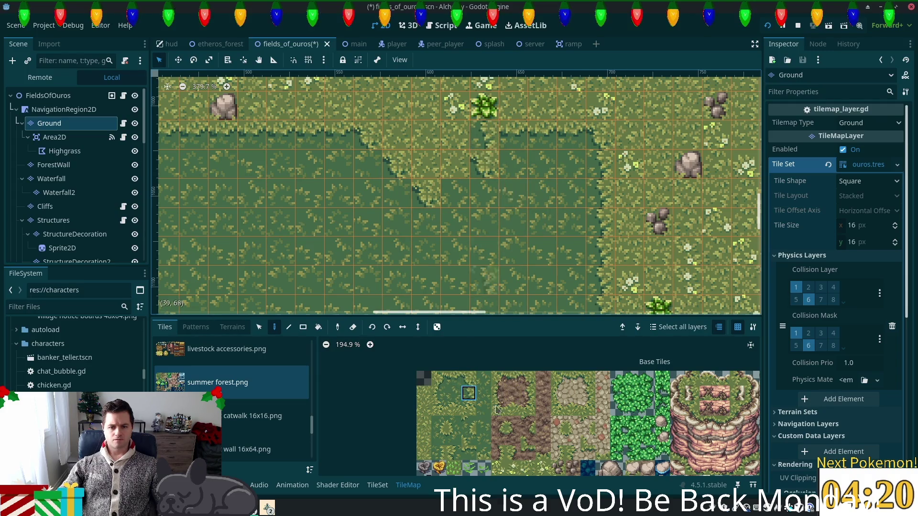
{"action": "left_click", "coordinate": [484, 164]}
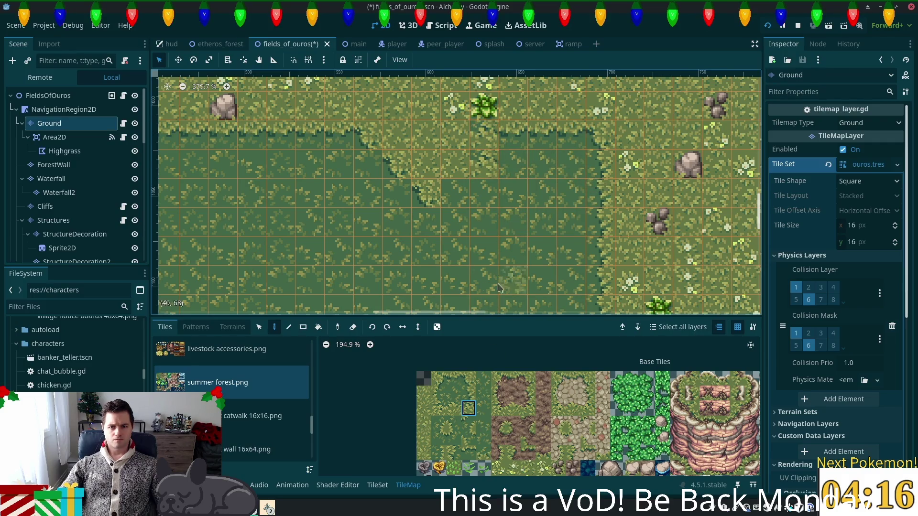
- Choose further grass-edge tiles from the atlas for the sloped notch
{"action": "left_click", "coordinate": [454, 438]}
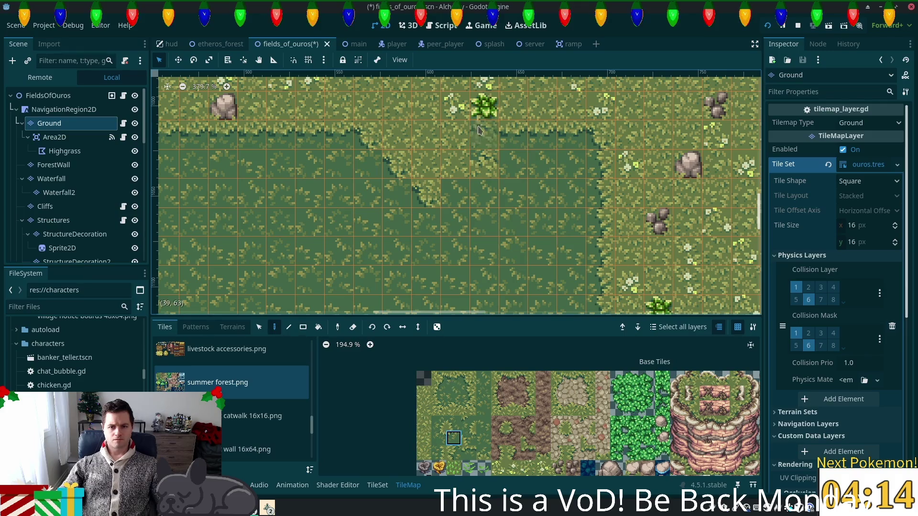
{"action": "left_click", "coordinate": [439, 424]}
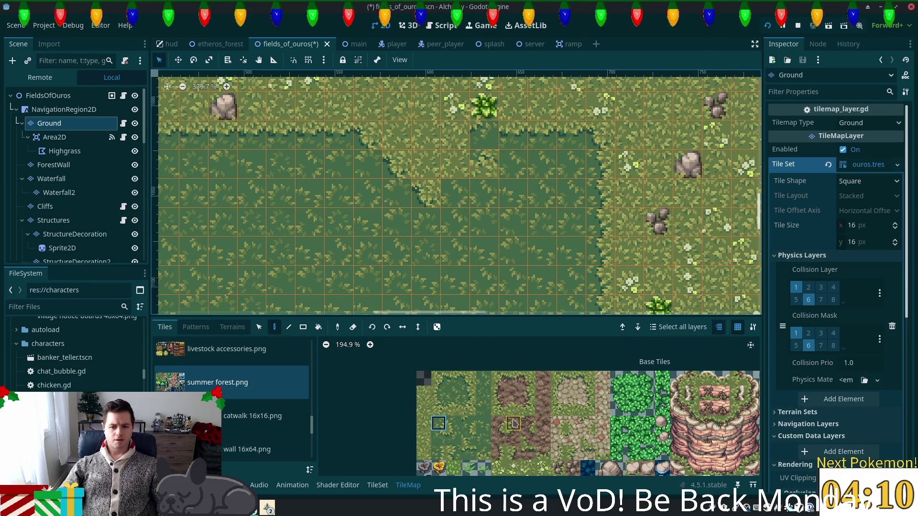
{"action": "left_click", "coordinate": [453, 379]}
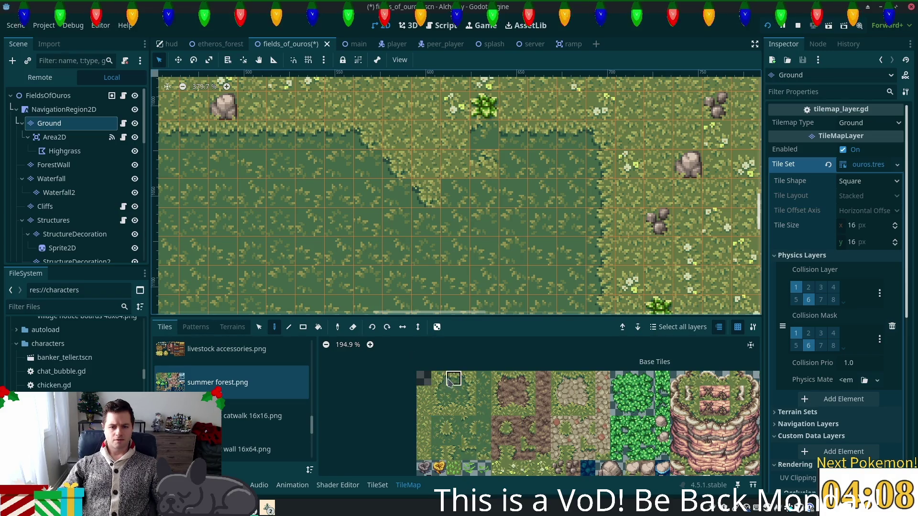
{"action": "left_click", "coordinate": [434, 380]}
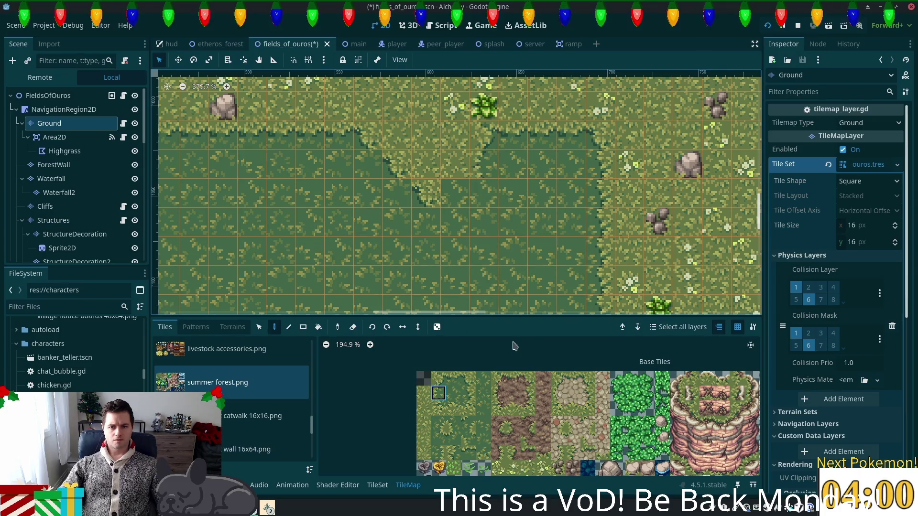
{"action": "left_click", "coordinate": [434, 414]}
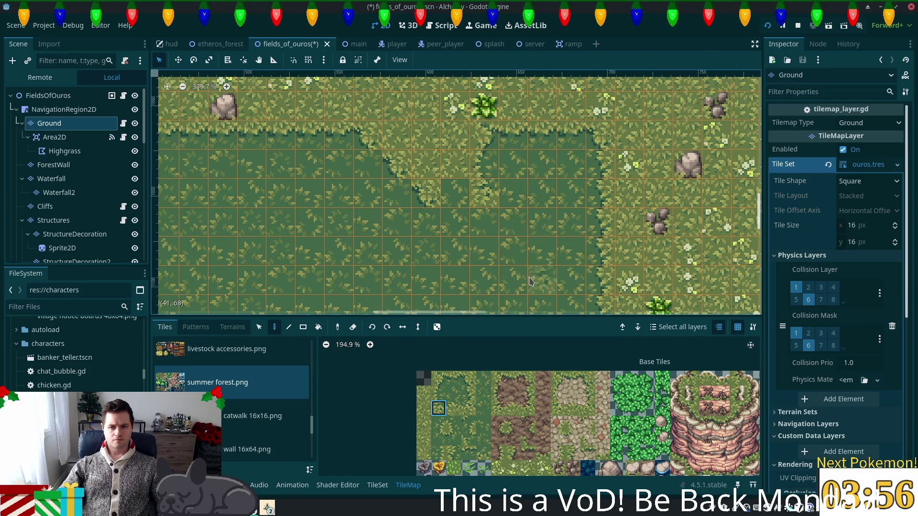
{"action": "scroll", "coordinate": [569, 251], "scroll_direction": "down", "scroll_amount": 2}
{"action": "scroll", "coordinate": [569, 251], "scroll_direction": "right", "scroll_amount": 2}
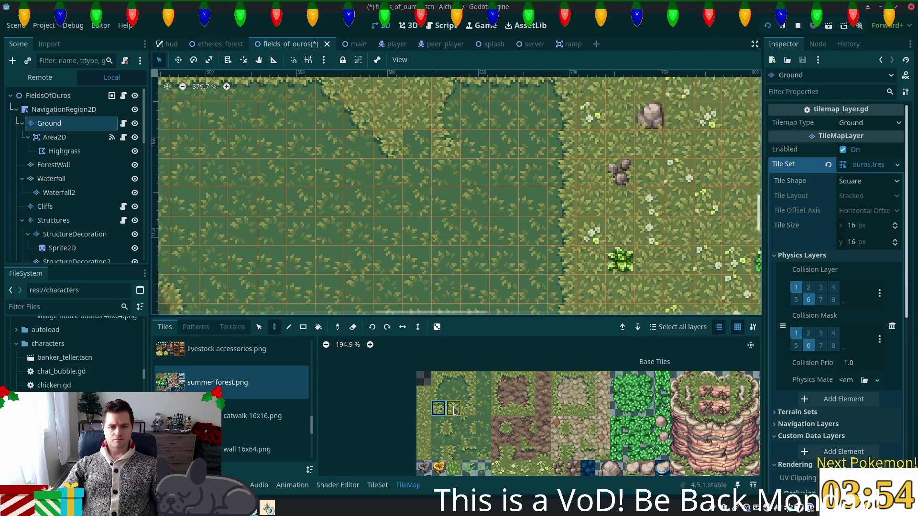
{"action": "scroll", "coordinate": [420, 258], "scroll_direction": "down", "scroll_amount": 3}
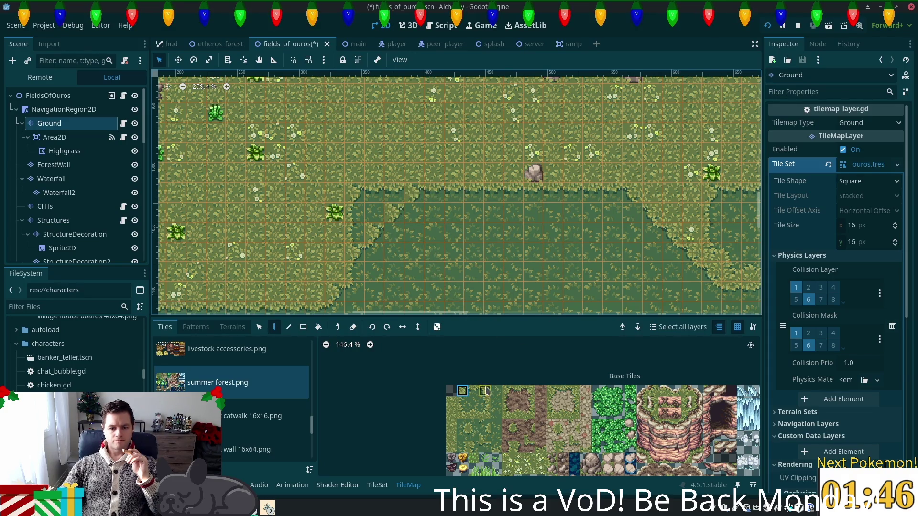
{"action": "left_click", "coordinate": [474, 436]}
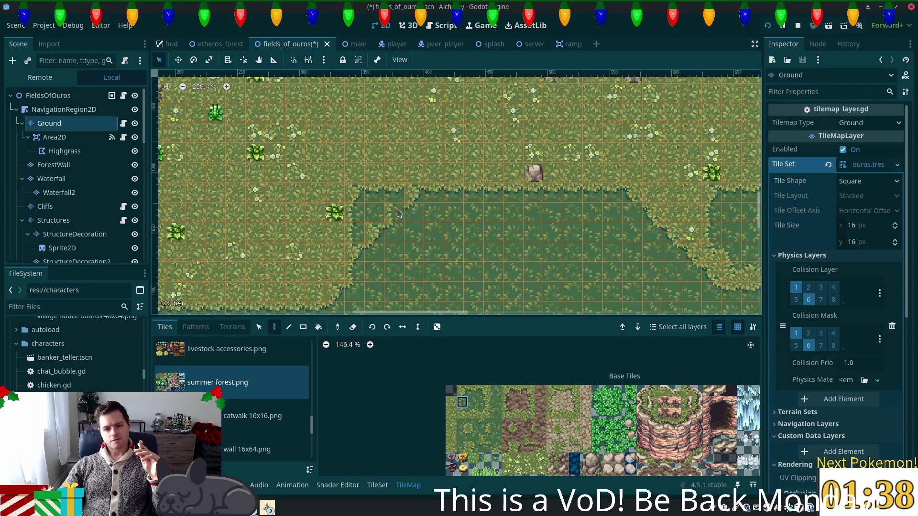
{"action": "left_click", "coordinate": [423, 205], "text": "ctrl"}
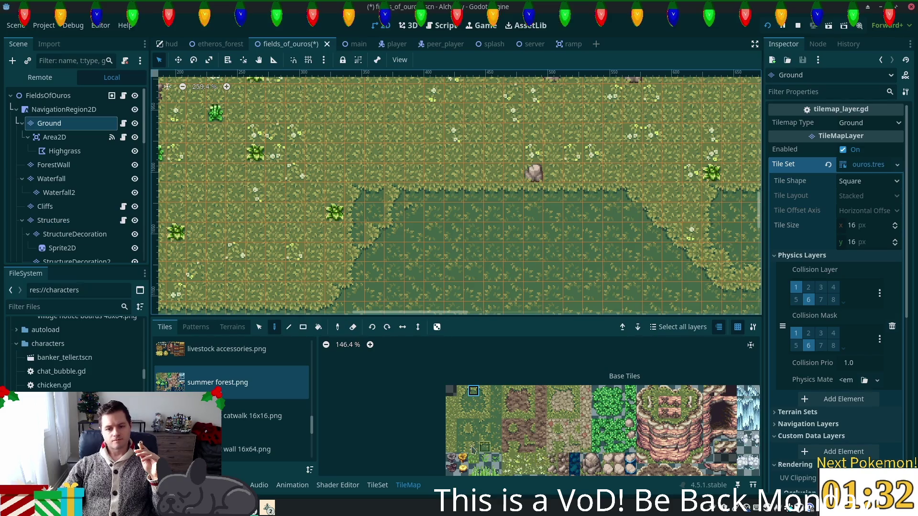
{"action": "scroll", "coordinate": [476, 439], "scroll_direction": "down", "scroll_amount": 5}
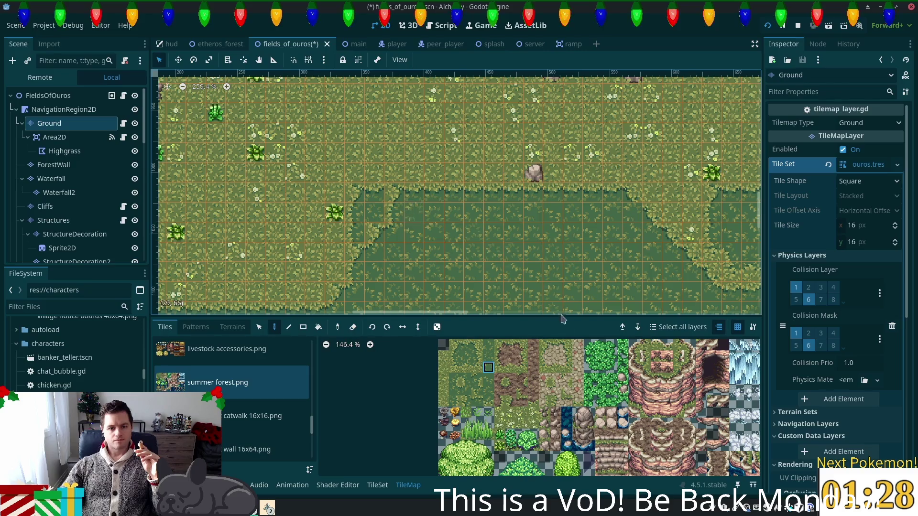
{"action": "left_click", "coordinate": [443, 380]}
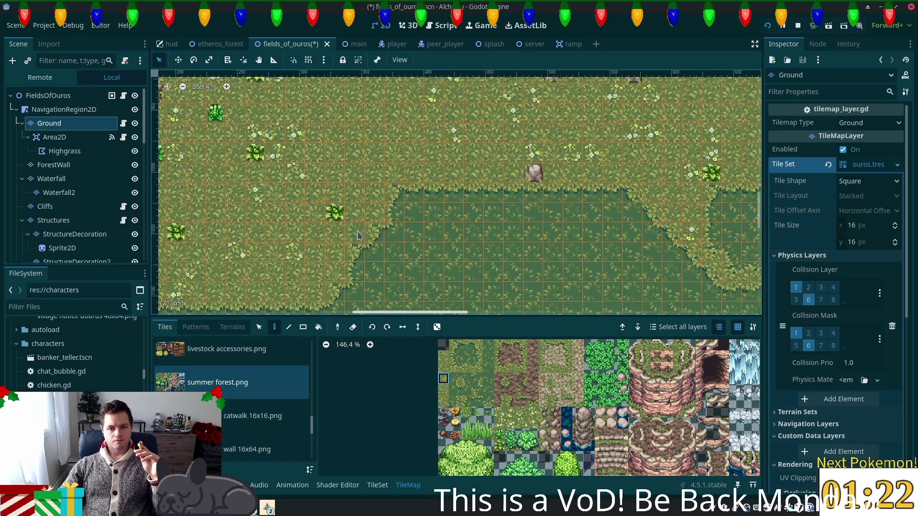
{"action": "scroll", "coordinate": [427, 305], "scroll_direction": "down", "scroll_amount": 3}
{"action": "scroll", "coordinate": [469, 188], "scroll_direction": "down", "scroll_amount": 2}
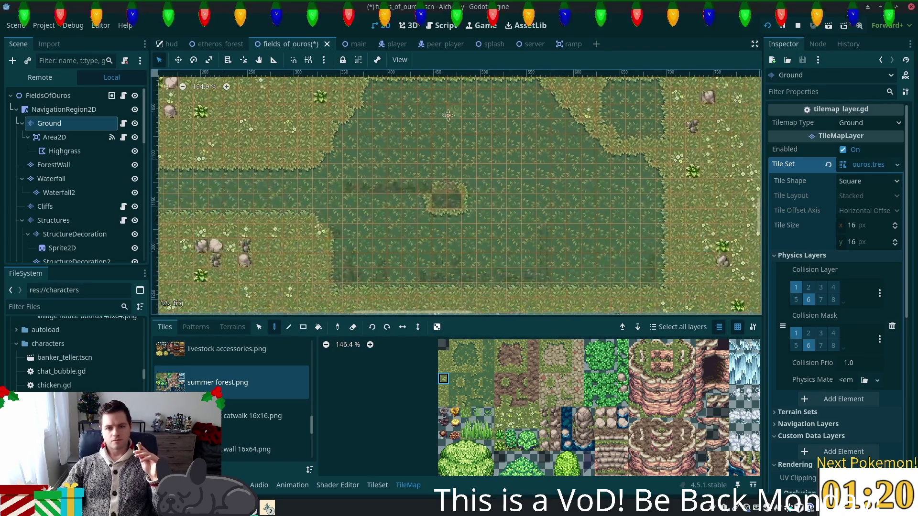
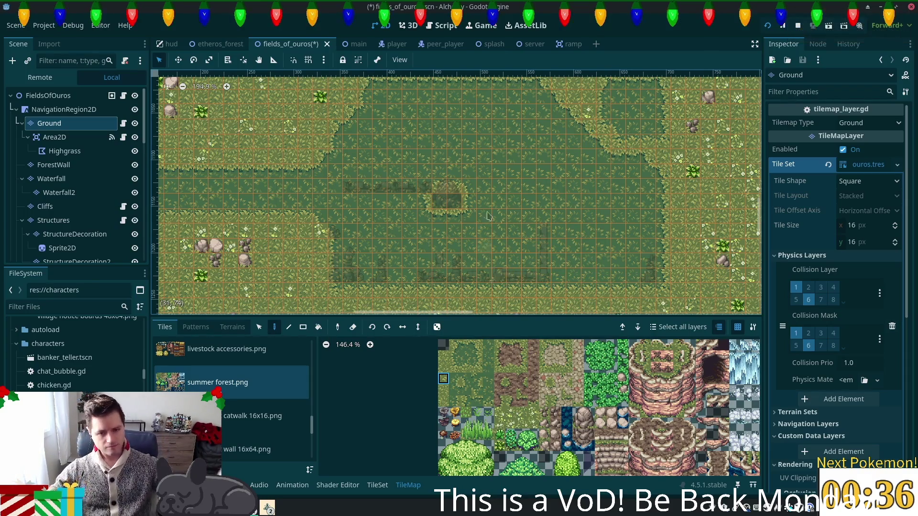
- Paint the two-tile leafy tree top on the Foliage layer above the pillar trunk right of the rock
{"action": "scroll", "coordinate": [501, 194], "scroll_direction": "up", "scroll_amount": 1}
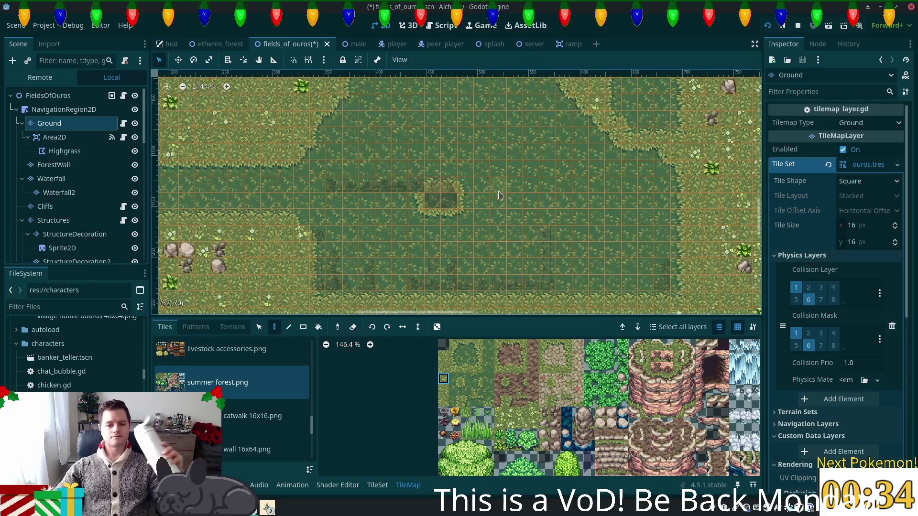
{"action": "scroll", "coordinate": [500, 196], "scroll_direction": "up", "scroll_amount": 2}
{"action": "left_click_drag", "start_coordinate": [506, 215], "coordinate": [498, 259]}
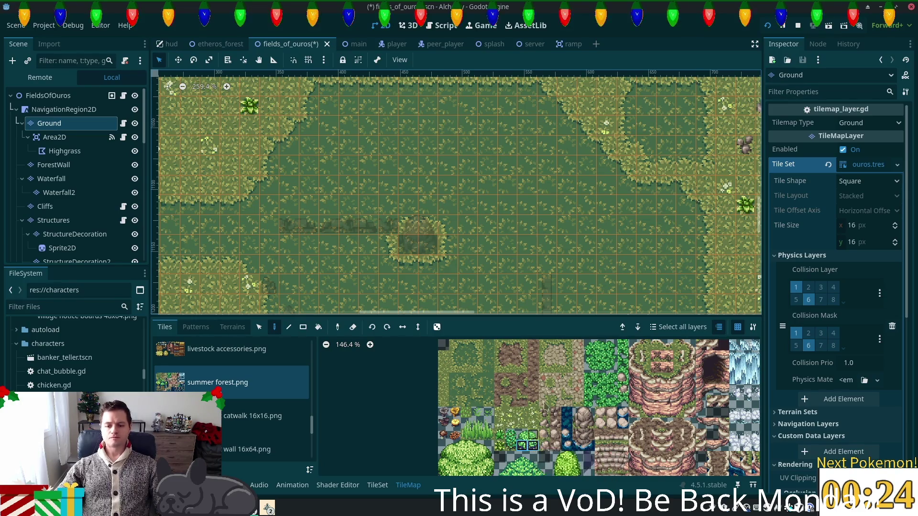
{"action": "scroll", "coordinate": [569, 279], "scroll_direction": "up", "scroll_amount": 3}
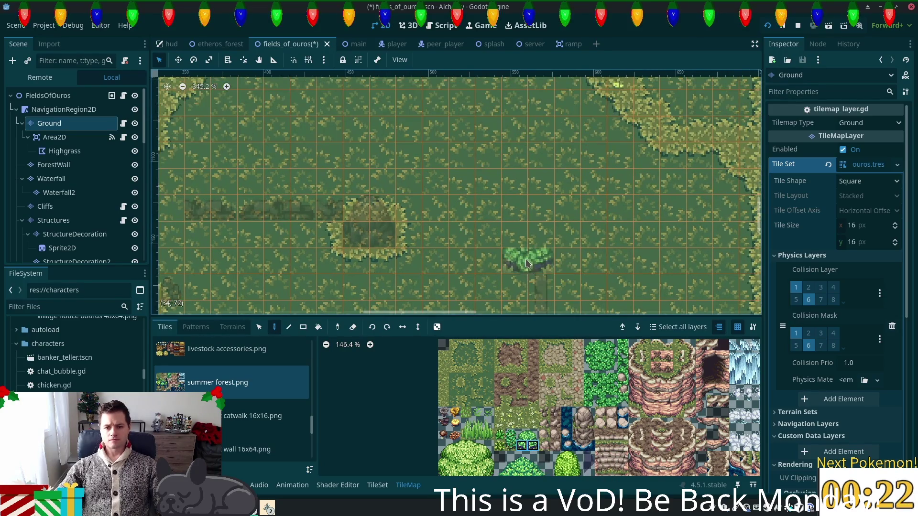
{"action": "scroll", "coordinate": [613, 290], "scroll_direction": "up", "scroll_amount": 2}
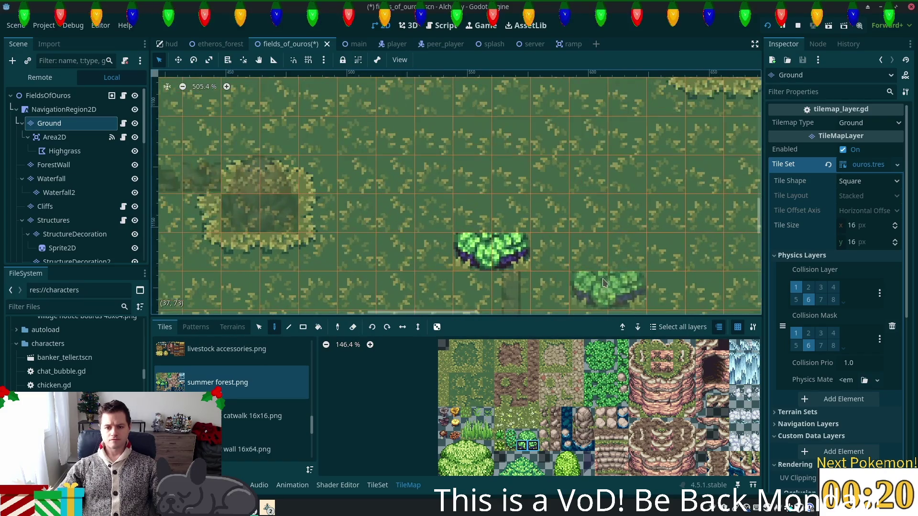
{"action": "scroll", "coordinate": [607, 287], "scroll_direction": "up", "scroll_amount": 2}
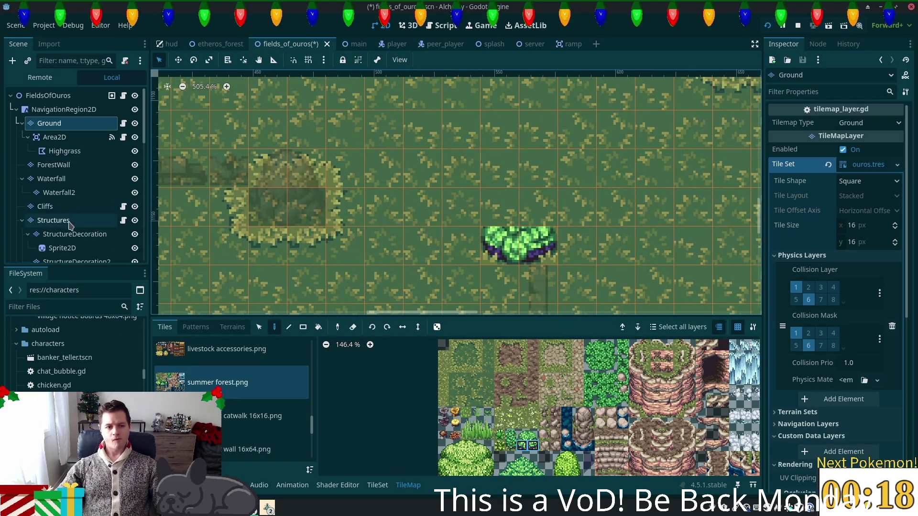
{"action": "scroll", "coordinate": [76, 220], "scroll_direction": "down", "scroll_amount": 3}
{"action": "left_click", "coordinate": [50, 239]}
{"action": "left_click_drag", "start_coordinate": [522, 435], "coordinate": [534, 435]}
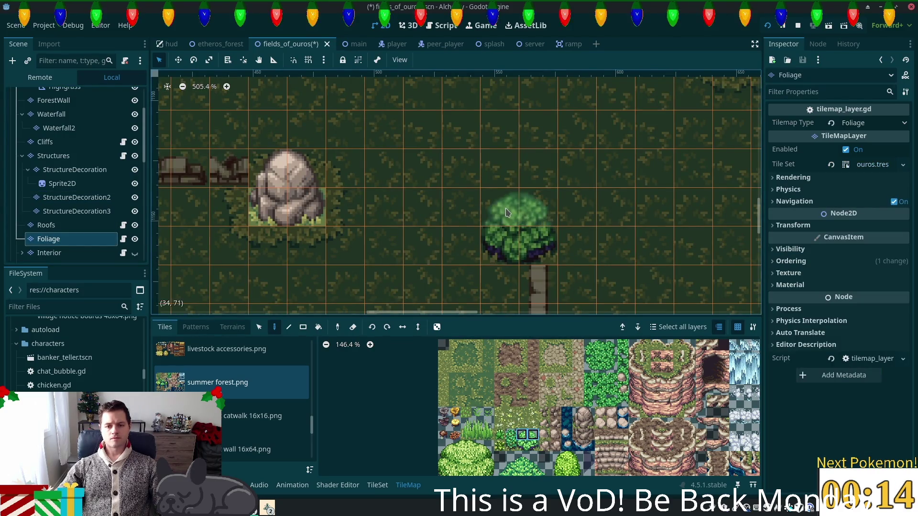
{"action": "left_click", "coordinate": [509, 213]}
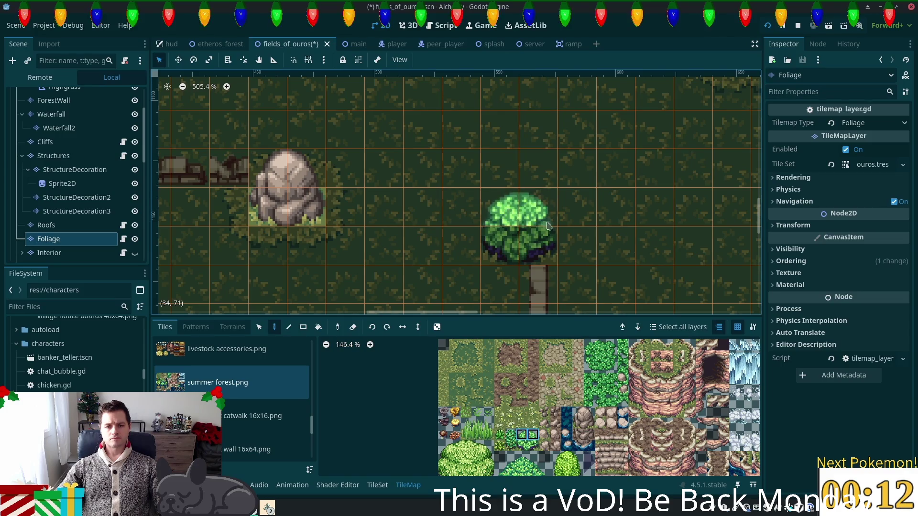
{"action": "scroll", "coordinate": [38, 96], "scroll_direction": "up", "scroll_amount": 3}
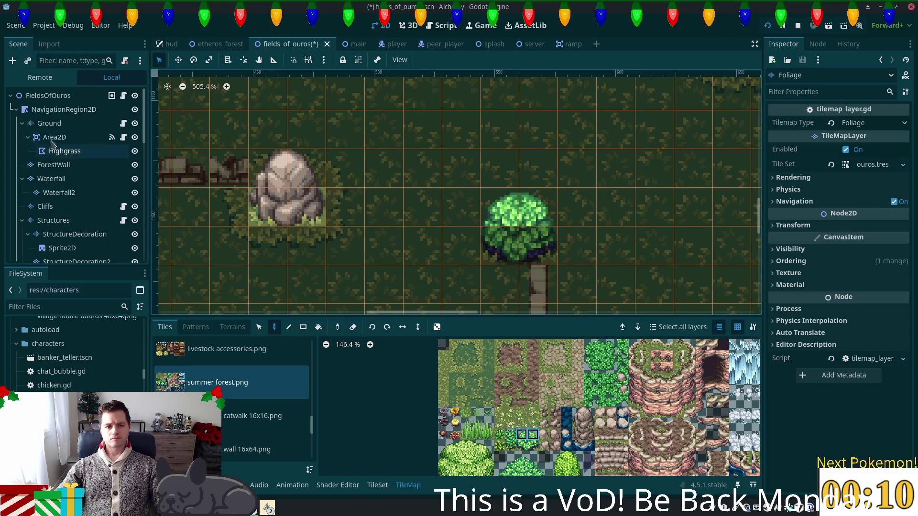
- Paint two grass-edge tiles below the bush on the Ground layer and pick another grass tile
{"action": "left_click", "coordinate": [44, 97]}
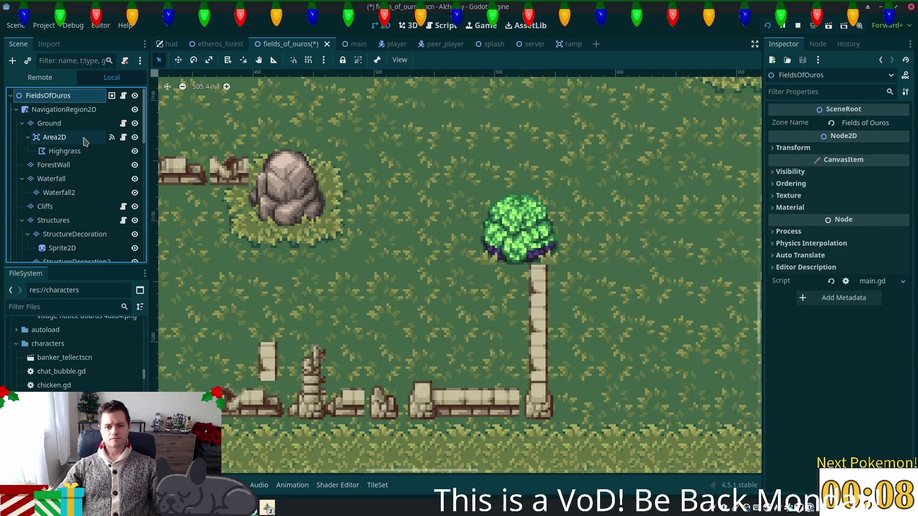
{"action": "scroll", "coordinate": [470, 279], "scroll_direction": "up", "scroll_amount": 2}
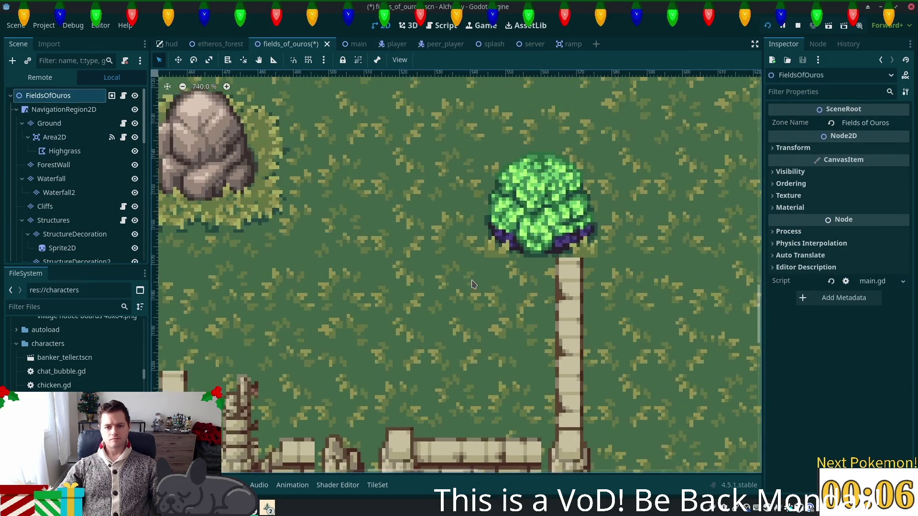
{"action": "scroll", "coordinate": [509, 282], "scroll_direction": "down", "scroll_amount": 2}
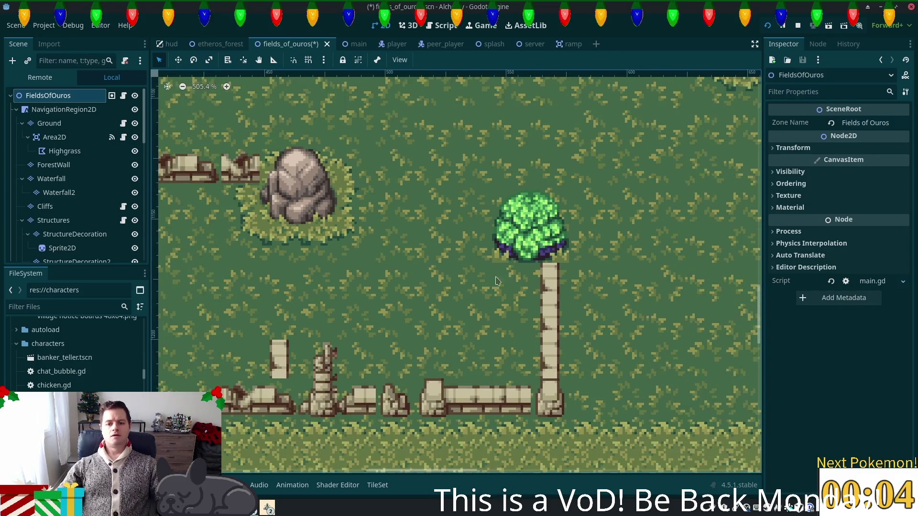
{"action": "left_click", "coordinate": [56, 126]}
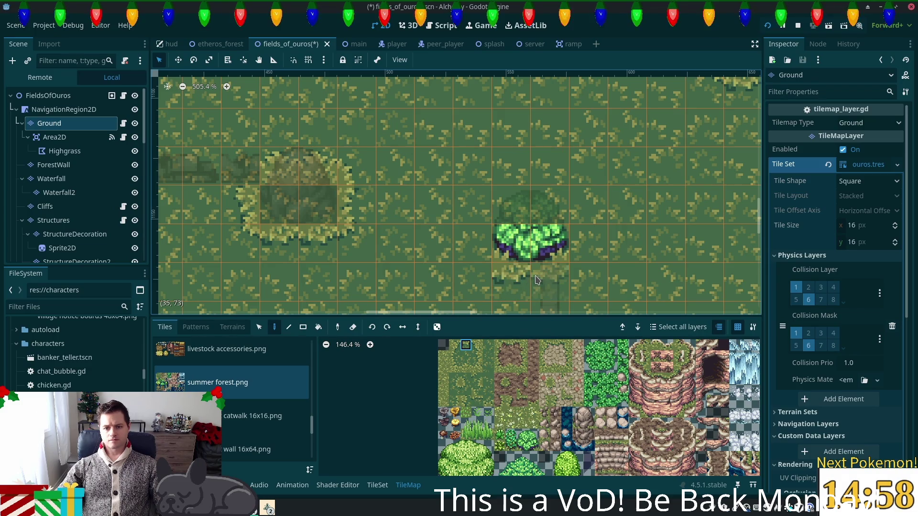
{"action": "left_click_drag", "start_coordinate": [520, 280], "coordinate": [537, 272]}
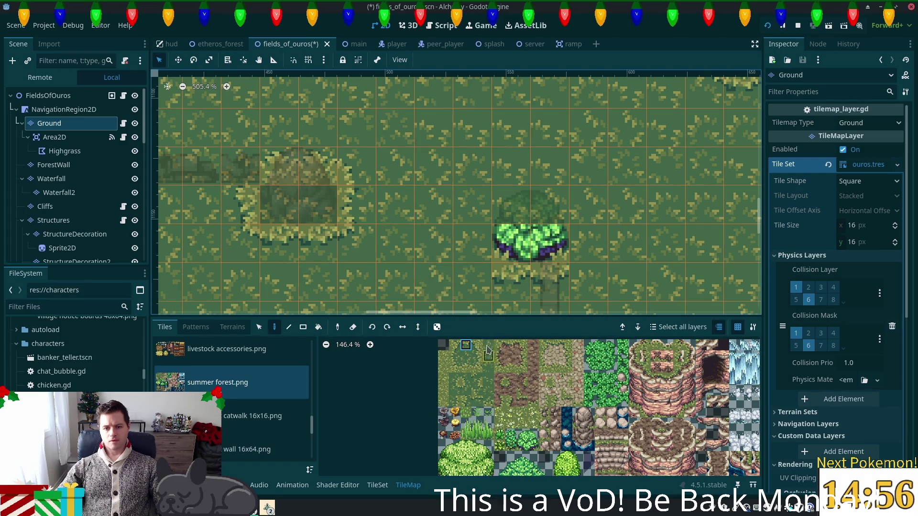
{"action": "left_click", "coordinate": [455, 379]}
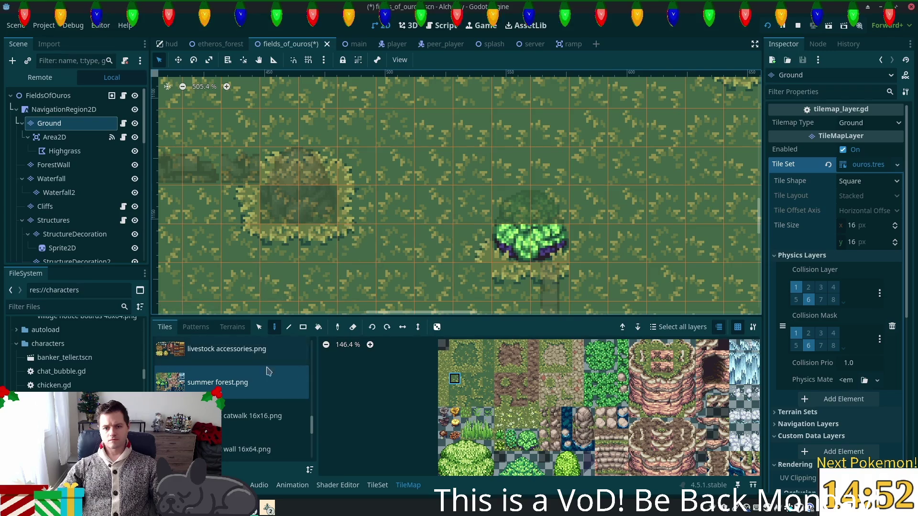
{"action": "left_click", "coordinate": [455, 391]}
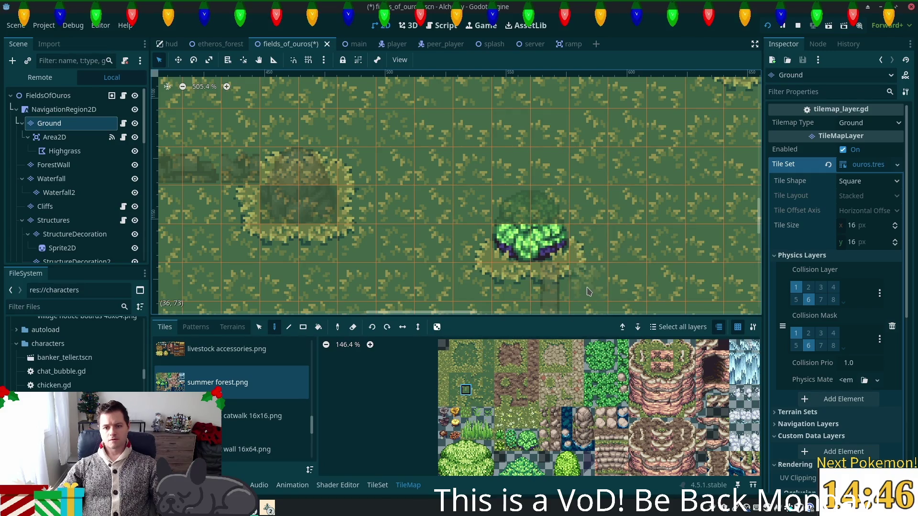
- Save the fields_of_ouros scene and reselect the FieldsOfOuros root node
{"action": "scroll", "coordinate": [693, 239], "scroll_direction": "down", "scroll_amount": 2}
{"action": "key", "text": "ctrl+s"}
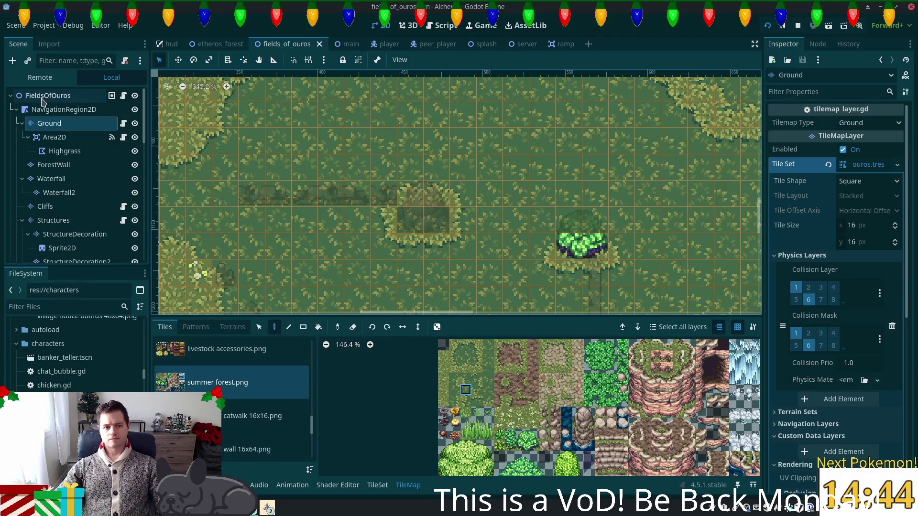
{"action": "left_click", "coordinate": [47, 96]}
{"action": "scroll", "coordinate": [510, 294], "scroll_direction": "right", "scroll_amount": 3}
{"action": "scroll", "coordinate": [509, 295], "scroll_direction": "left", "scroll_amount": 2}
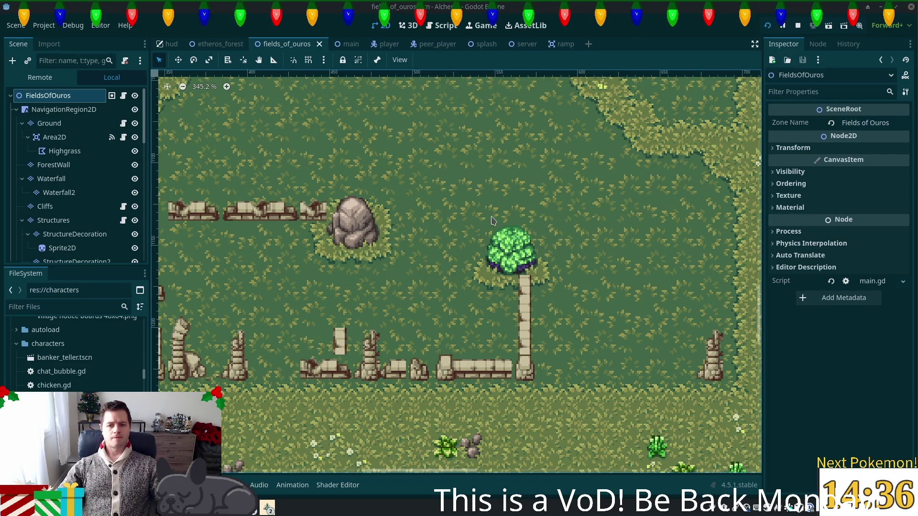
{"action": "left_click", "coordinate": [267, 508]}
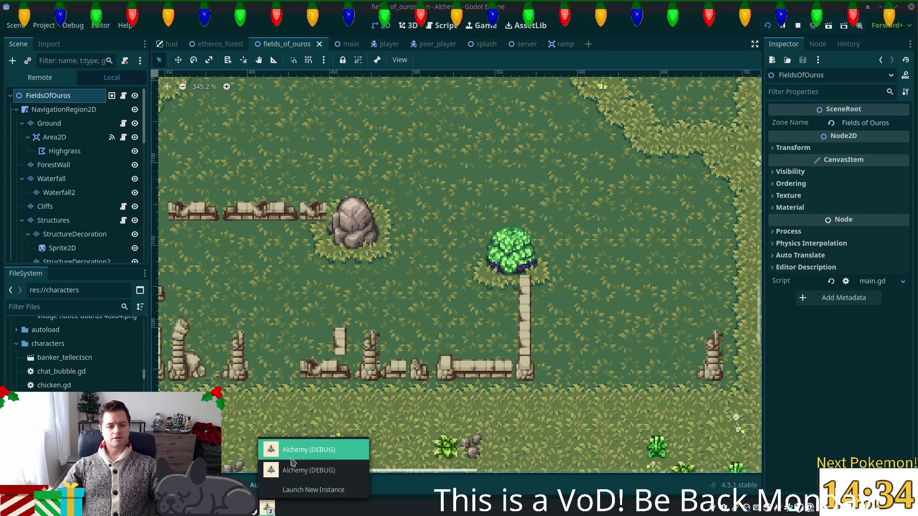
{"action": "left_click", "coordinate": [287, 450]}
{"action": "key", "text": "Right"}
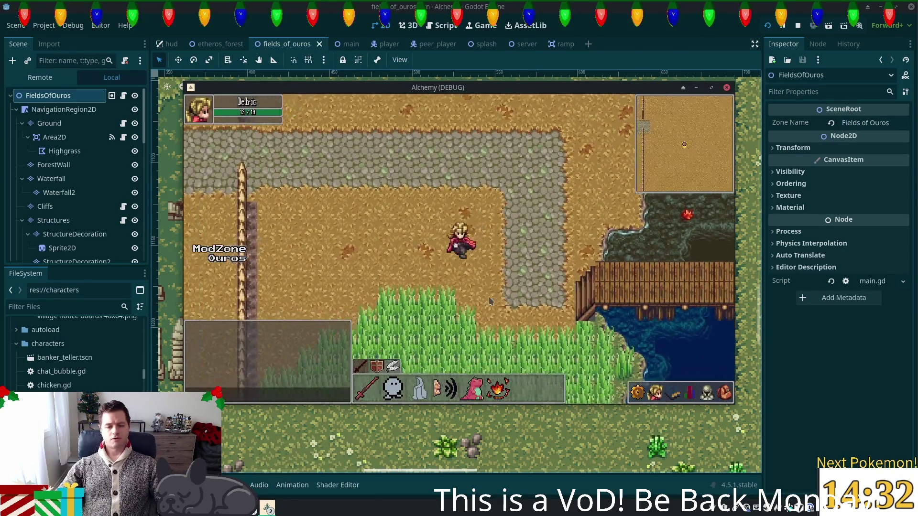
{"action": "key", "text": "Down"}
{"action": "key", "text": "Left"}
{"action": "key", "text": "Down"}
{"action": "key", "text": "Left"}
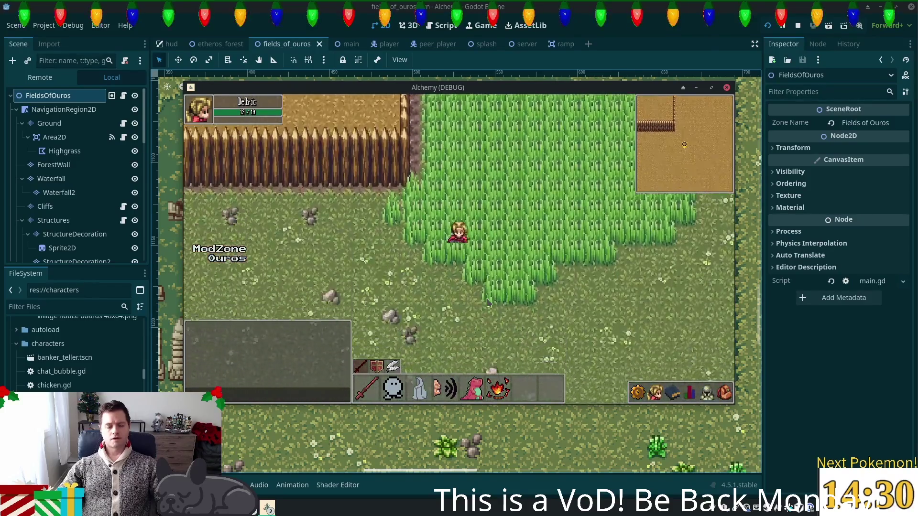
{"action": "key", "text": "Down"}
{"action": "key", "text": "Left"}
{"action": "key", "text": "Down"}
{"action": "key", "text": "Left"}
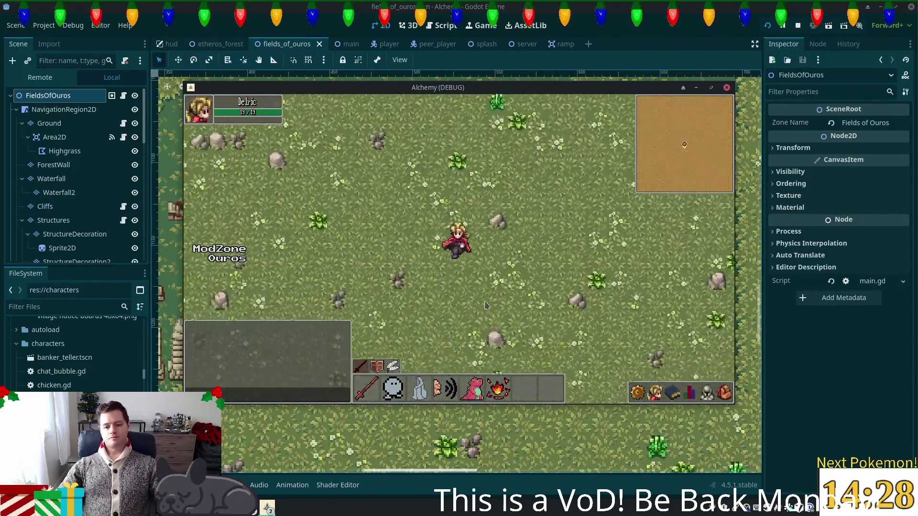
{"action": "key", "text": "Down"}
{"action": "key", "text": "Left"}
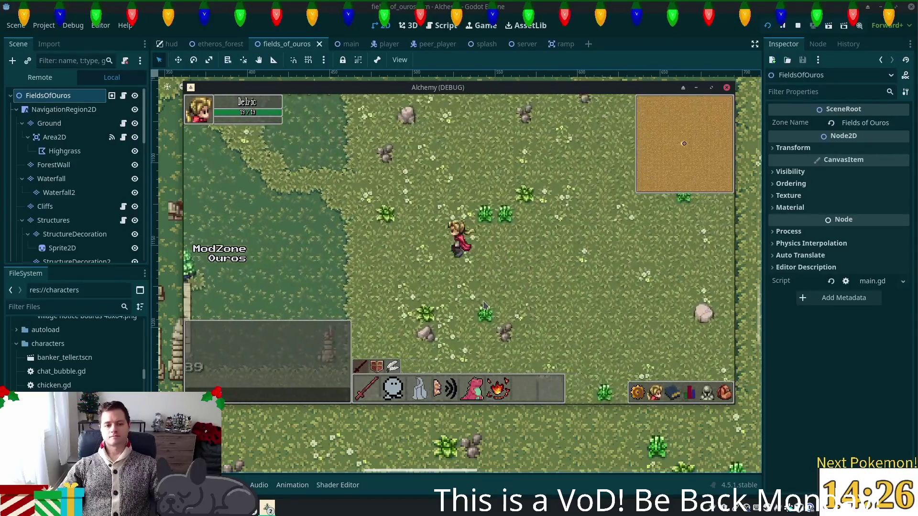
{"action": "key", "text": "Left"}
{"action": "key", "text": "Left"}
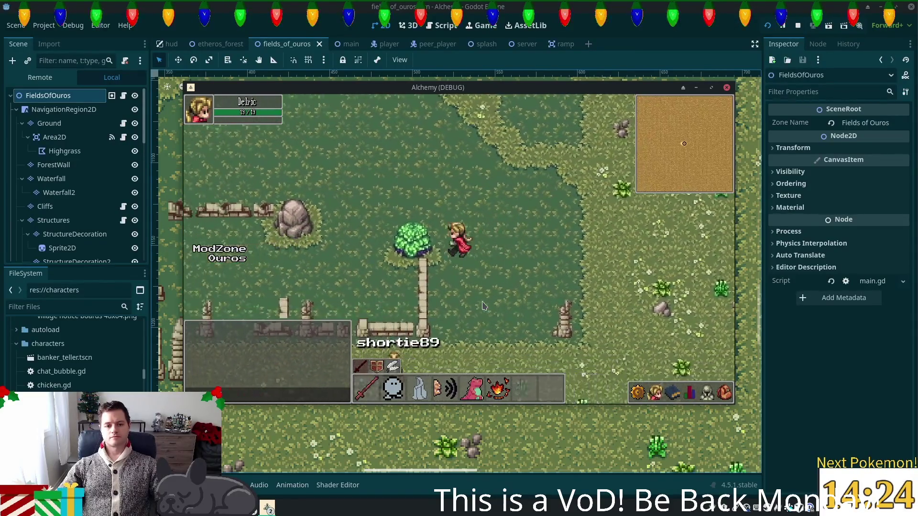
{"action": "key", "text": "Right"}
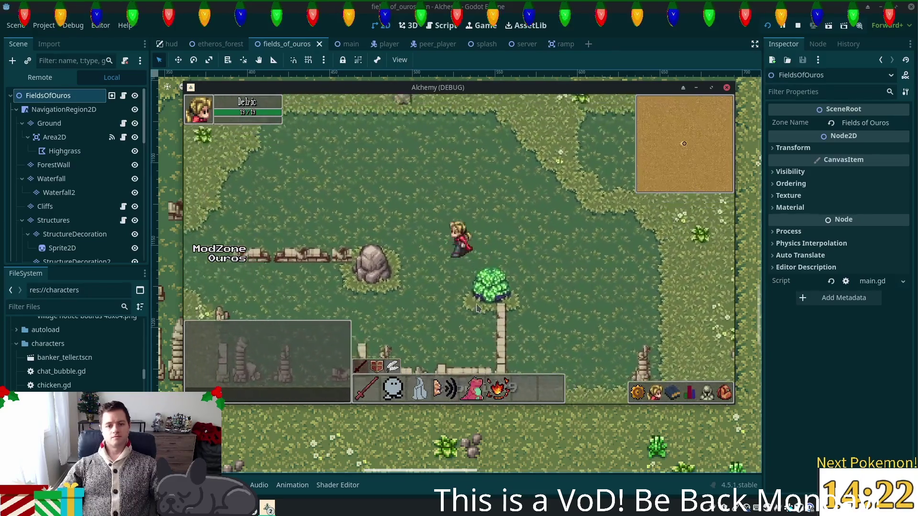
{"action": "key", "text": "Right"}
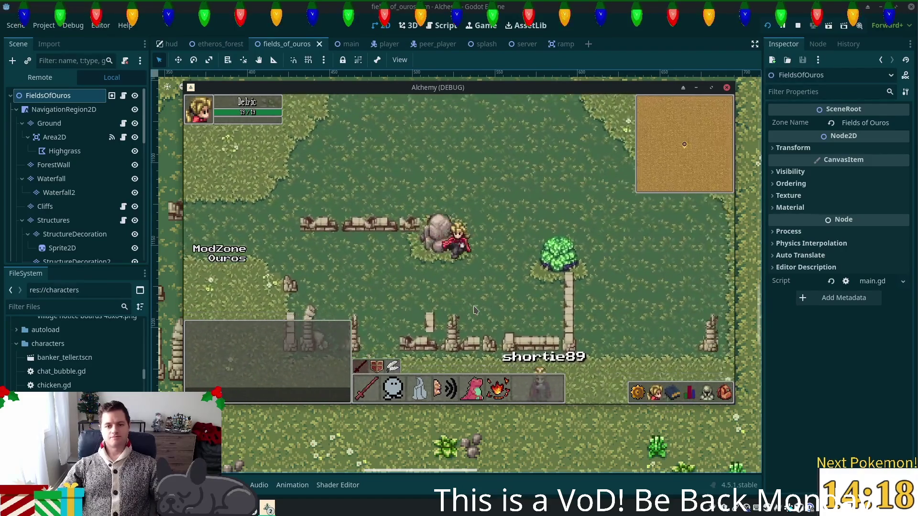
{"action": "key", "text": "Left"}
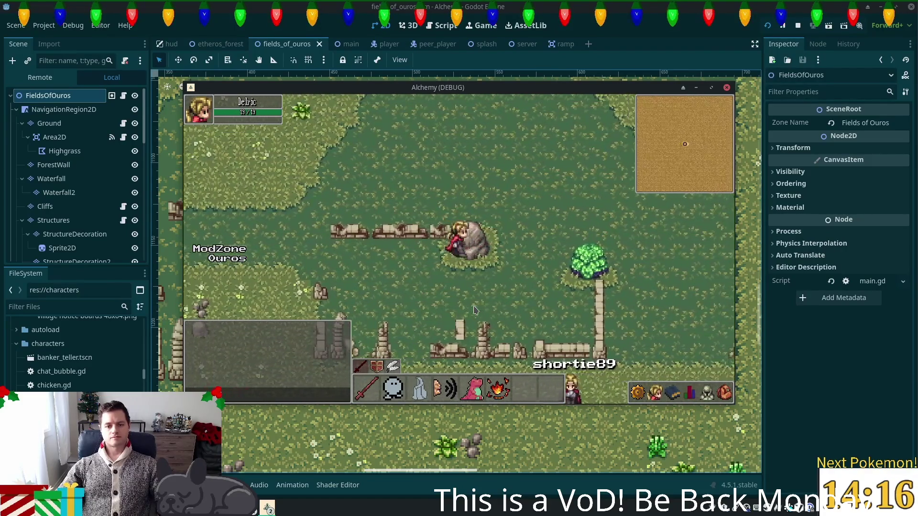
{"action": "key", "text": "Right"}
{"action": "key", "text": "Right"}
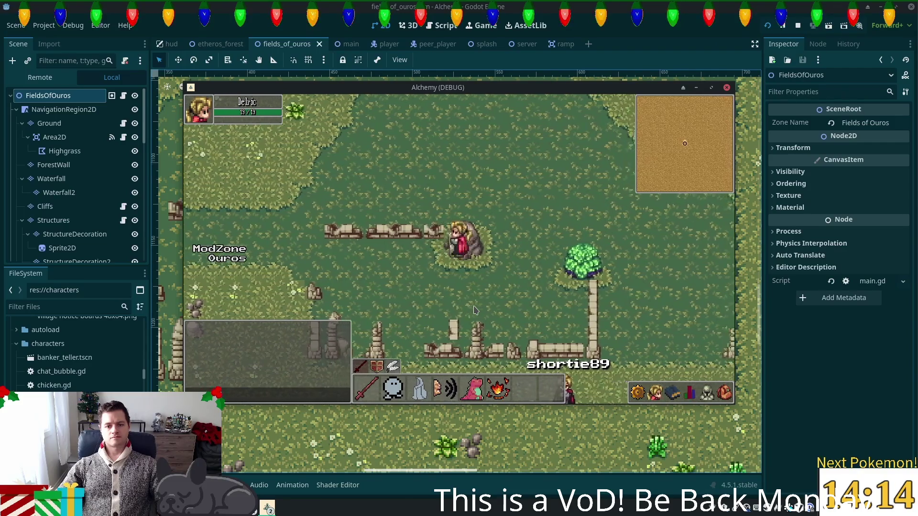
{"action": "key", "text": "Left"}
{"action": "key", "text": "Right"}
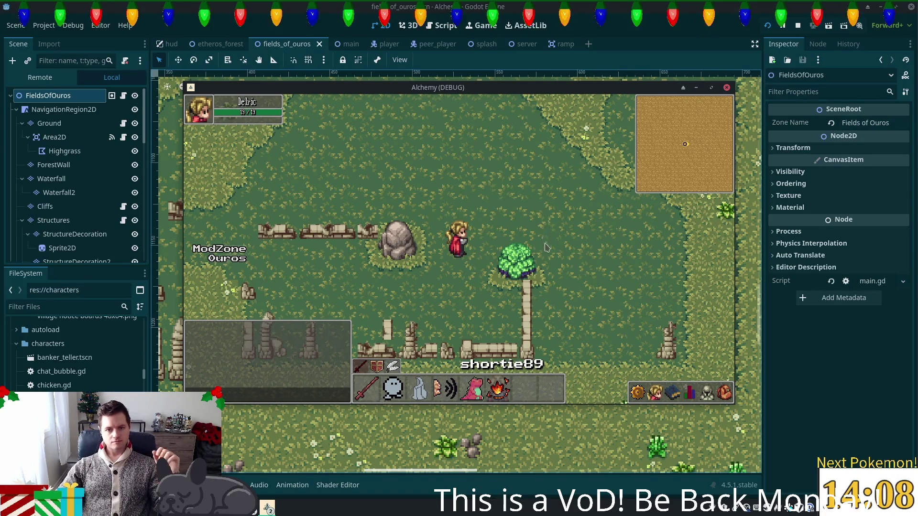
{"action": "left_click", "coordinate": [612, 44]}
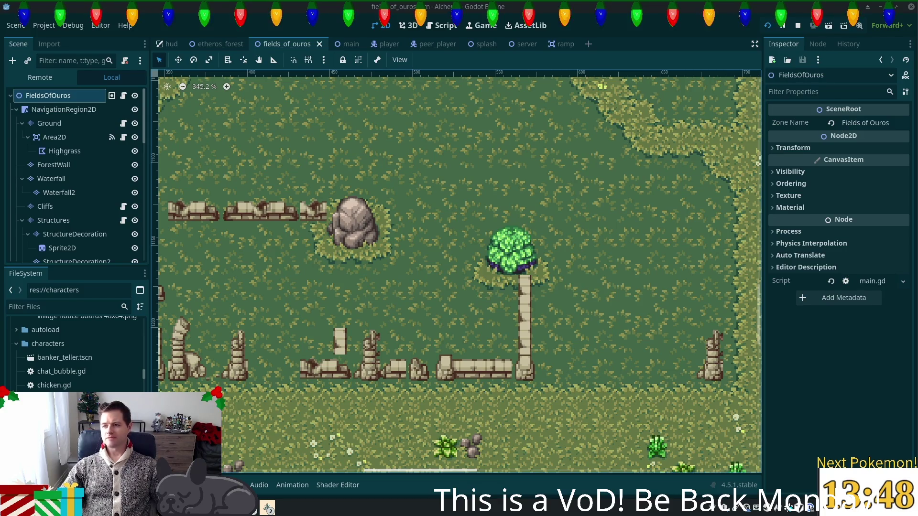
- Paint the two rock tiles onto the Ground layer left of the tree
{"action": "left_click", "coordinate": [377, 281]}
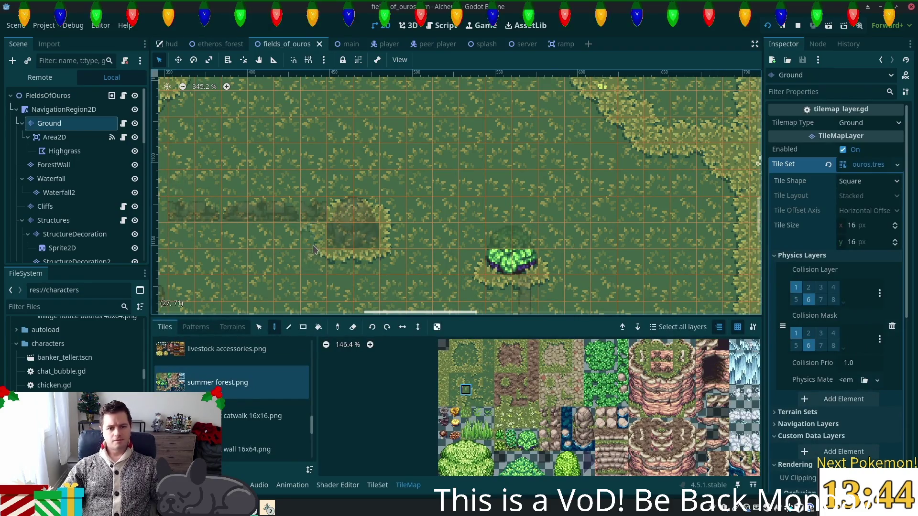
{"action": "scroll", "coordinate": [331, 253], "scroll_direction": "up", "scroll_amount": 1}
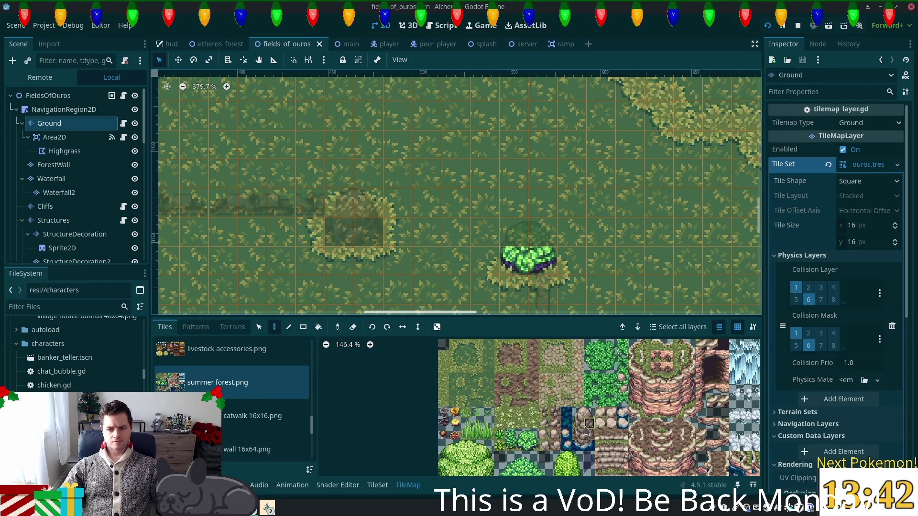
{"action": "left_click_drag", "start_coordinate": [589, 424], "coordinate": [578, 425]}
{"action": "left_click", "coordinate": [356, 232]}
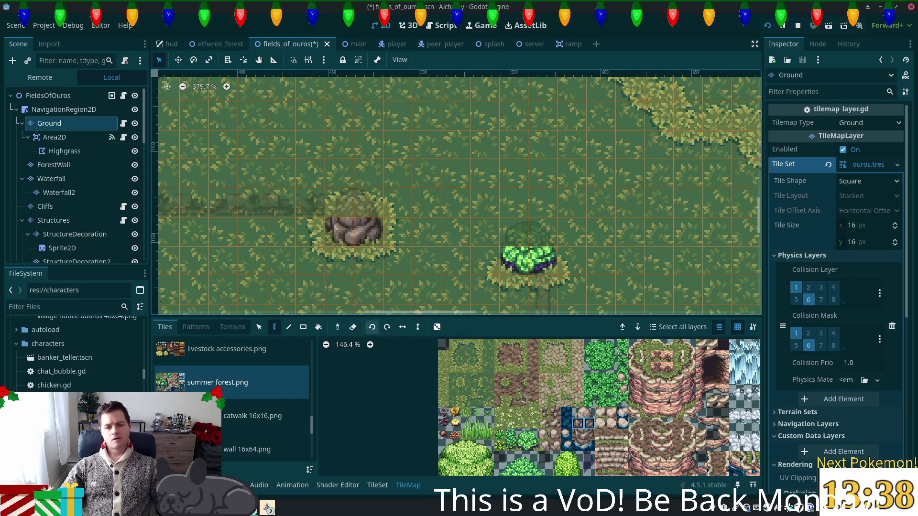
- Inspect the two rock tiles in the TileSet editor, then save the Fields of Ouros scene
{"action": "left_click", "coordinate": [368, 487]}
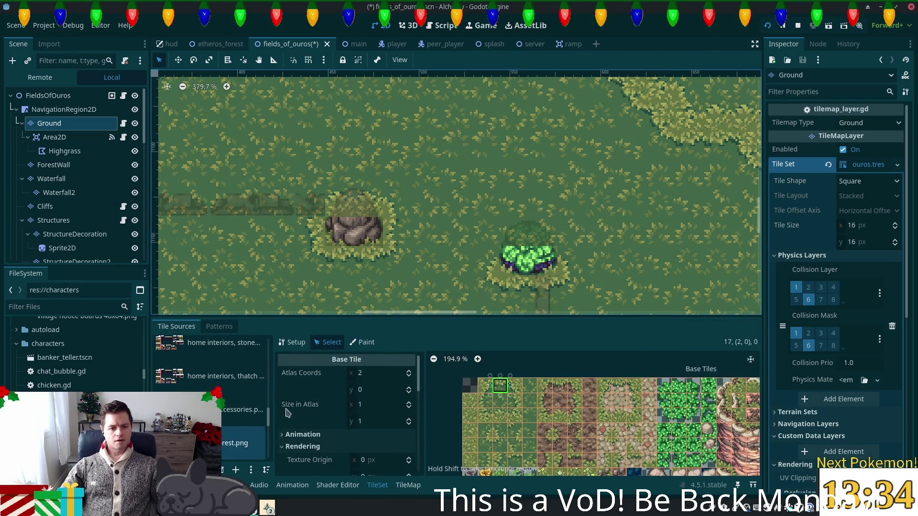
{"action": "scroll", "coordinate": [505, 436], "scroll_direction": "down", "scroll_amount": 3}
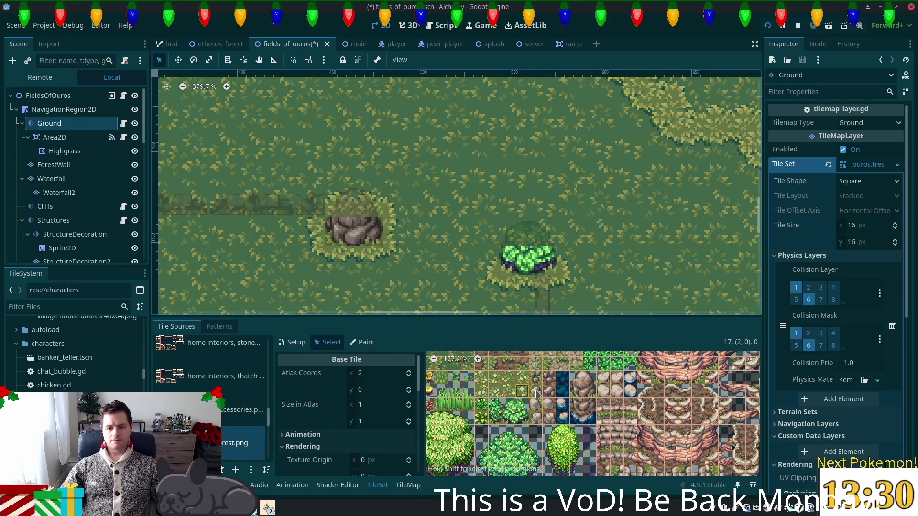
{"action": "left_click_drag", "start_coordinate": [584, 396], "coordinate": [576, 394]}
{"action": "scroll", "coordinate": [416, 389], "scroll_direction": "down", "scroll_amount": 1}
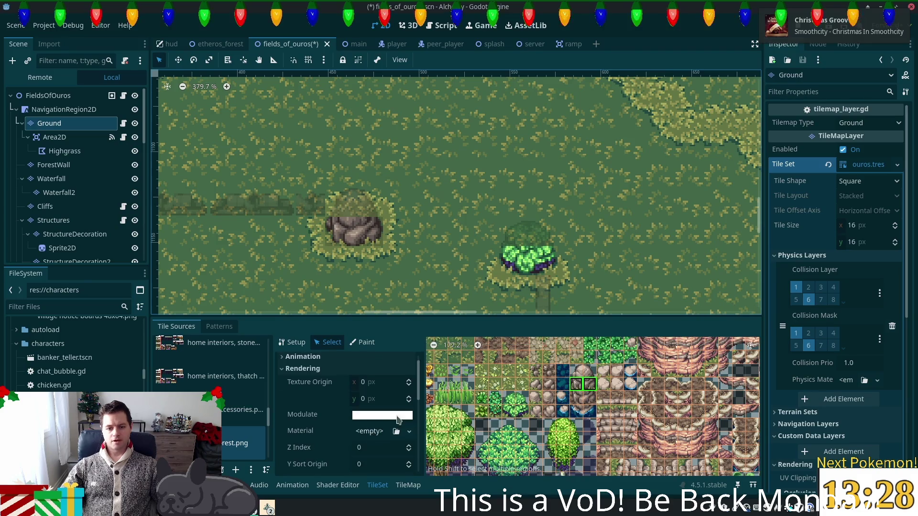
{"action": "scroll", "coordinate": [416, 390], "scroll_direction": "down", "scroll_amount": 5}
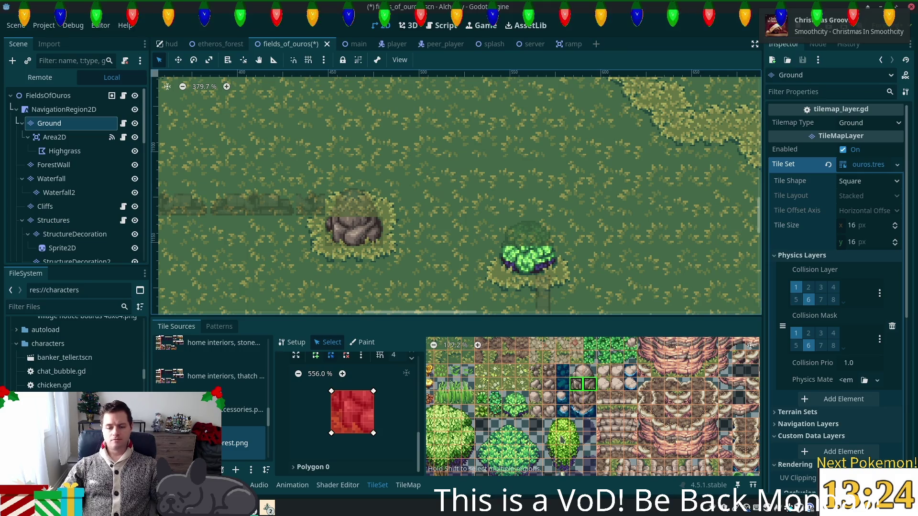
{"action": "left_click_drag", "start_coordinate": [512, 409], "coordinate": [522, 410]}
{"action": "scroll", "coordinate": [407, 441], "scroll_direction": "up", "scroll_amount": 1}
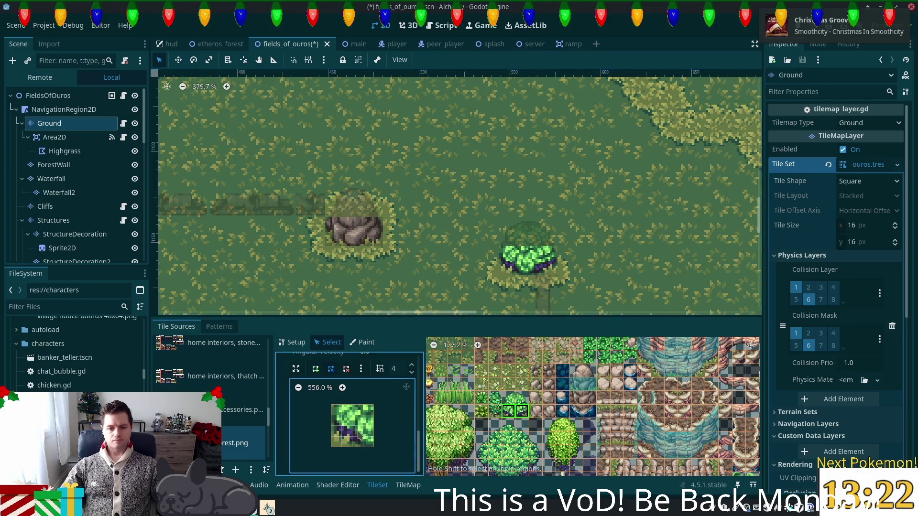
{"action": "key", "text": "ctrl+s"}
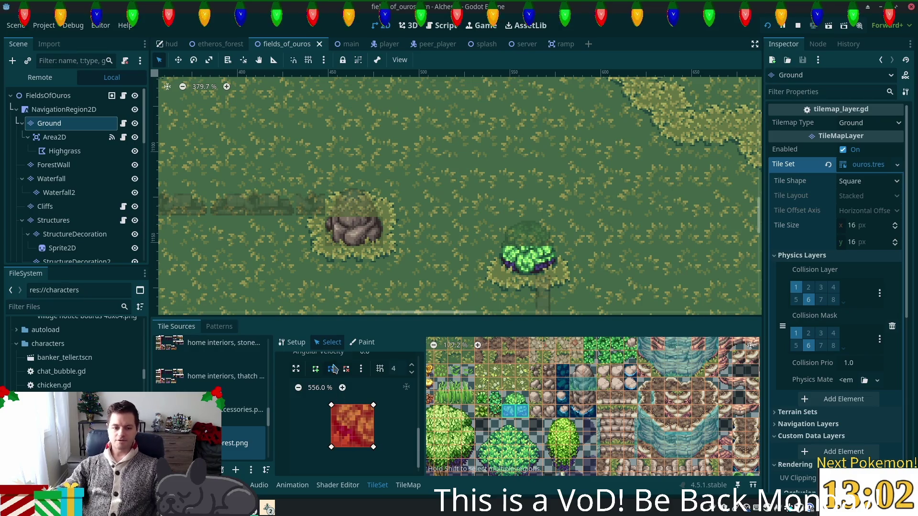
{"action": "key", "text": "alt+Tab"}
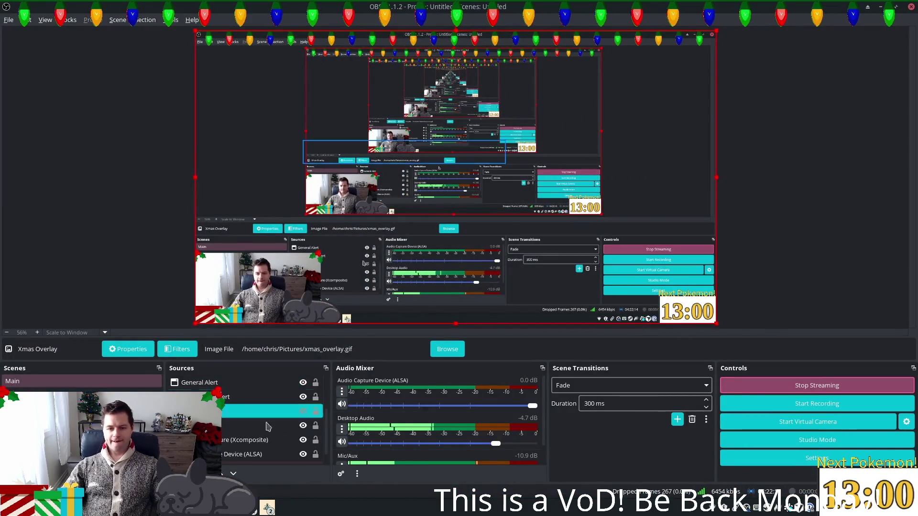
- Select the pokecountdown source, review its crop properties, and open its Filters dialog
{"action": "left_click", "coordinate": [254, 440]}
{"action": "key", "text": "Down"}
{"action": "key", "text": "Down"}
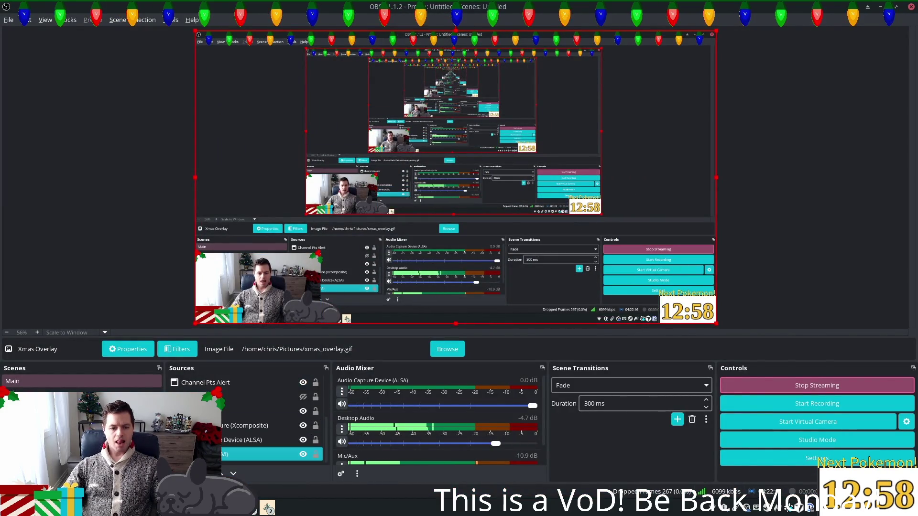
{"action": "scroll", "coordinate": [231, 407], "scroll_direction": "down", "scroll_amount": 4}
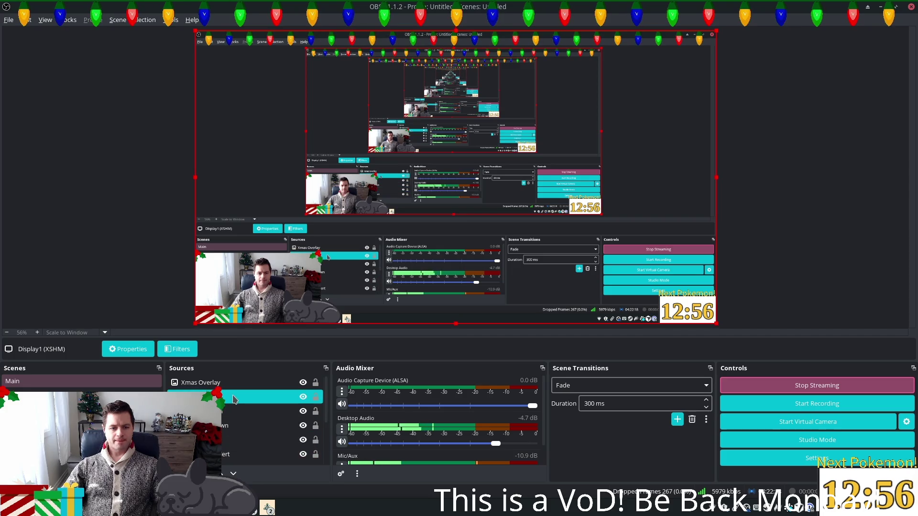
{"action": "left_click", "coordinate": [226, 414]}
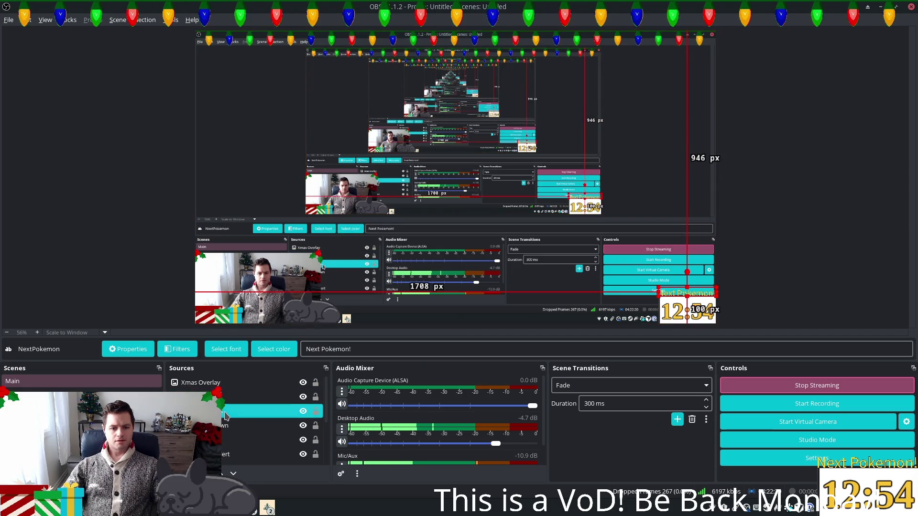
{"action": "left_click", "coordinate": [234, 426]}
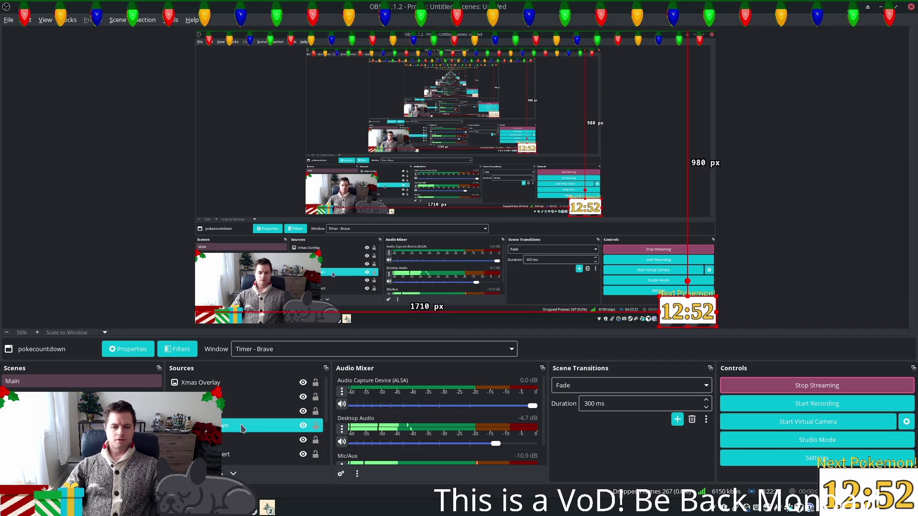
{"action": "double_click", "coordinate": [238, 429]}
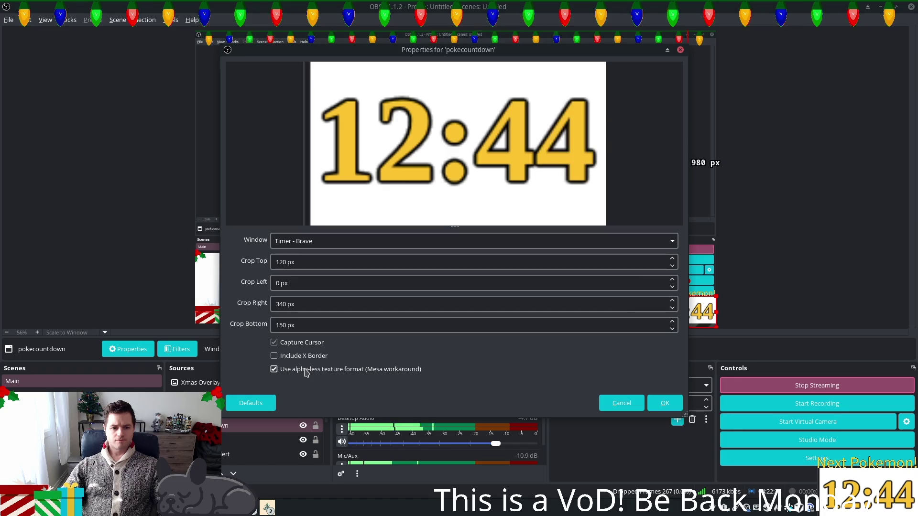
{"action": "left_click", "coordinate": [665, 403]}
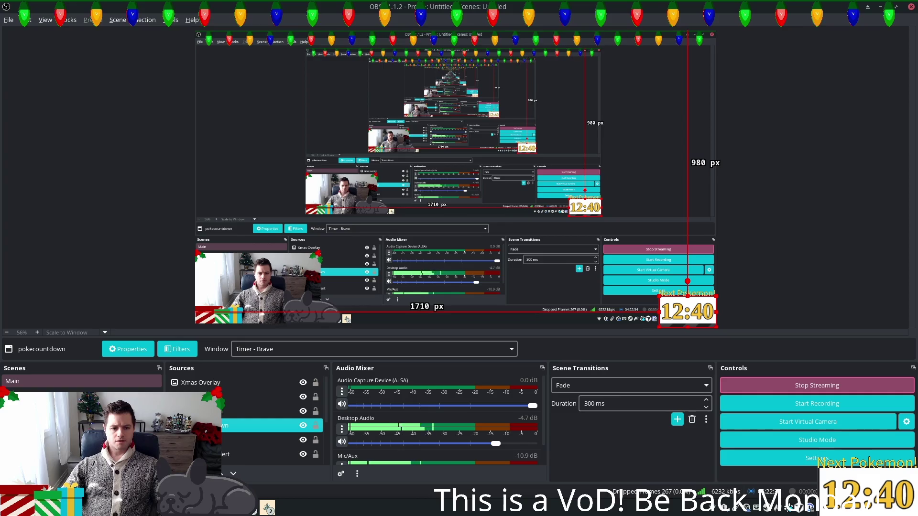
{"action": "right_click", "coordinate": [218, 425]}
{"action": "left_click", "coordinate": [241, 405]}
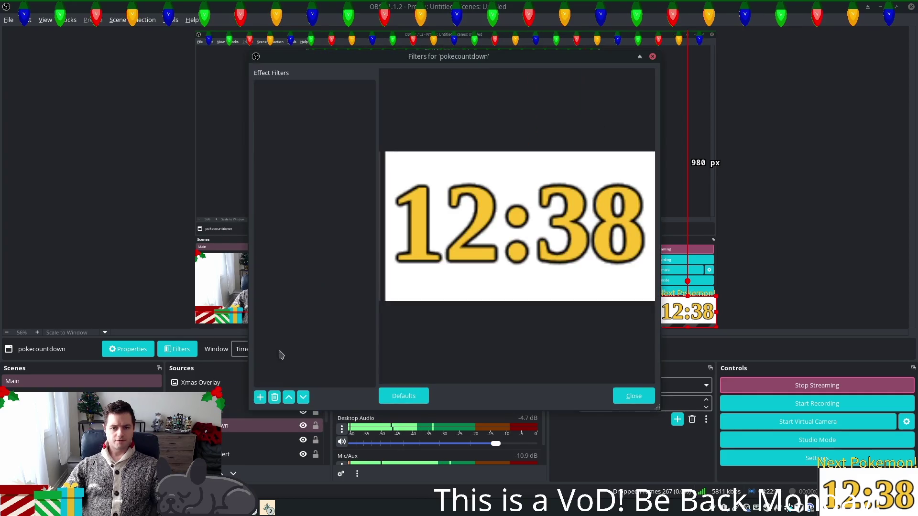
- Add a Color Correction filter to pokecountdown and drag its opacity to 0
{"action": "left_click", "coordinate": [259, 397]}
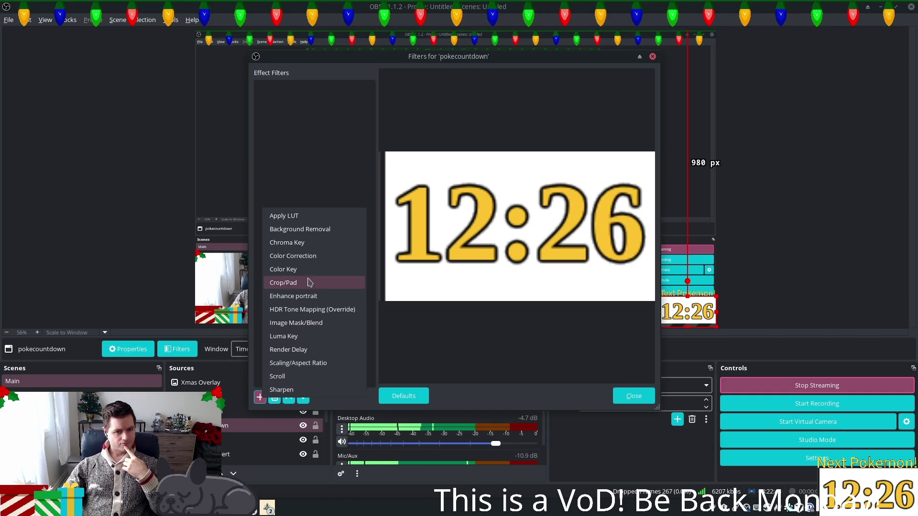
{"action": "left_click", "coordinate": [310, 257]}
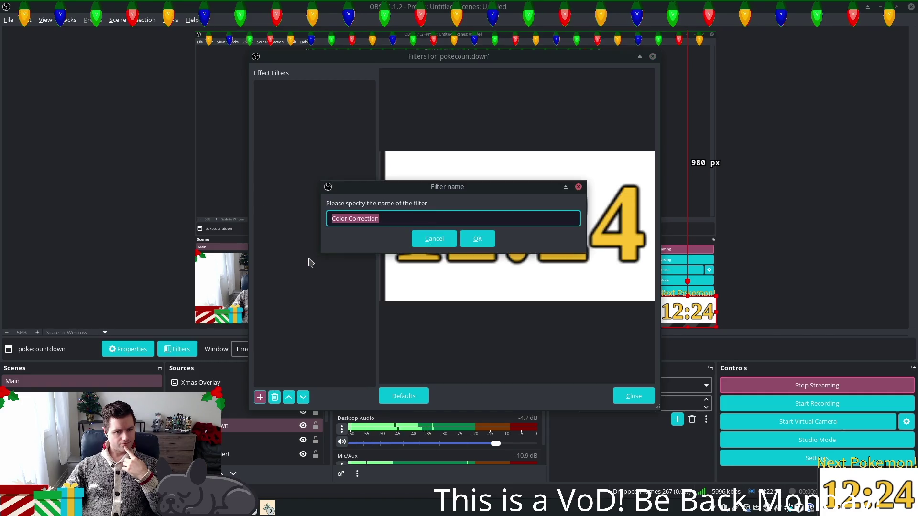
{"action": "left_click", "coordinate": [478, 241]}
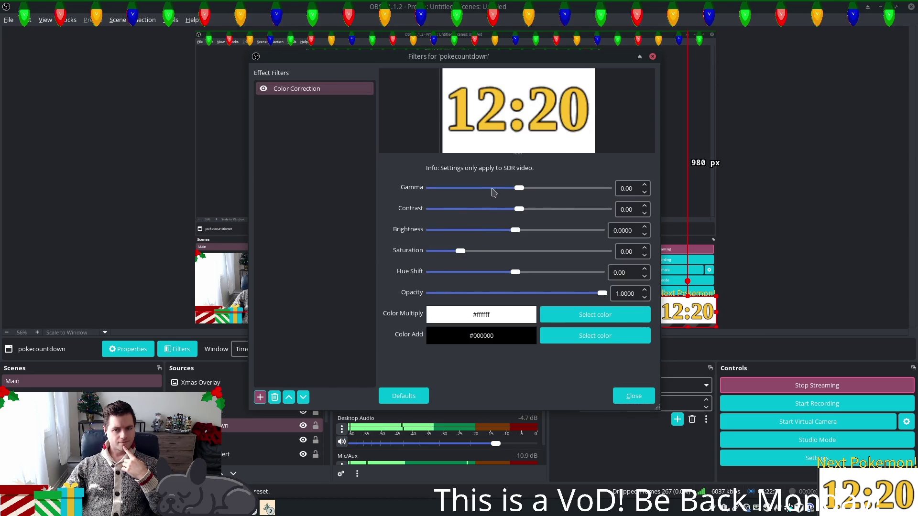
{"action": "mouse_move", "coordinate": [478, 293]}
{"action": "left_mouse_down"}
{"action": "mouse_move", "coordinate": [417, 292]}
{"action": "mouse_move", "coordinate": [605, 294]}
{"action": "left_mouse_up"}
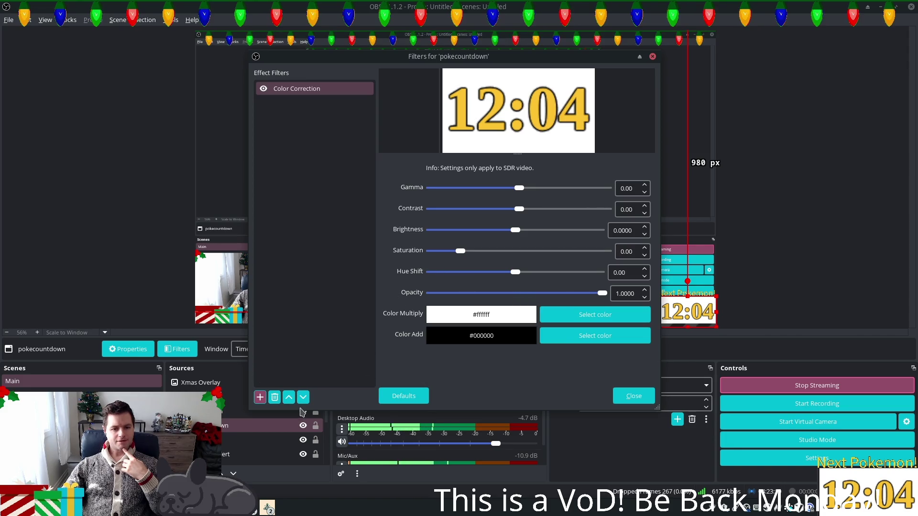
- Remove the Color Correction filter and choose a Color Key filter instead
{"action": "left_click", "coordinate": [274, 400]}
{"action": "left_click", "coordinate": [525, 237]}
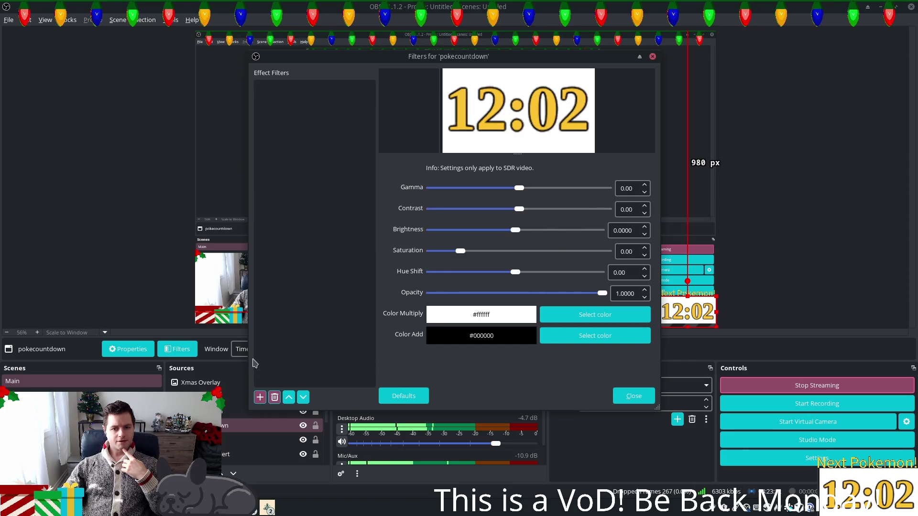
{"action": "left_click", "coordinate": [260, 397]}
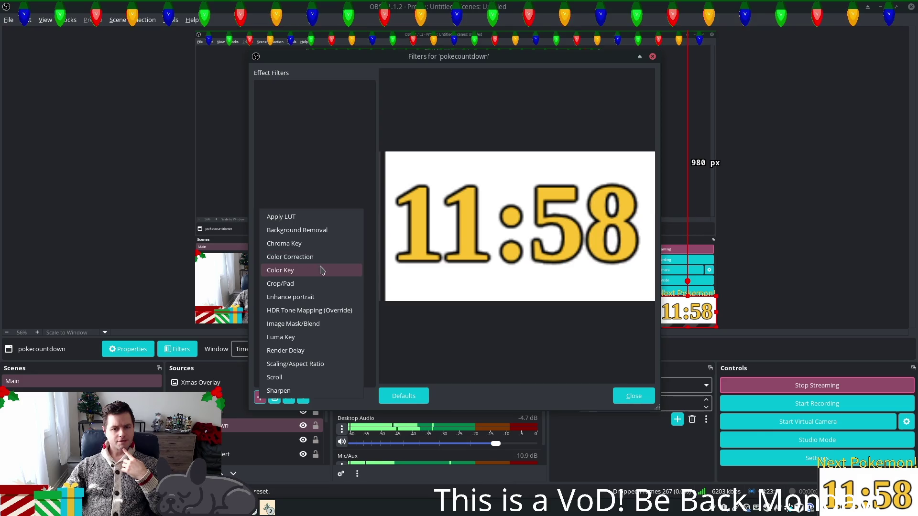
{"action": "left_click", "coordinate": [322, 269]}
- Name the Color Key filter and set its key colour to custom white (#ffffff)
{"action": "key", "text": "Return"}
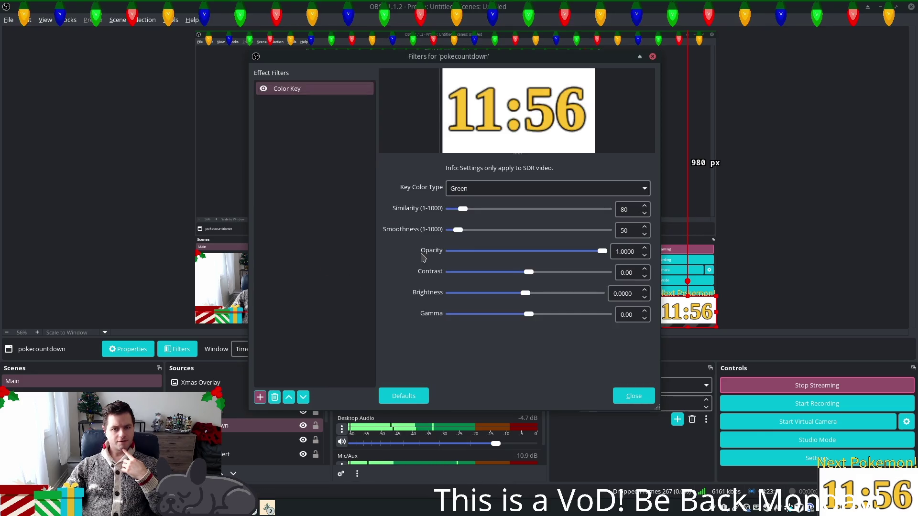
{"action": "left_click", "coordinate": [503, 189]}
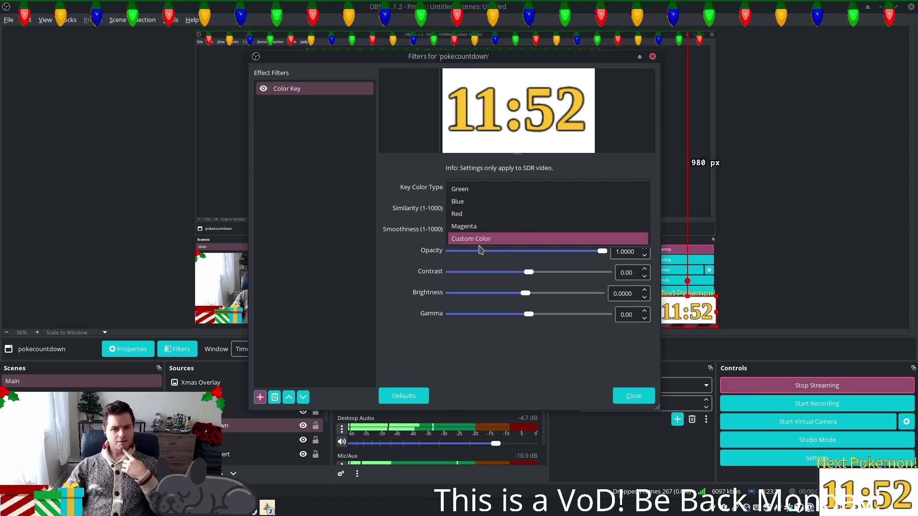
{"action": "left_click", "coordinate": [486, 239]}
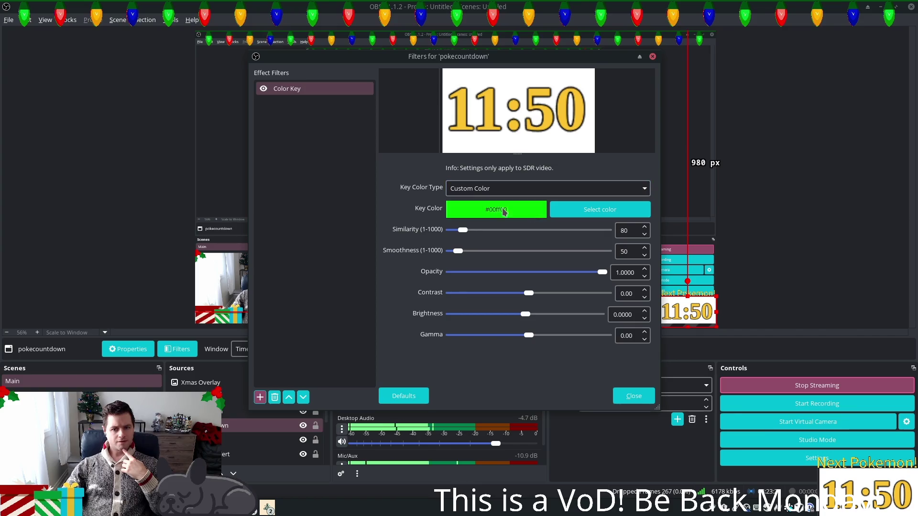
{"action": "left_click", "coordinate": [584, 209]}
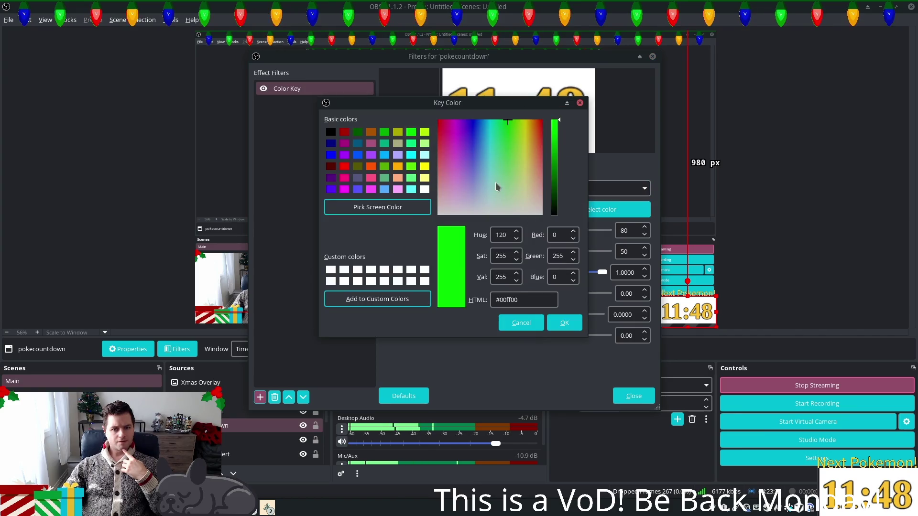
{"action": "left_click", "coordinate": [565, 323]}
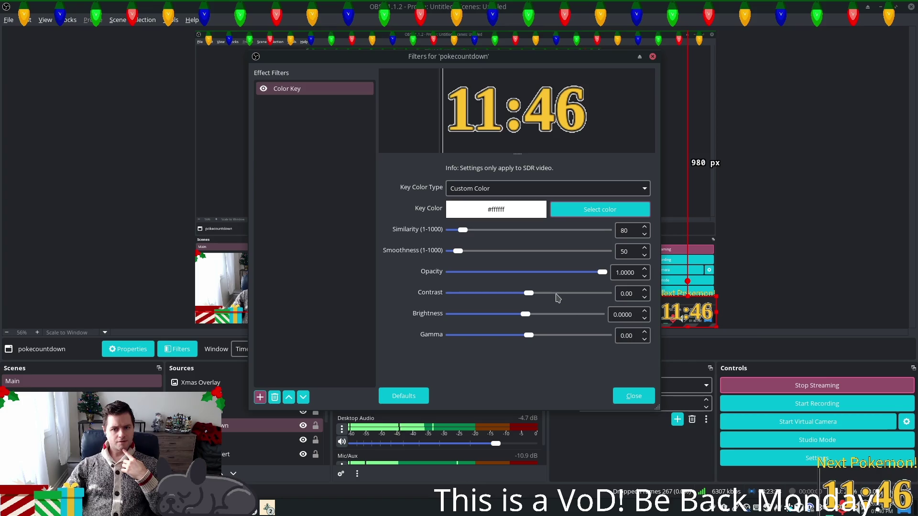
{"action": "mouse_move", "coordinate": [601, 271]}
{"action": "left_mouse_down"}
{"action": "mouse_move", "coordinate": [450, 272]}
{"action": "mouse_move", "coordinate": [603, 272]}
{"action": "left_mouse_up"}
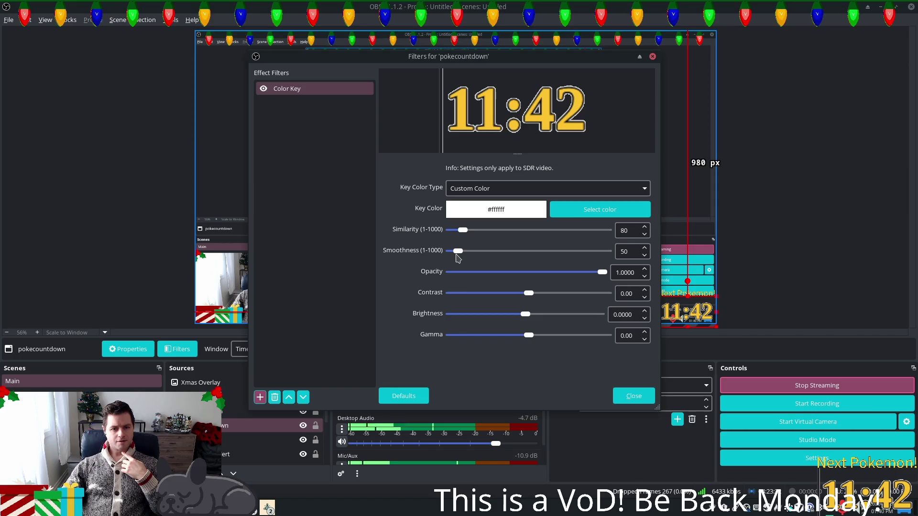
- Set Smoothness 1000, Similarity 214, Brightness -0.0479 and Gamma -0.43, then close the filters
{"action": "left_click_drag", "start_coordinate": [458, 251], "coordinate": [676, 259]}
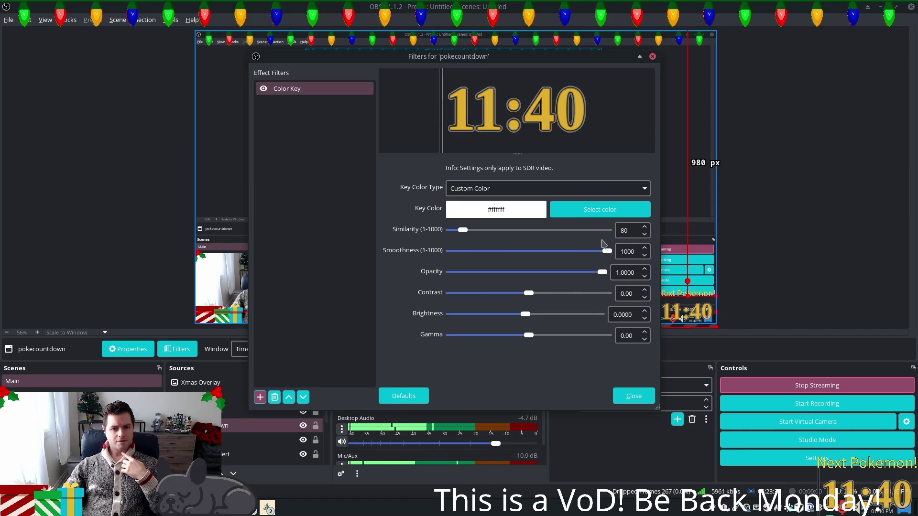
{"action": "left_click", "coordinate": [445, 231]}
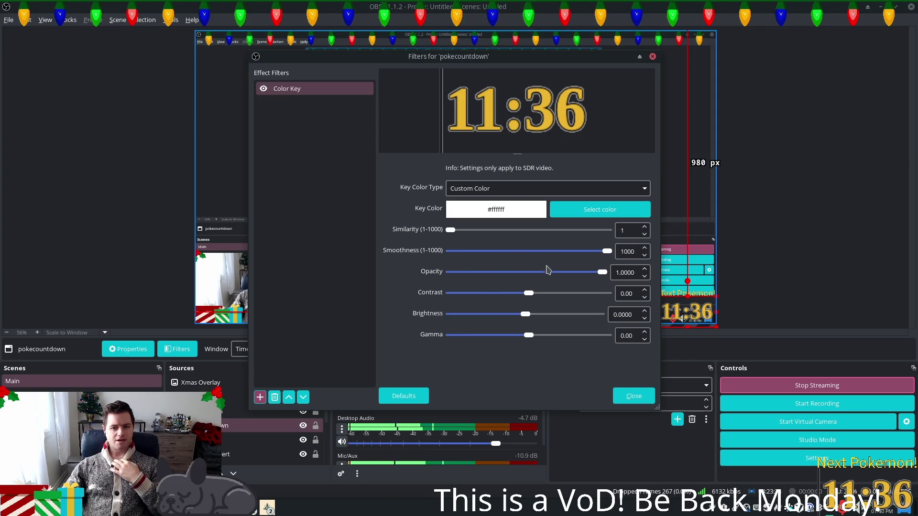
{"action": "mouse_move", "coordinate": [528, 294]}
{"action": "left_mouse_down"}
{"action": "mouse_move", "coordinate": [411, 291]}
{"action": "mouse_move", "coordinate": [600, 293]}
{"action": "mouse_move", "coordinate": [523, 293]}
{"action": "left_mouse_up"}
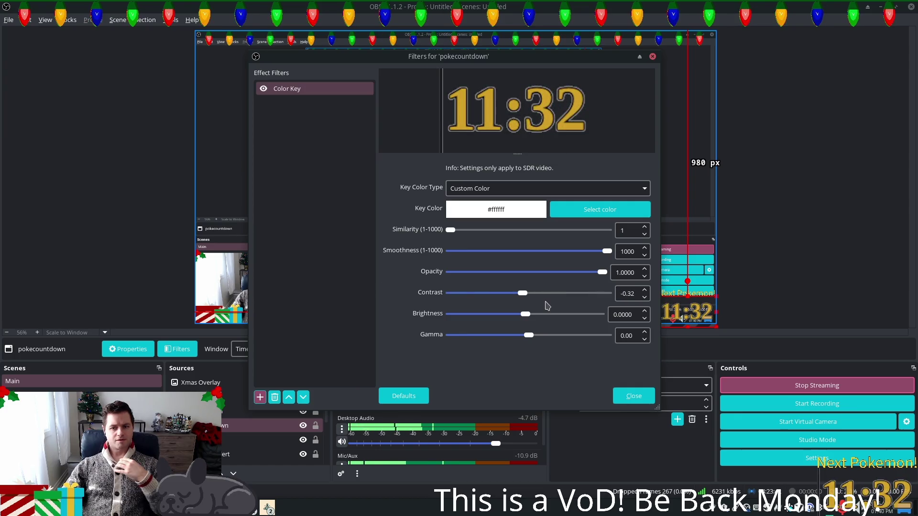
{"action": "key", "text": "End"}
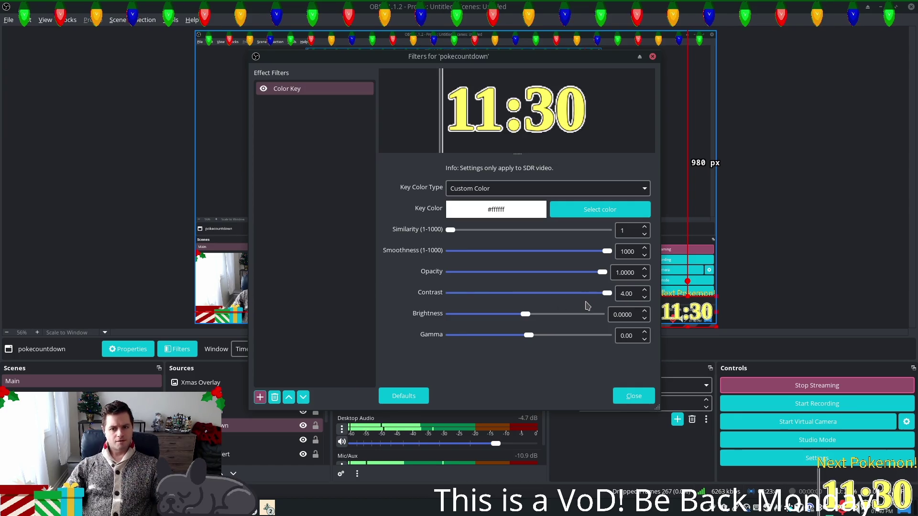
{"action": "key", "text": "Page_Down"}
{"action": "mouse_move", "coordinate": [529, 335]}
{"action": "left_mouse_down"}
{"action": "mouse_move", "coordinate": [574, 335]}
{"action": "mouse_move", "coordinate": [482, 337]}
{"action": "mouse_move", "coordinate": [511, 342]}
{"action": "mouse_move", "coordinate": [497, 341]}
{"action": "mouse_move", "coordinate": [500, 317]}
{"action": "mouse_move", "coordinate": [581, 316]}
{"action": "mouse_move", "coordinate": [506, 317]}
{"action": "mouse_move", "coordinate": [524, 319]}
{"action": "left_mouse_up"}
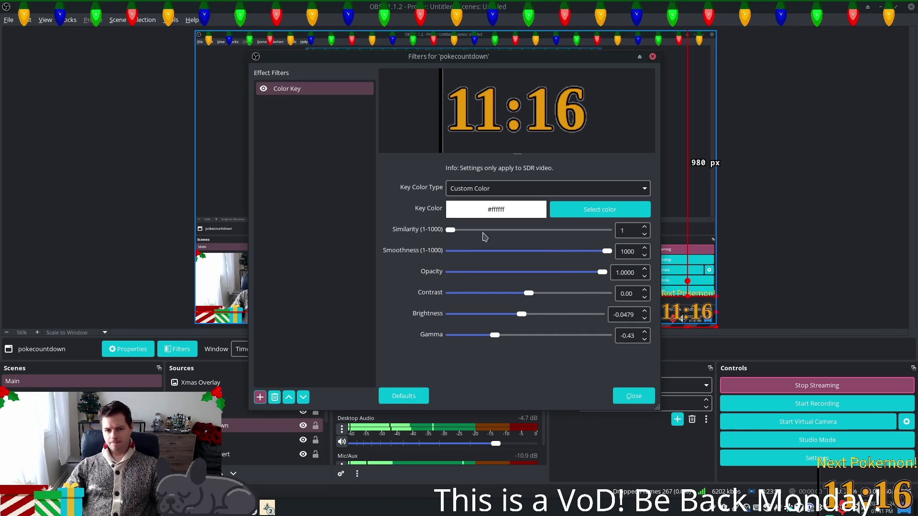
{"action": "mouse_move", "coordinate": [449, 235]}
{"action": "left_mouse_down"}
{"action": "mouse_move", "coordinate": [609, 234]}
{"action": "mouse_move", "coordinate": [378, 232]}
{"action": "mouse_move", "coordinate": [484, 232]}
{"action": "left_mouse_up"}
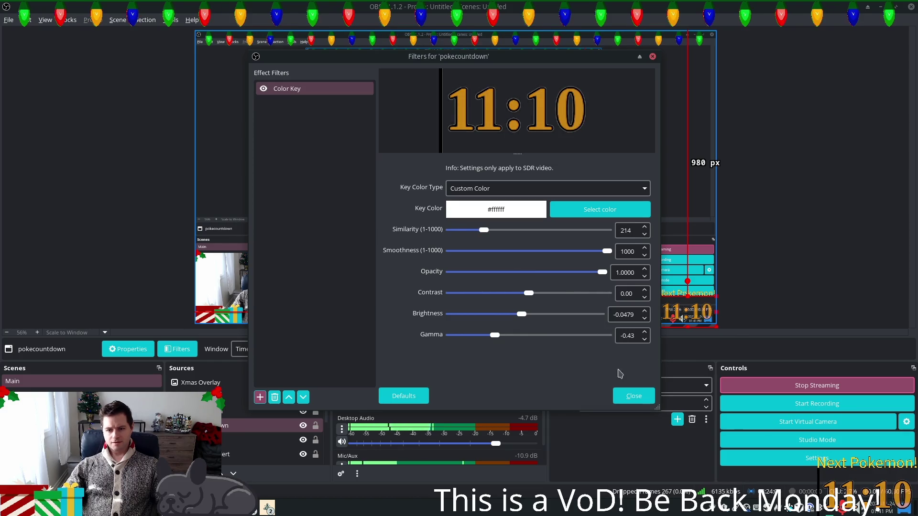
{"action": "left_click", "coordinate": [618, 400]}
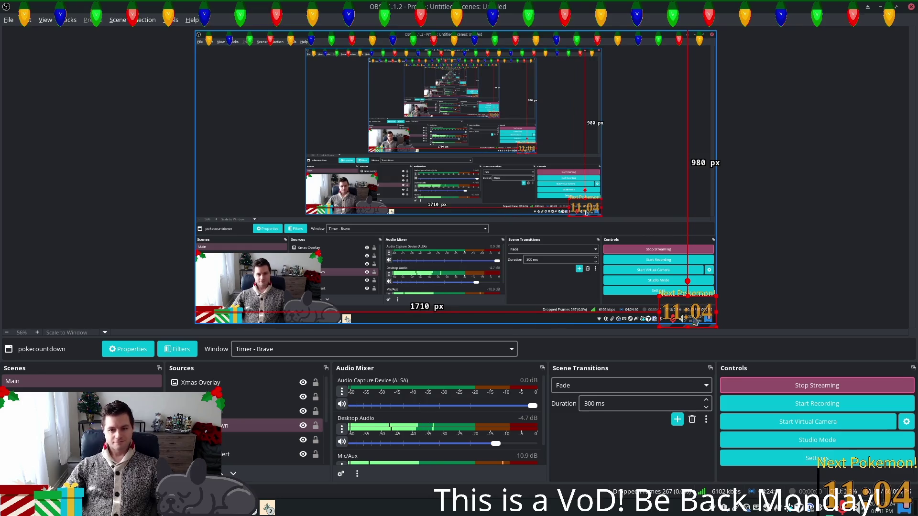
- Set the pokecountdown capture's Crop Left to 9 px and apply it, rechecking the properties
{"action": "double_click", "coordinate": [268, 426]}
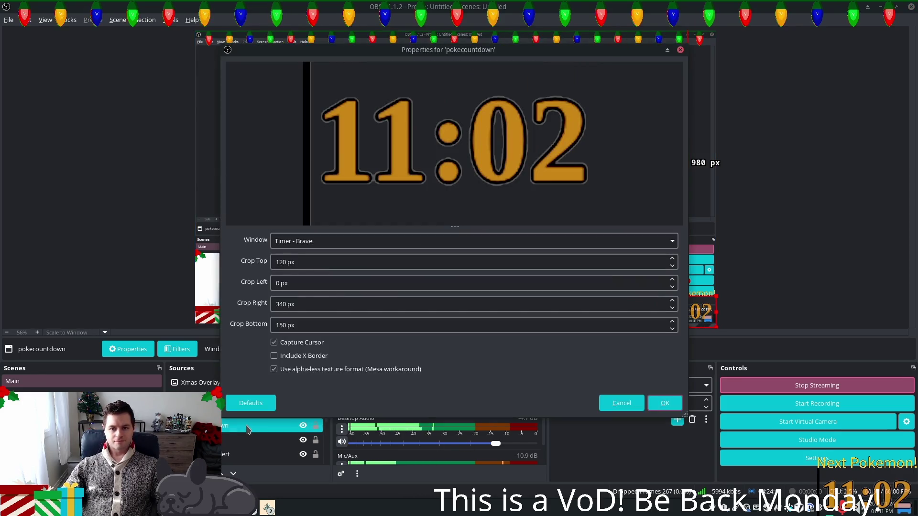
{"action": "left_click", "coordinate": [336, 305]}
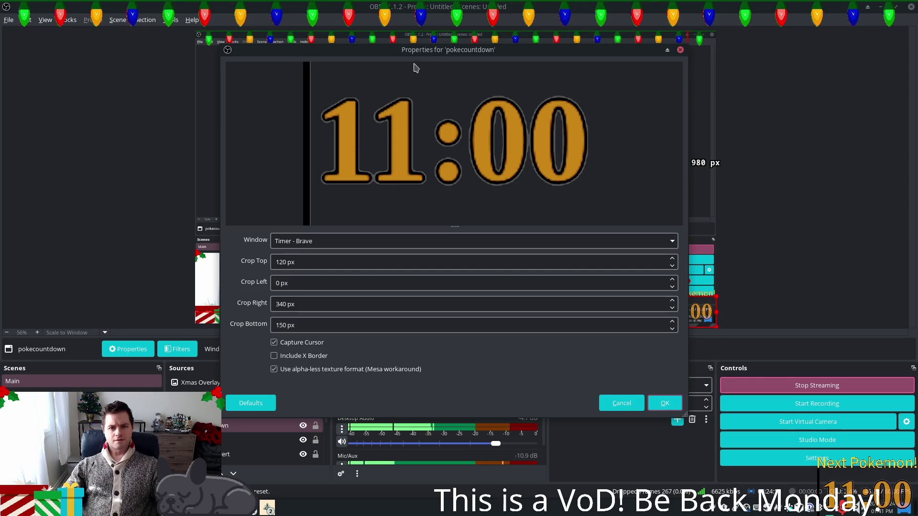
{"action": "left_click_drag", "start_coordinate": [387, 57], "coordinate": [232, 76]}
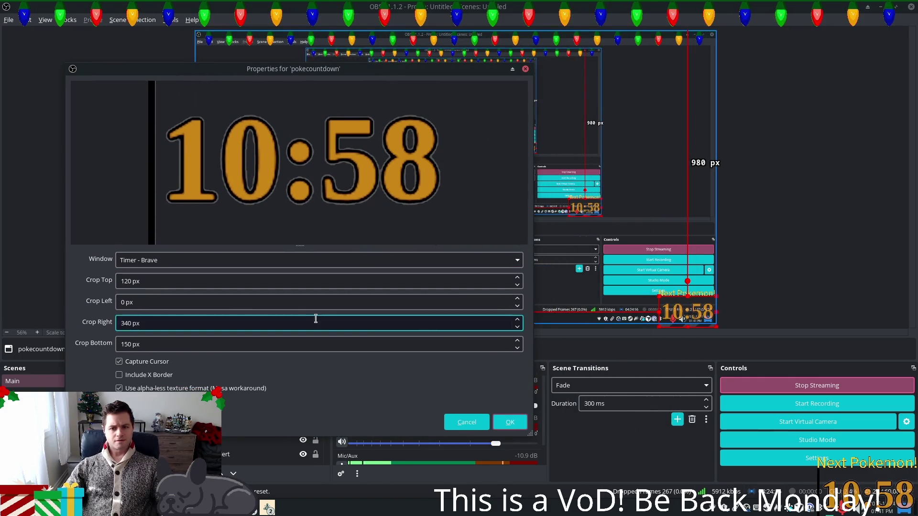
{"action": "left_click", "coordinate": [148, 306]}
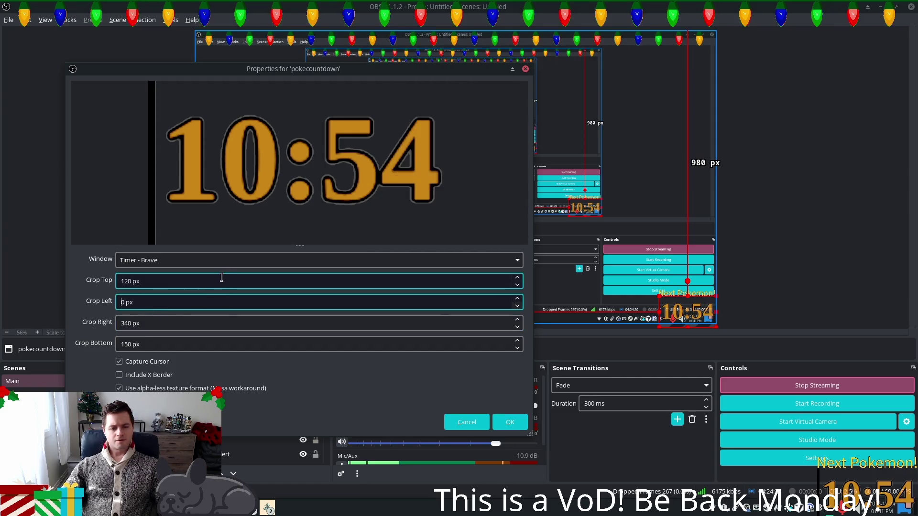
{"action": "key", "text": "Up"}
{"action": "key", "text": "Up"}
{"action": "key", "text": "Up"}
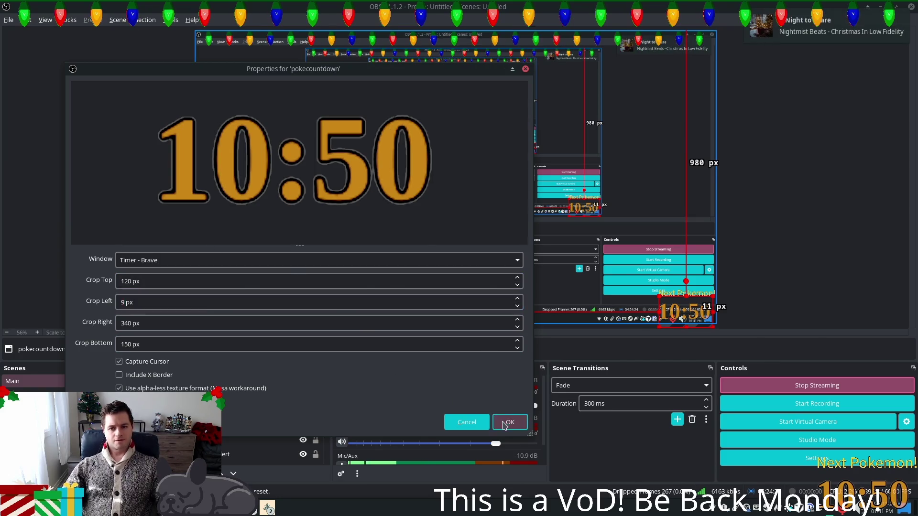
{"action": "left_click", "coordinate": [509, 423]}
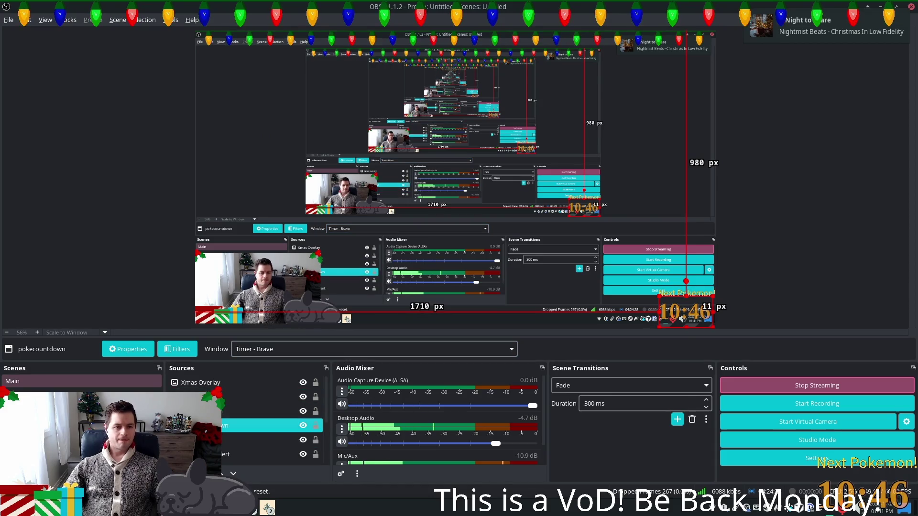
{"action": "double_click", "coordinate": [268, 426]}
{"action": "left_click", "coordinate": [652, 404]}
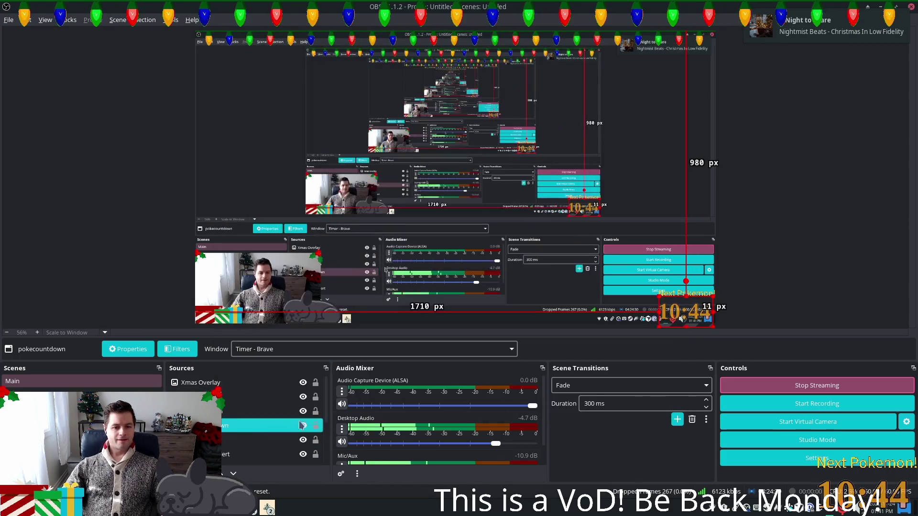
- Reopen pokecountdown's filters and raise Color Key brightness to -0.0299 with contrast 0.76
{"action": "right_click", "coordinate": [238, 423]}
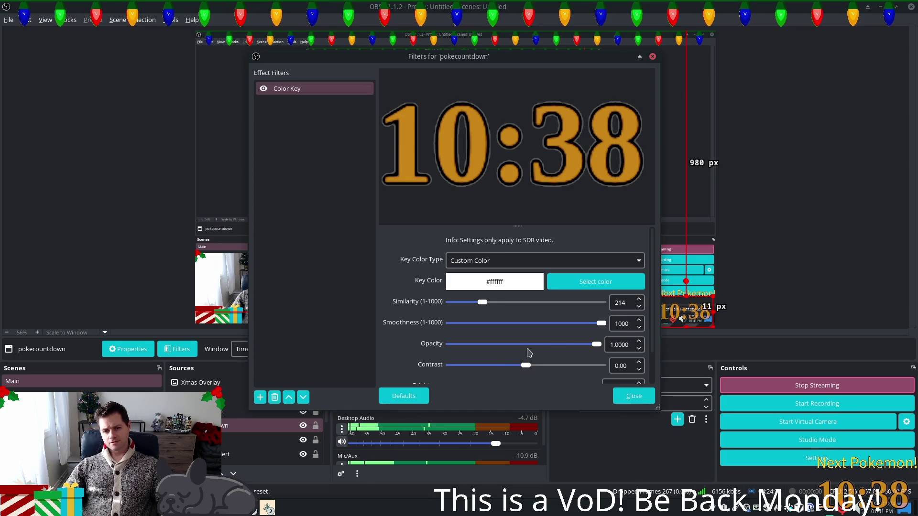
{"action": "scroll", "coordinate": [526, 361], "scroll_direction": "down", "scroll_amount": 2}
{"action": "mouse_move", "coordinate": [519, 353]}
{"action": "left_mouse_down"}
{"action": "mouse_move", "coordinate": [529, 353]}
{"action": "mouse_move", "coordinate": [523, 327]}
{"action": "mouse_move", "coordinate": [514, 328]}
{"action": "mouse_move", "coordinate": [544, 332]}
{"action": "left_mouse_up"}
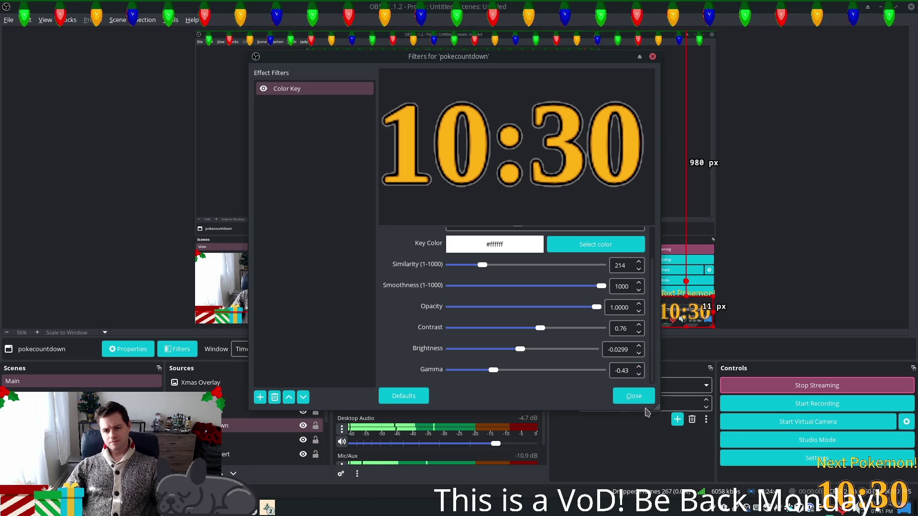
{"action": "left_click", "coordinate": [630, 397]}
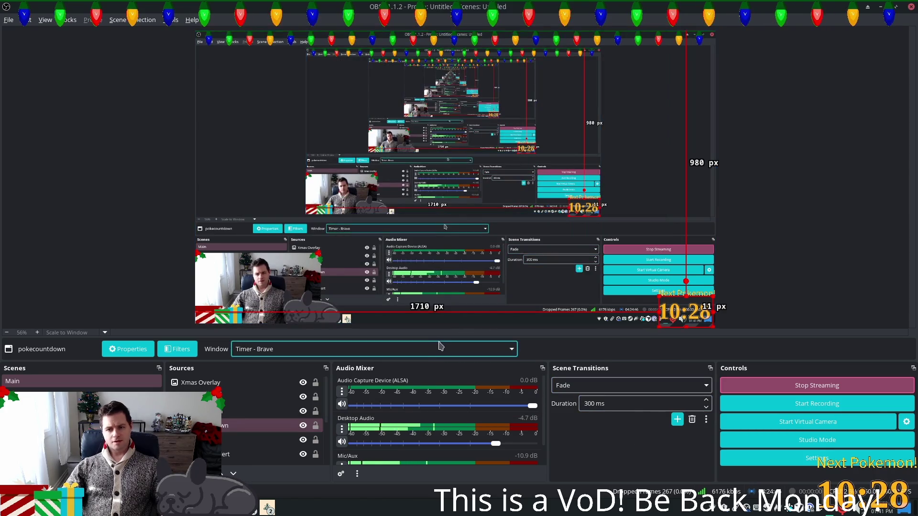
- Open the NextPokemon text properties and try Source Sans Pro styles like Black and Light
{"action": "left_click", "coordinate": [244, 412]}
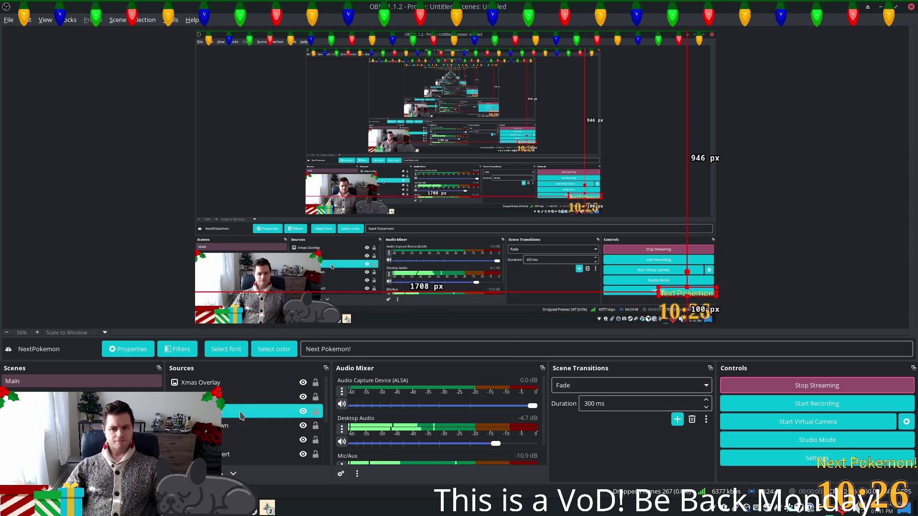
{"action": "double_click", "coordinate": [242, 415]}
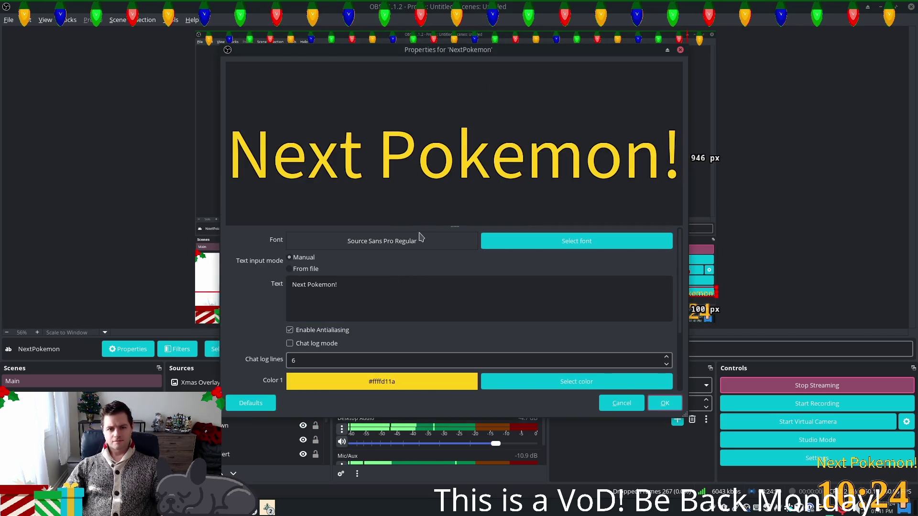
{"action": "left_click", "coordinate": [611, 251]}
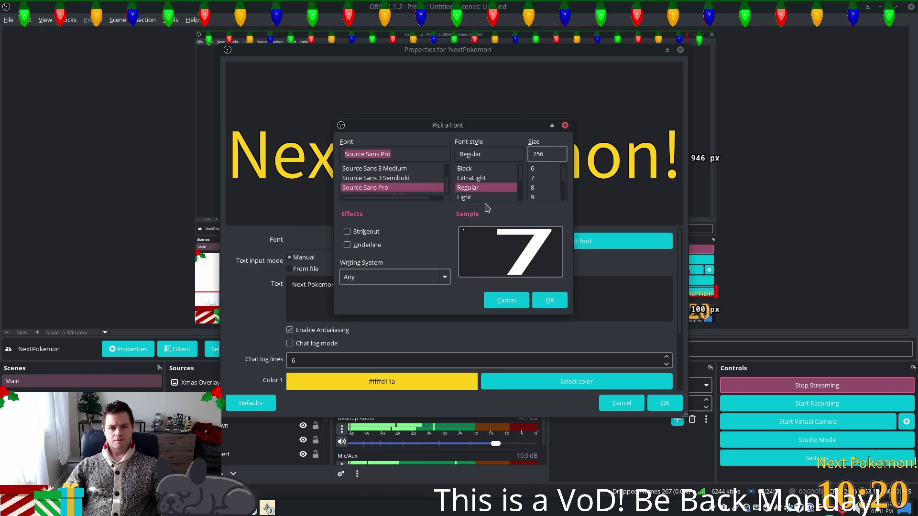
{"action": "left_click", "coordinate": [478, 178]}
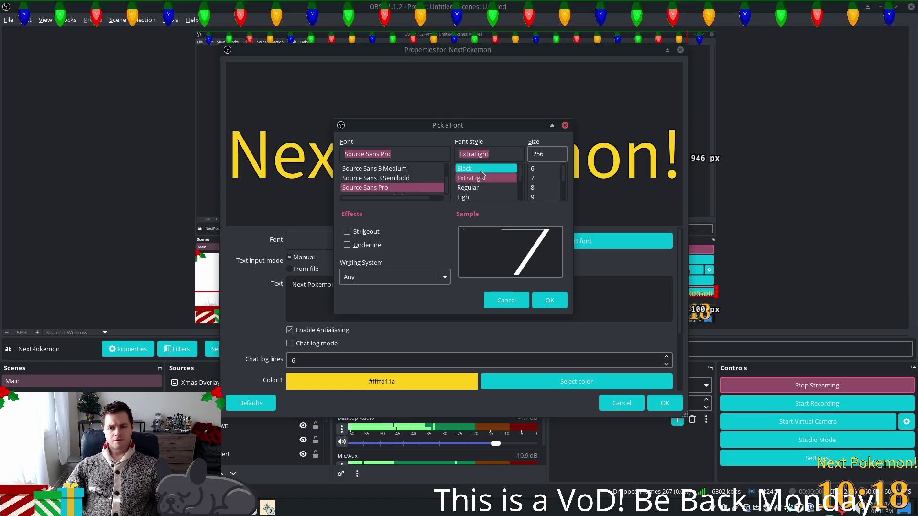
{"action": "left_click", "coordinate": [479, 170]}
{"action": "left_click", "coordinate": [479, 178]}
{"action": "left_click", "coordinate": [478, 189]}
{"action": "left_click", "coordinate": [478, 196]}
- Apply the Source Sans Pro Bold font and undo the accidental label stretch
{"action": "scroll", "coordinate": [483, 191], "scroll_direction": "down", "scroll_amount": 3}
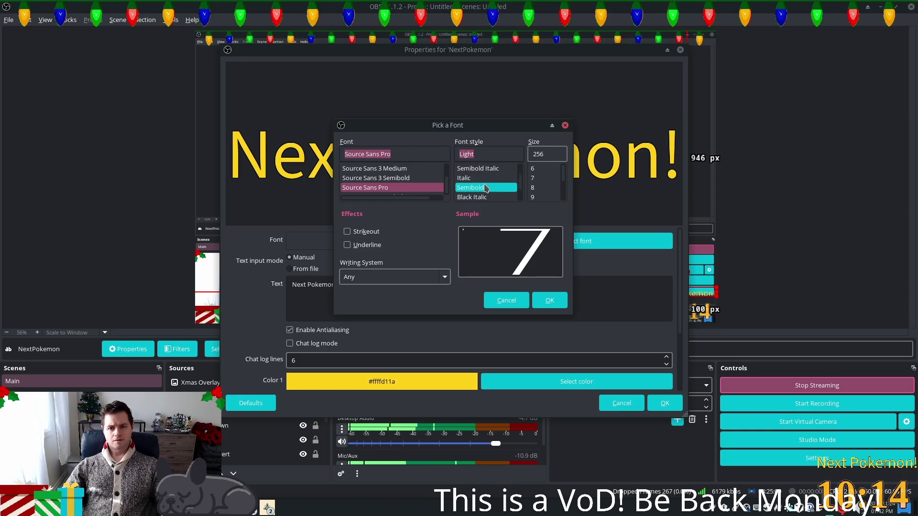
{"action": "left_click", "coordinate": [487, 188]}
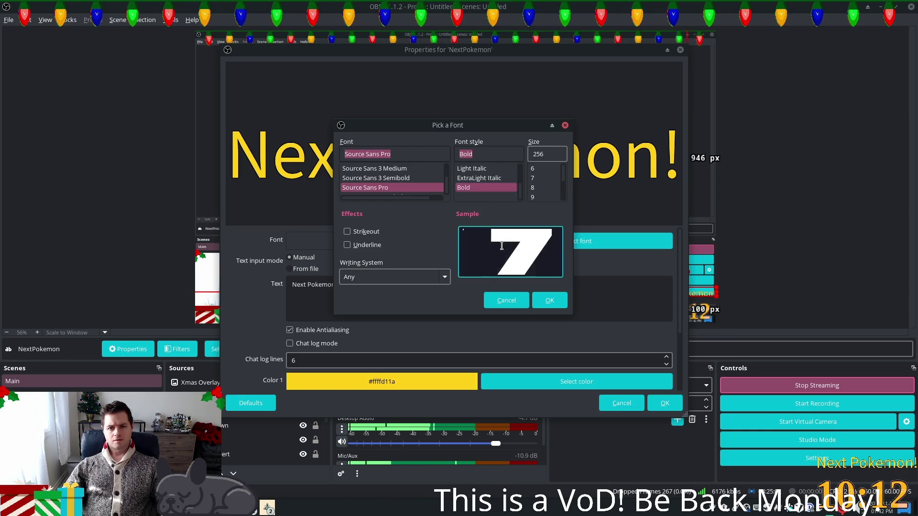
{"action": "left_click", "coordinate": [545, 301]}
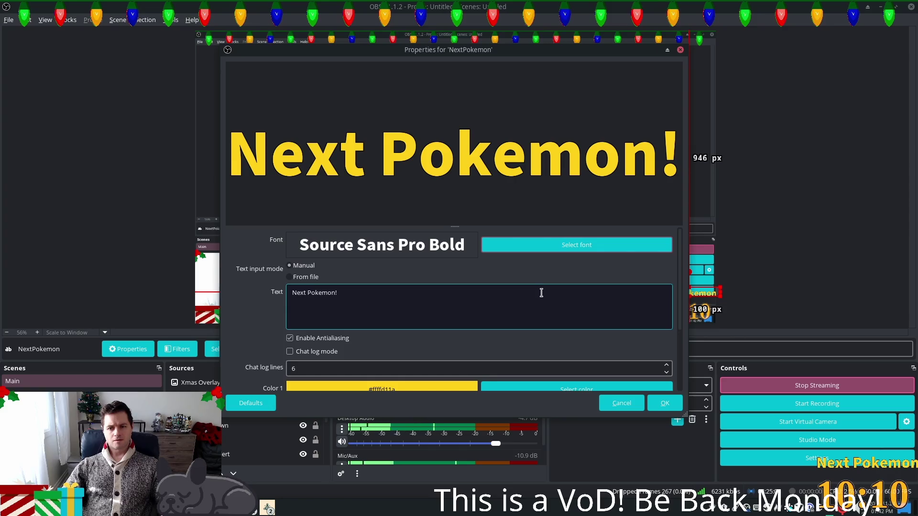
{"action": "left_click", "coordinate": [661, 404]}
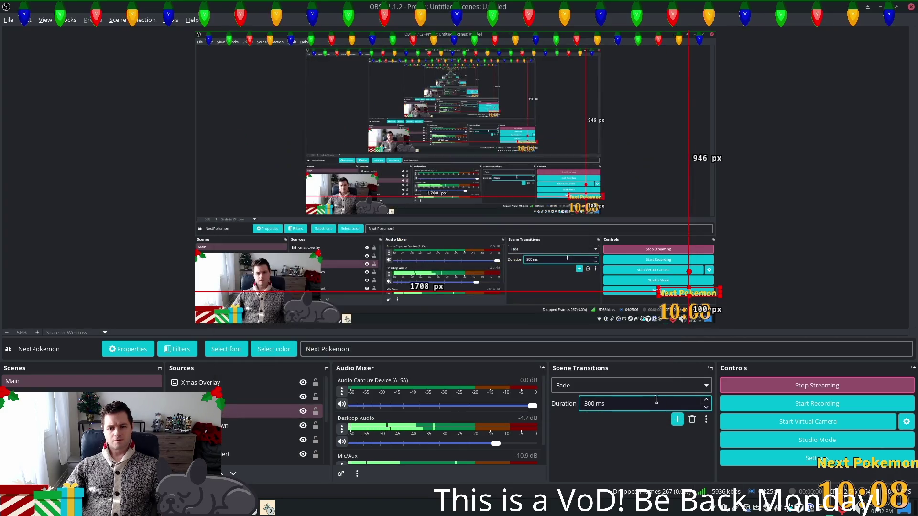
{"action": "mouse_move", "coordinate": [657, 296]}
{"action": "left_mouse_down"}
{"action": "mouse_move", "coordinate": [664, 301]}
{"action": "mouse_move", "coordinate": [540, 270]}
{"action": "left_mouse_up"}
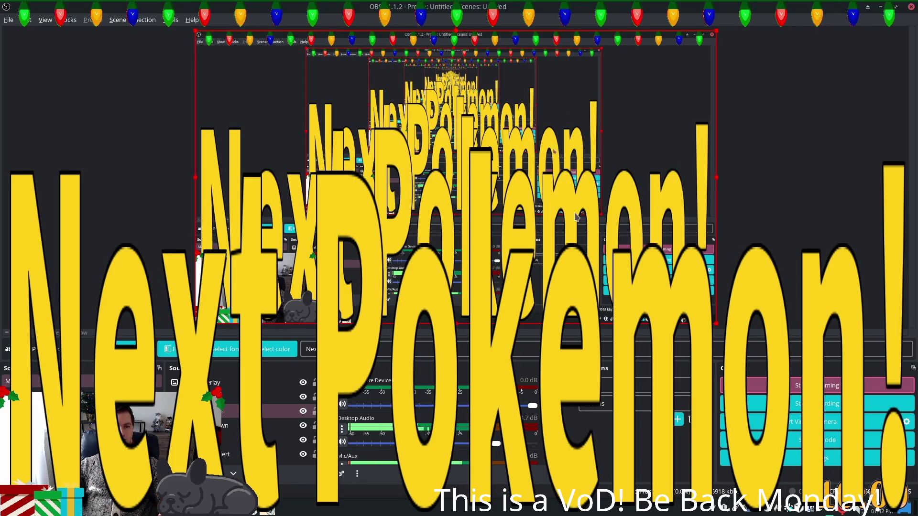
{"action": "key", "text": "ctrl+z"}
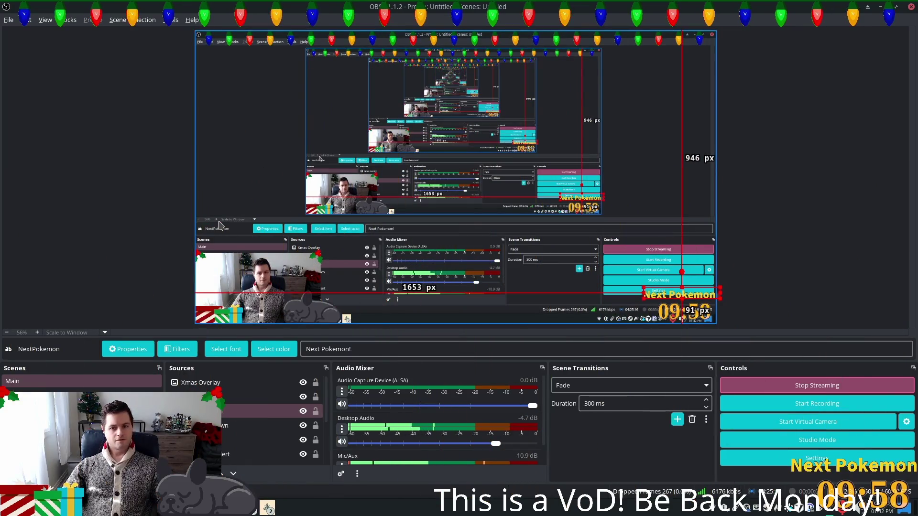
{"action": "key", "text": "ctrl+y"}
{"action": "key", "text": "ctrl+z"}
{"action": "left_click", "coordinate": [855, 237]}
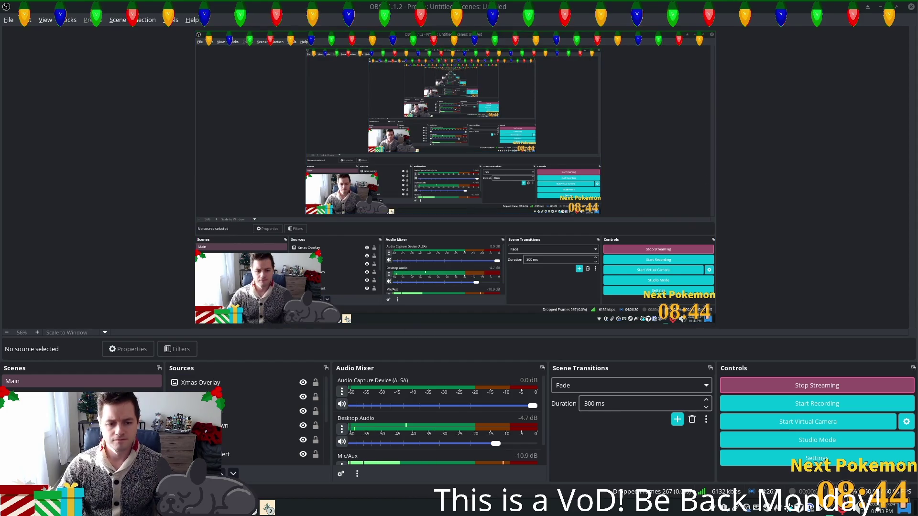
{"action": "left_click", "coordinate": [174, 473]}
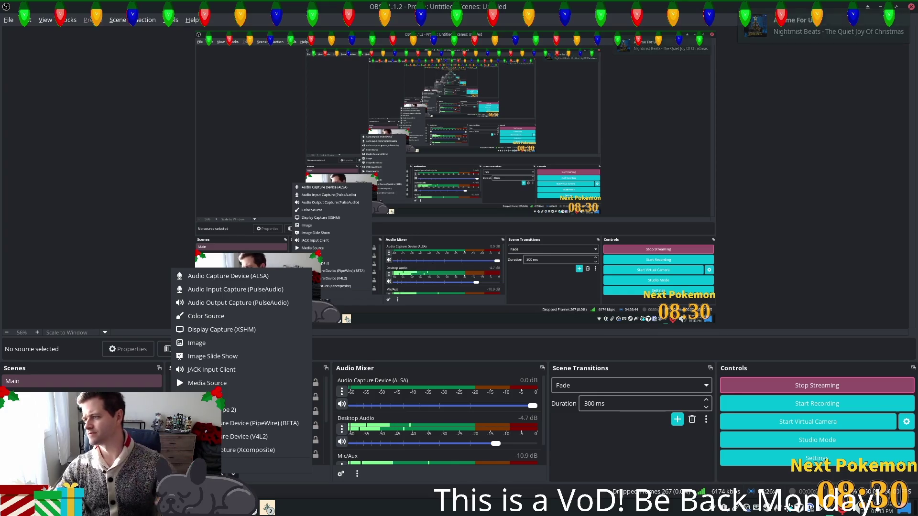
- Close the Add Source menu unused and bring up Brave's window list to reach Current Spawn
{"action": "key", "text": "Escape"}
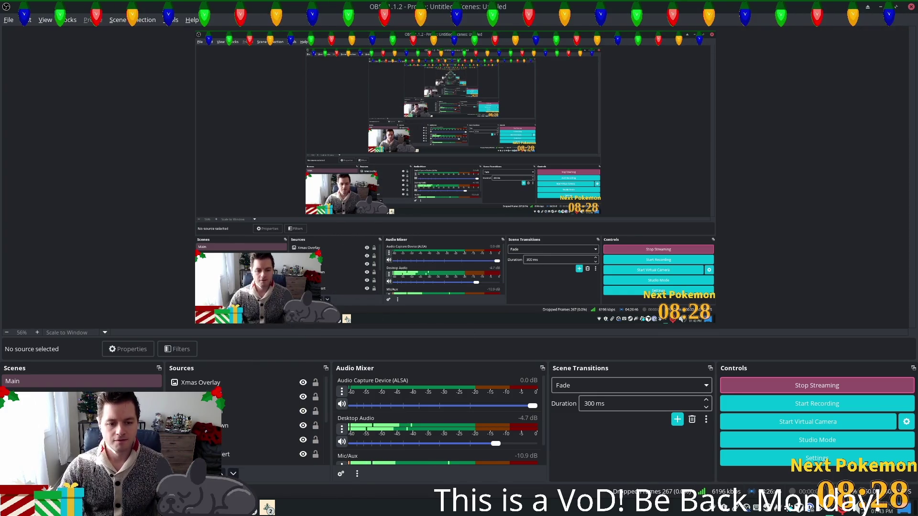
{"action": "left_click", "coordinate": [248, 508]}
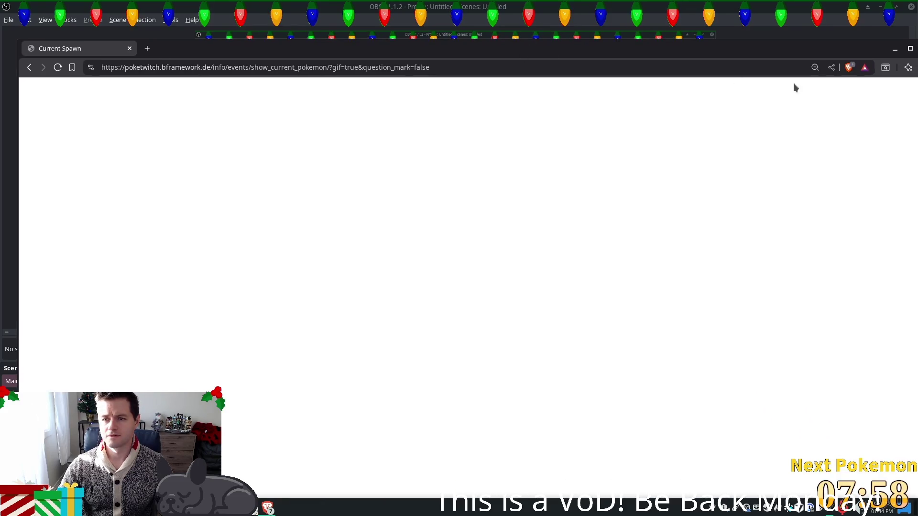
- Shrink the maximized Current Spawn page window, move it aside, close it and return to Godot
{"action": "left_click_drag", "start_coordinate": [317, 48], "coordinate": [318, 226]}
{"action": "mouse_move", "coordinate": [261, 222]}
{"action": "left_mouse_down"}
{"action": "mouse_move", "coordinate": [471, 165]}
{"action": "mouse_move", "coordinate": [431, 134]}
{"action": "left_mouse_up"}
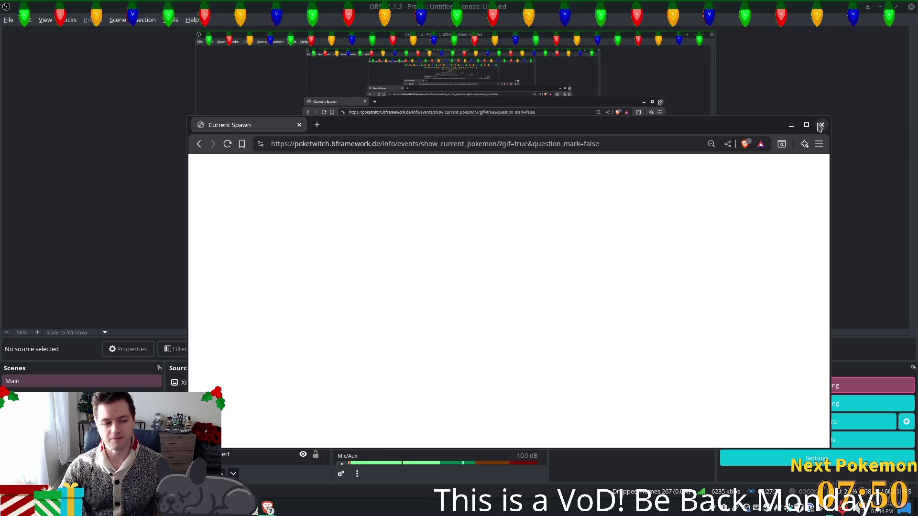
{"action": "left_click", "coordinate": [821, 125]}
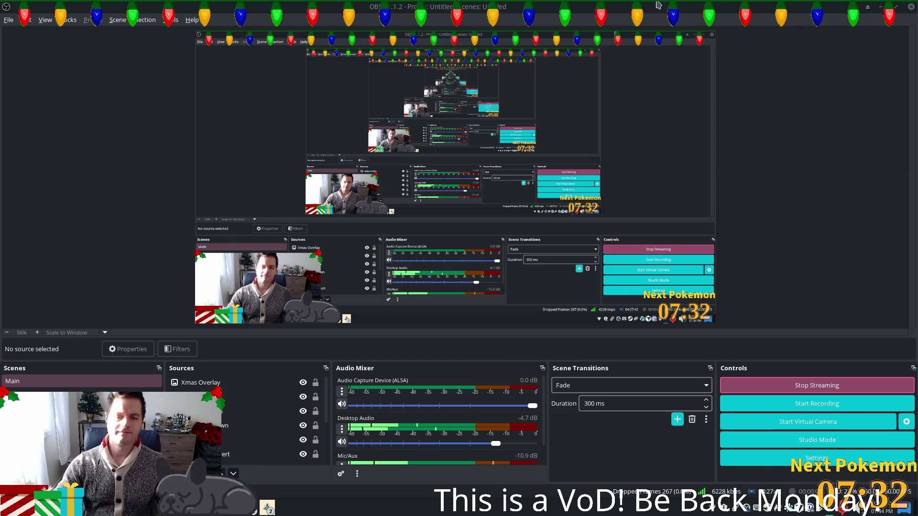
{"action": "key", "text": "alt+Tab"}
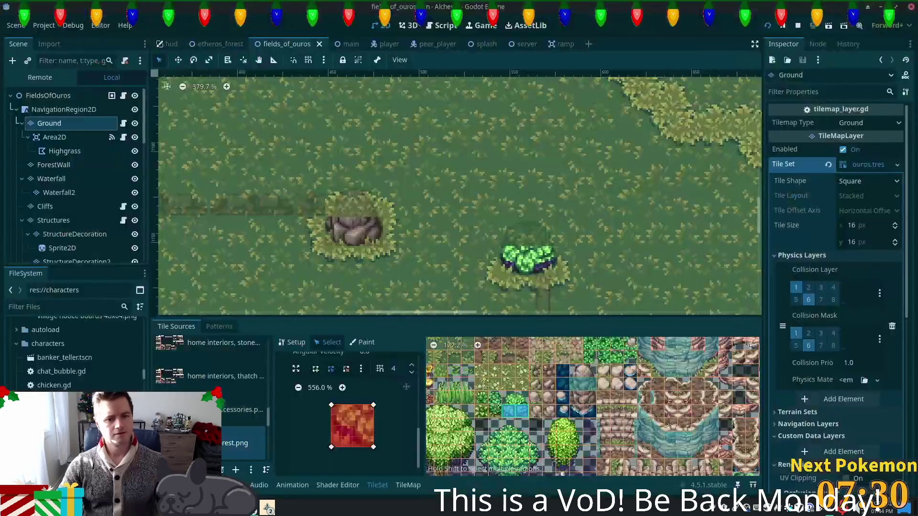
- Zoom and pan the map around the pond, then pick two ground tiles in the TileSet atlas
{"action": "scroll", "coordinate": [438, 207], "scroll_direction": "down", "scroll_amount": 3}
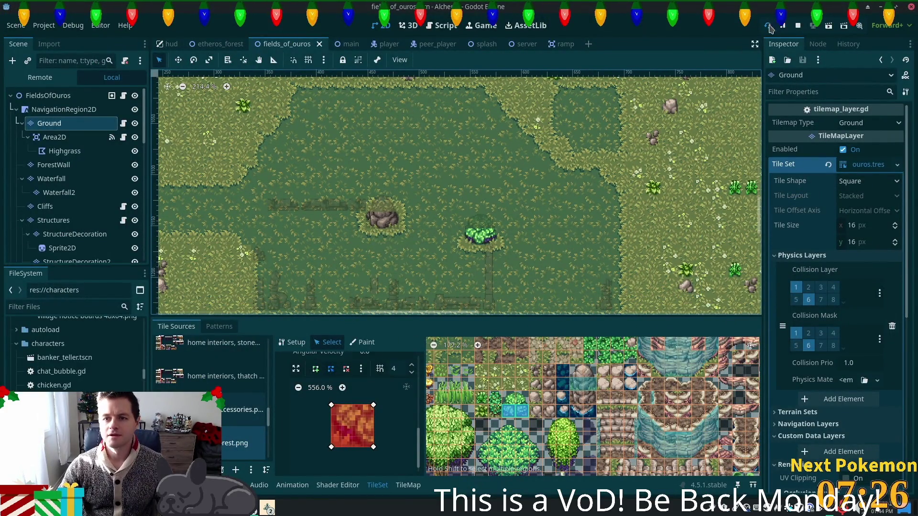
{"action": "scroll", "coordinate": [522, 176], "scroll_direction": "down", "scroll_amount": 2}
{"action": "left_click_drag", "start_coordinate": [522, 175], "coordinate": [525, 211]}
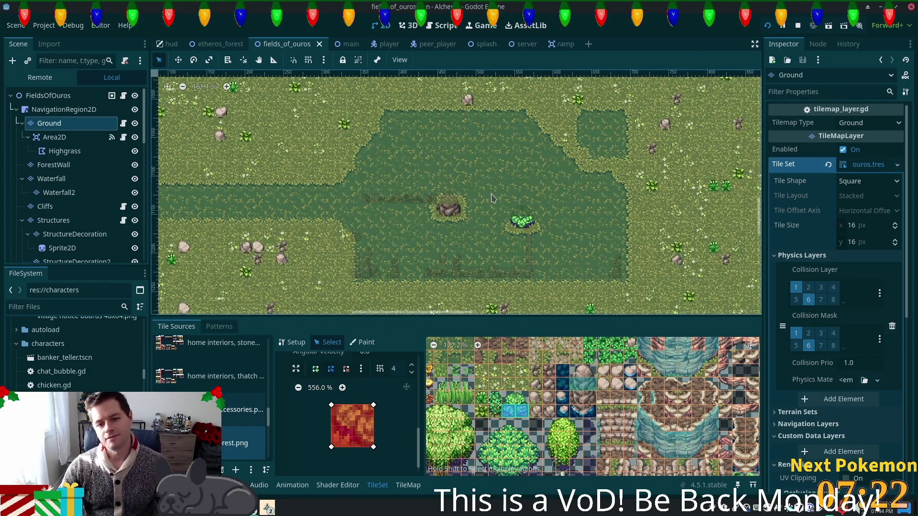
{"action": "scroll", "coordinate": [493, 198], "scroll_direction": "up", "scroll_amount": 1}
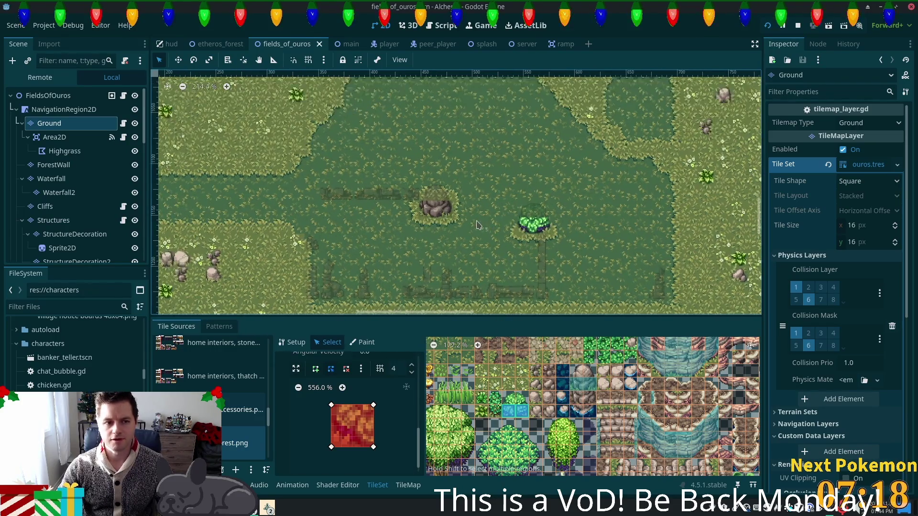
{"action": "scroll", "coordinate": [485, 230], "scroll_direction": "up", "scroll_amount": 5}
{"action": "left_click_drag", "start_coordinate": [550, 267], "coordinate": [540, 319]}
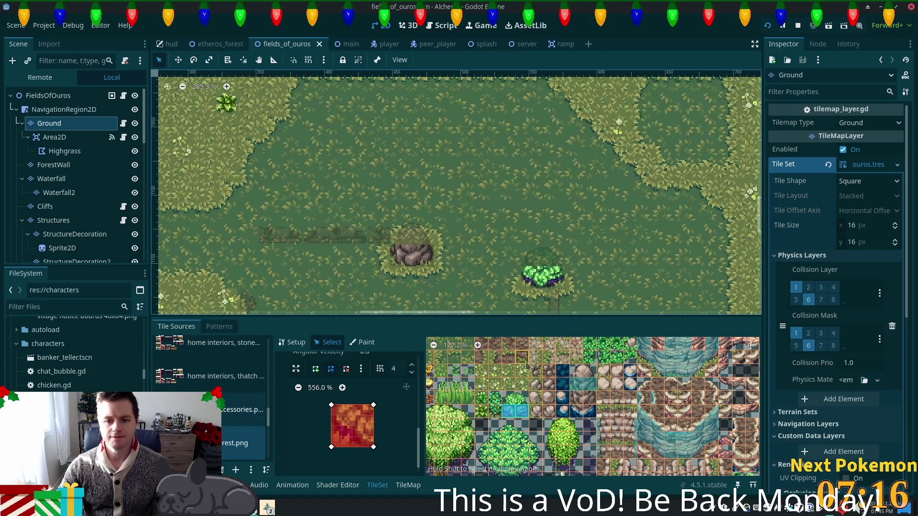
{"action": "left_click", "coordinate": [536, 371]}
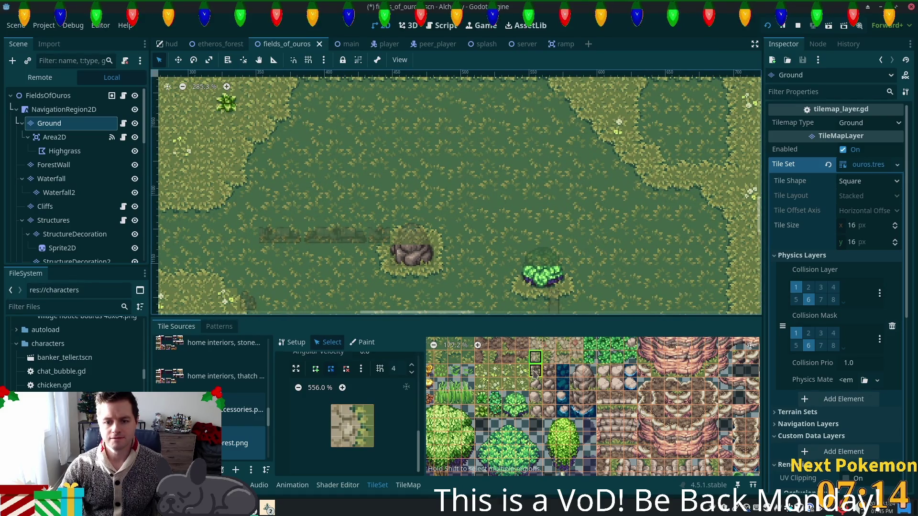
{"action": "left_click", "coordinate": [536, 359]}
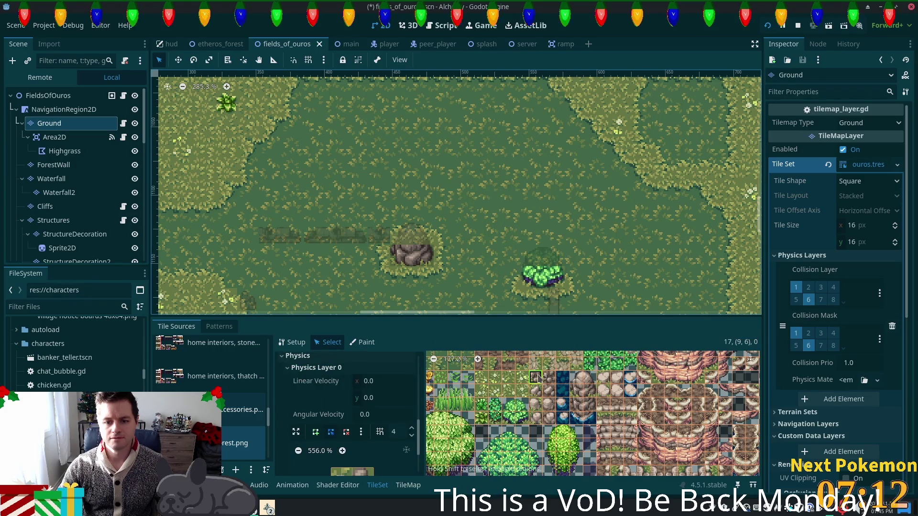
- Switch to tile painting and place a rock tile on the grass field
{"action": "left_click", "coordinate": [408, 485]}
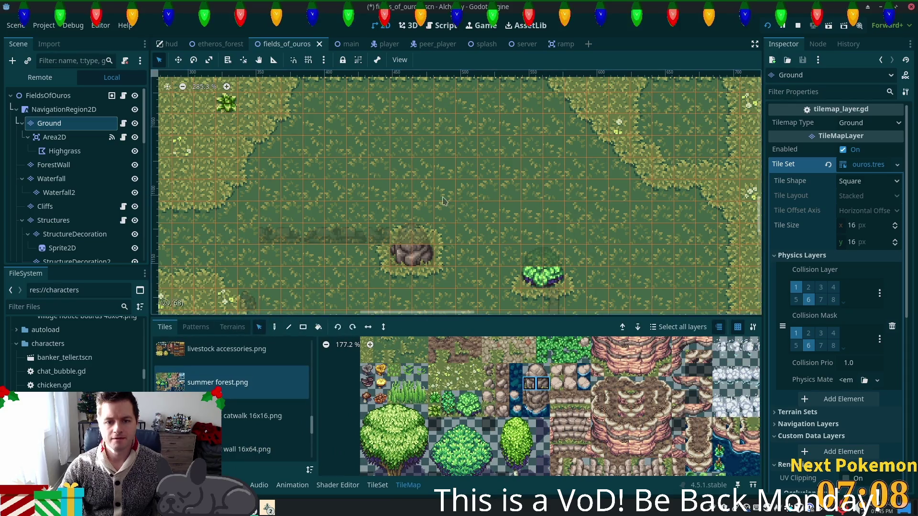
{"action": "left_click", "coordinate": [556, 370]}
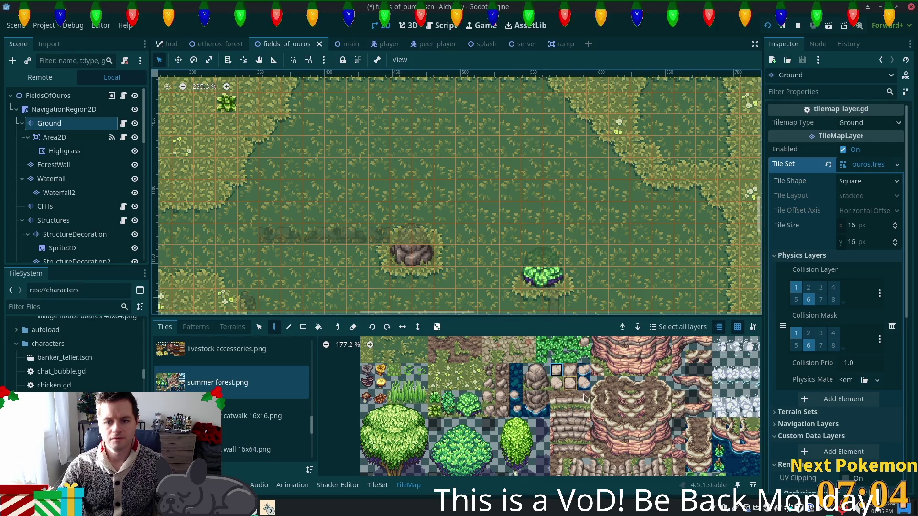
{"action": "scroll", "coordinate": [550, 406], "scroll_direction": "down", "scroll_amount": 1}
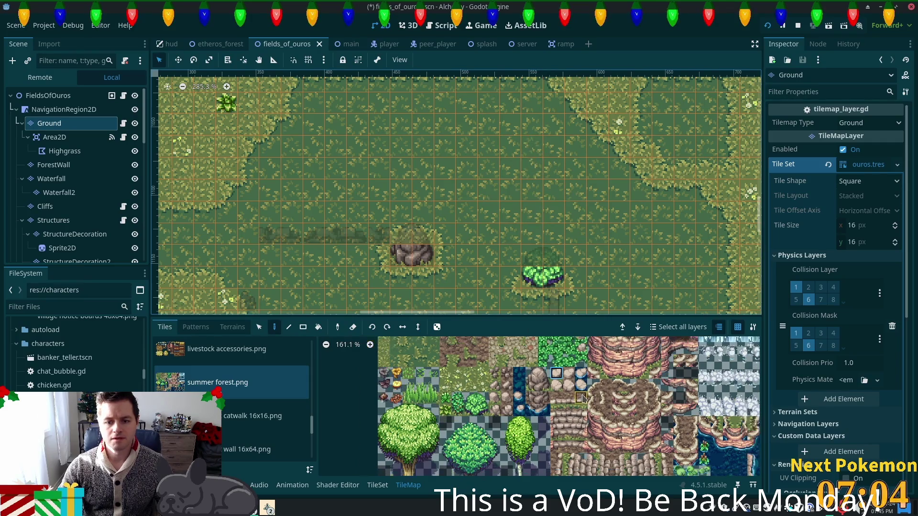
{"action": "left_click", "coordinate": [498, 401]}
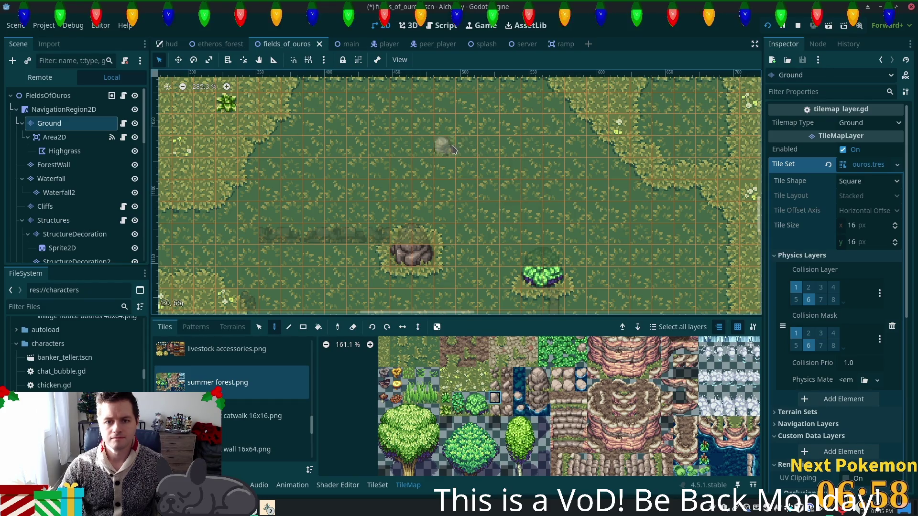
{"action": "left_click", "coordinate": [443, 148]}
- Pick grass tiles from the atlas and paint a strip of grass-edge tiles on the map
{"action": "scroll", "coordinate": [444, 191], "scroll_direction": "up", "scroll_amount": 3}
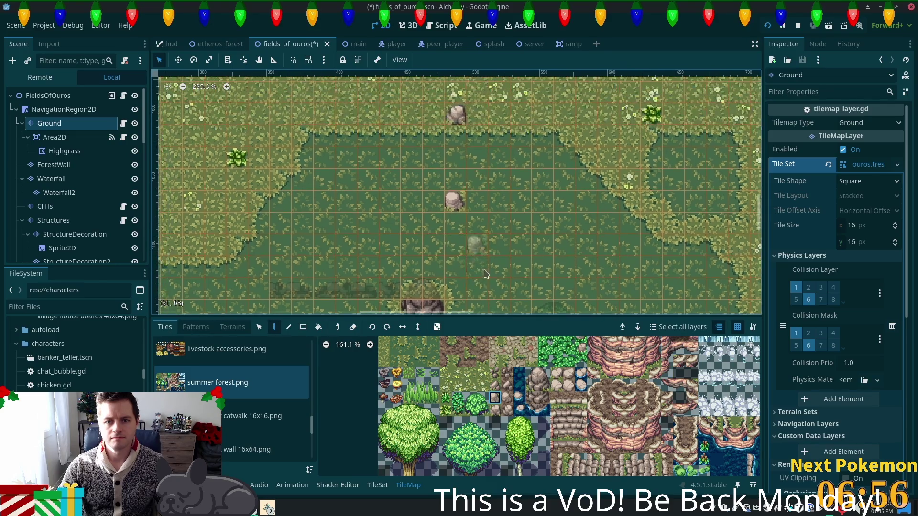
{"action": "scroll", "coordinate": [478, 258], "scroll_direction": "up", "scroll_amount": 2}
{"action": "scroll", "coordinate": [418, 382], "scroll_direction": "up", "scroll_amount": 2}
{"action": "left_click", "coordinate": [420, 398]}
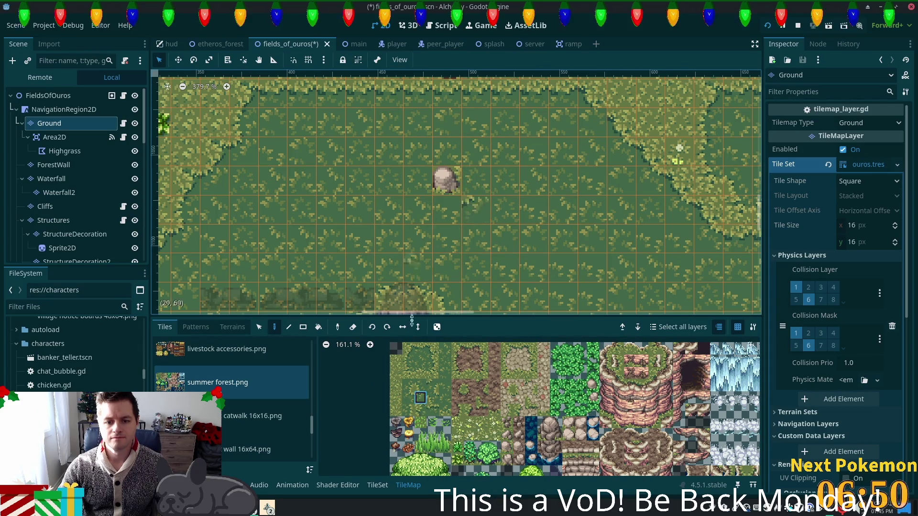
{"action": "left_click", "coordinate": [408, 361]}
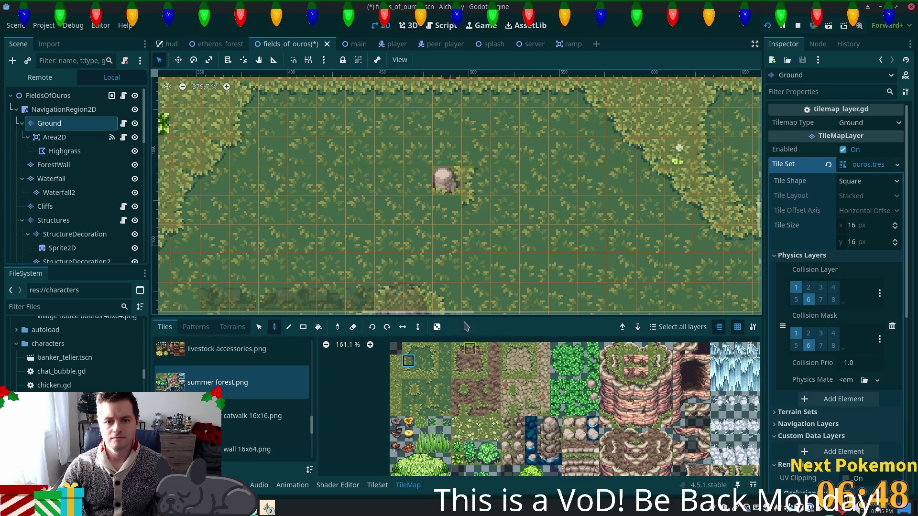
{"action": "left_click", "coordinate": [421, 385]}
{"action": "left_click", "coordinate": [475, 189]}
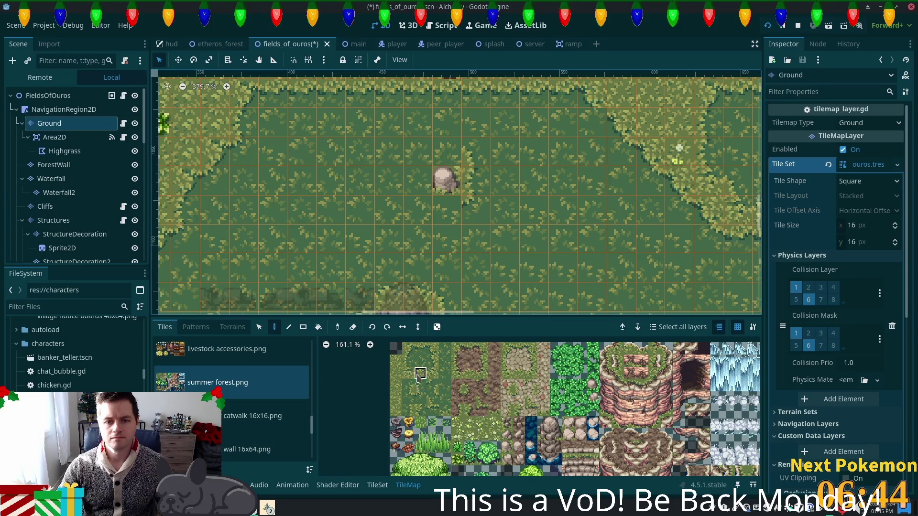
- Place a rock, two grass tufts beside it and a bush tile above it
{"action": "left_click", "coordinate": [436, 181]}
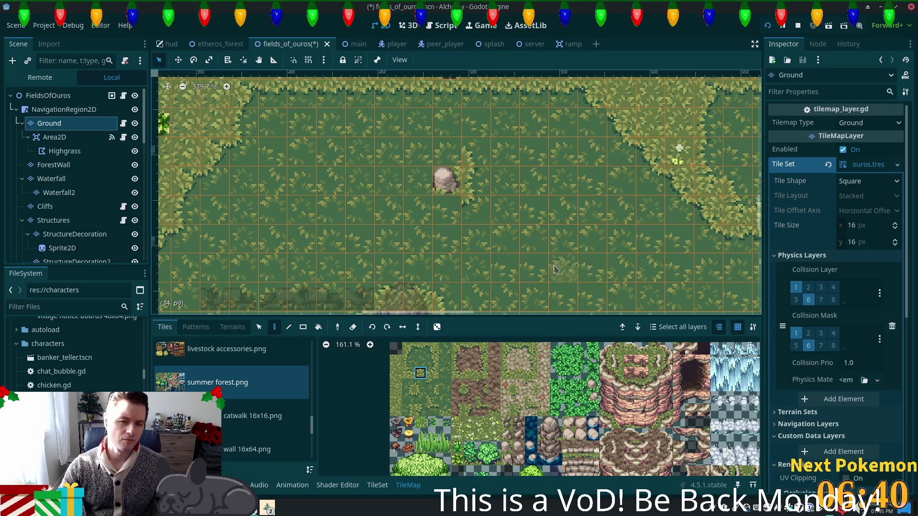
{"action": "left_click", "coordinate": [409, 374]}
{"action": "left_click", "coordinate": [474, 182]}
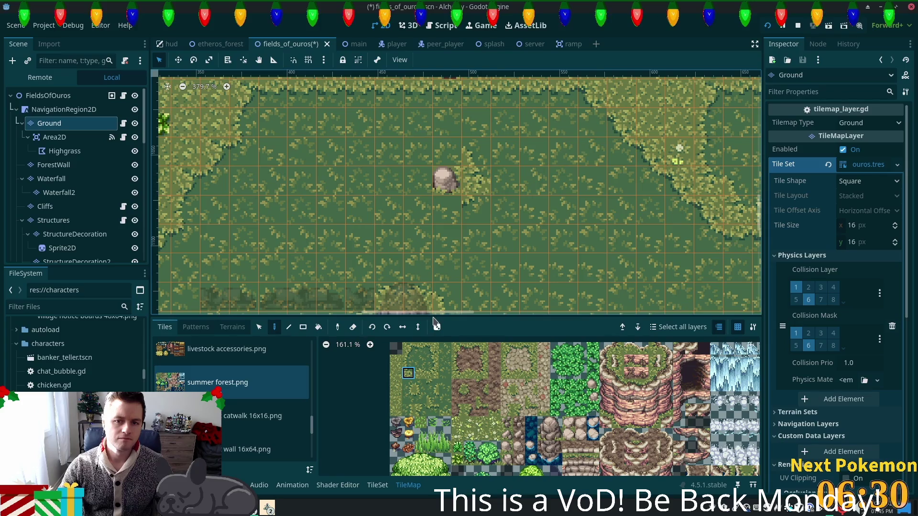
{"action": "left_click", "coordinate": [409, 385]}
{"action": "left_click", "coordinate": [445, 162]}
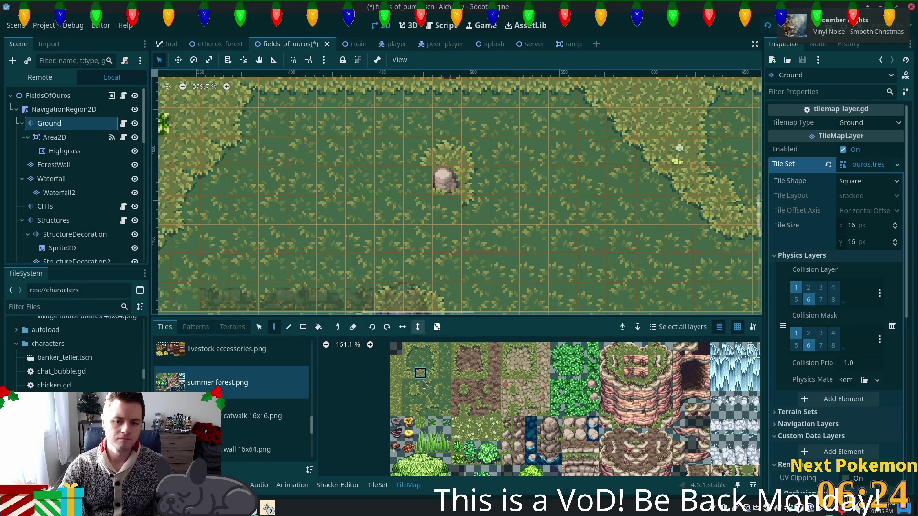
- Pan the map back to the rock and pick more atlas tiles to paint
{"action": "left_click", "coordinate": [421, 348]}
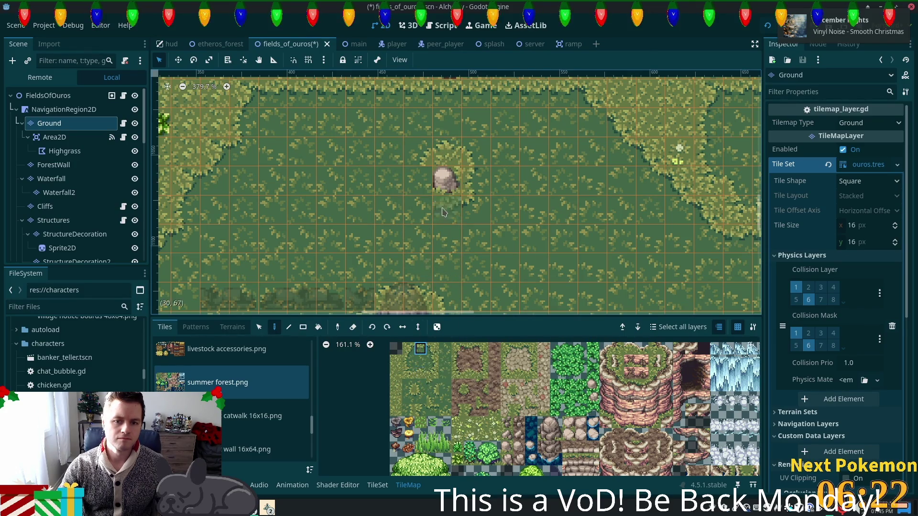
{"action": "scroll", "coordinate": [430, 287], "scroll_direction": "down", "scroll_amount": 5}
{"action": "scroll", "coordinate": [431, 287], "scroll_direction": "right", "scroll_amount": 3}
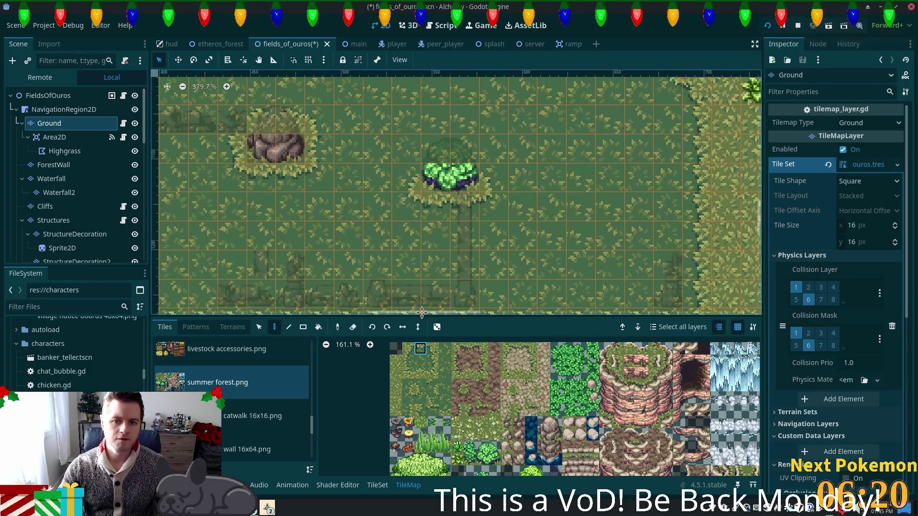
{"action": "scroll", "coordinate": [421, 314], "scroll_direction": "up", "scroll_amount": 5}
{"action": "scroll", "coordinate": [422, 313], "scroll_direction": "left", "scroll_amount": 3}
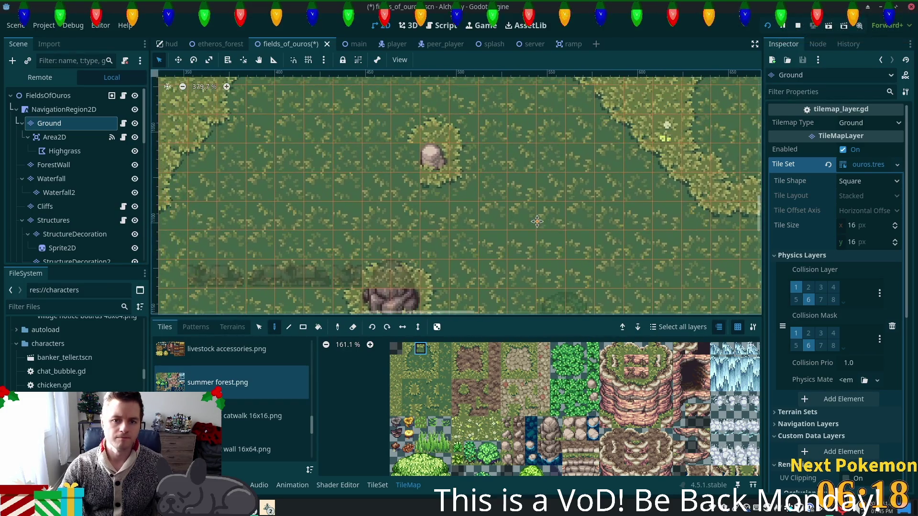
{"action": "scroll", "coordinate": [537, 221], "scroll_direction": "down", "scroll_amount": 4}
{"action": "scroll", "coordinate": [537, 221], "scroll_direction": "right", "scroll_amount": 2}
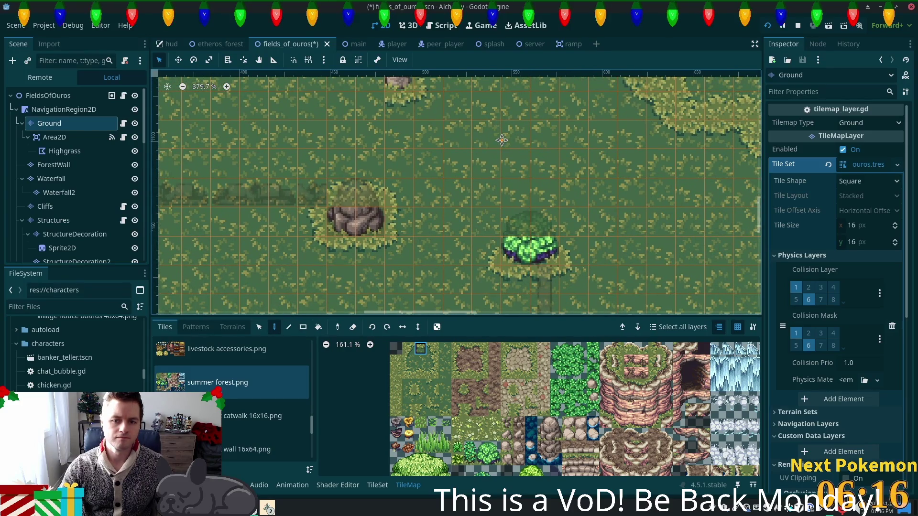
{"action": "left_click_drag", "start_coordinate": [501, 140], "coordinate": [564, 228]}
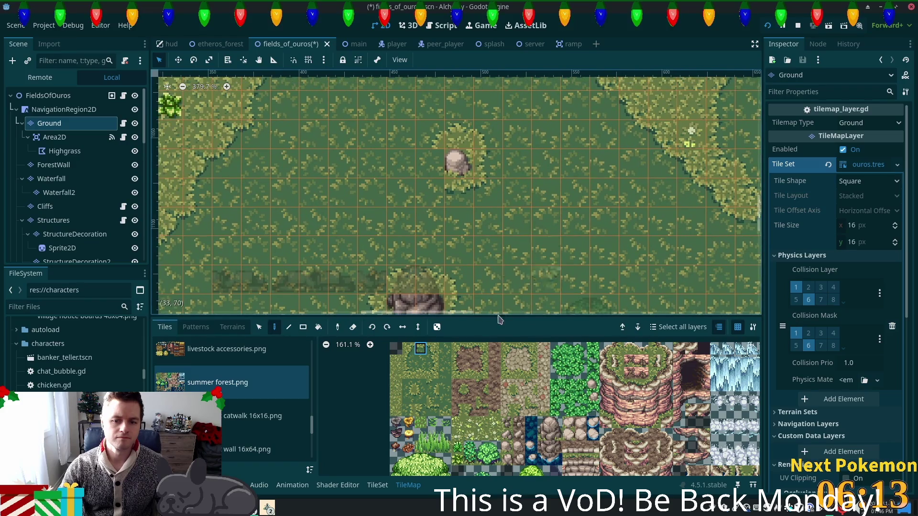
{"action": "left_click", "coordinate": [433, 360]}
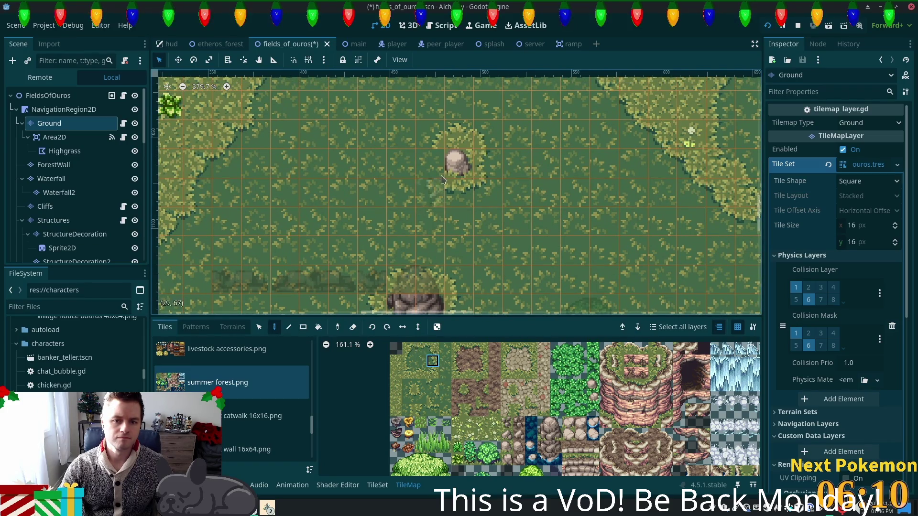
{"action": "left_click", "coordinate": [410, 401]}
- Save the fields_of_ouros scene with Ctrl+S
{"action": "scroll", "coordinate": [590, 244], "scroll_direction": "down", "scroll_amount": 1}
{"action": "key", "text": "ctrl+s"}
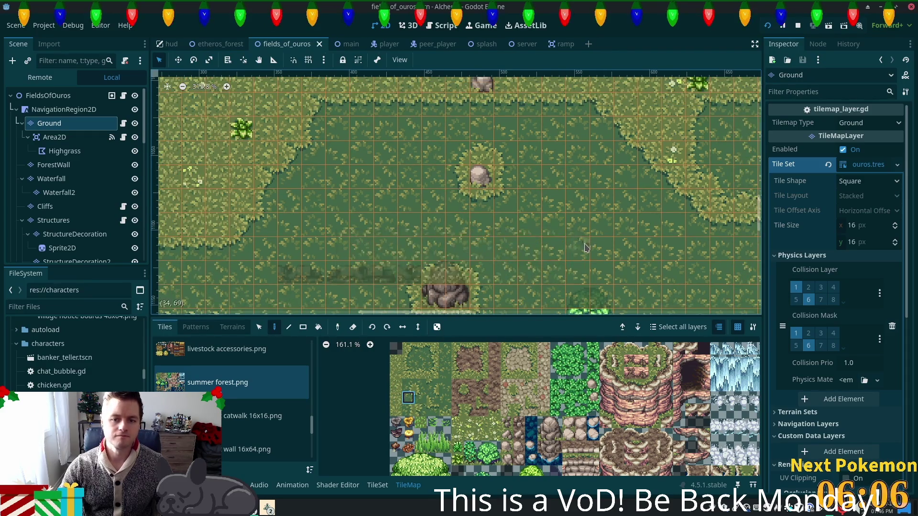
{"action": "left_click", "coordinate": [268, 506]}
{"action": "left_click", "coordinate": [274, 505]}
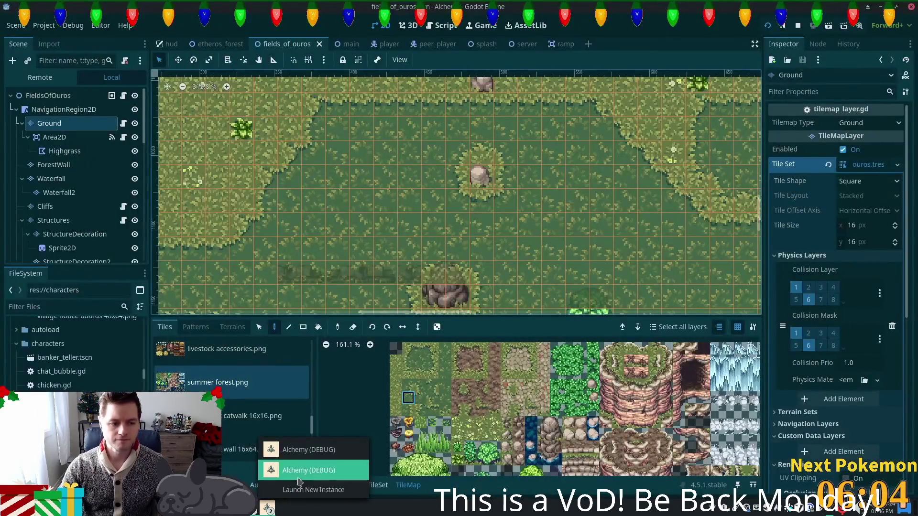
- In the Alchemy (DEBUG) game window, walk the character around the field with WASD
{"action": "left_click", "coordinate": [287, 469]}
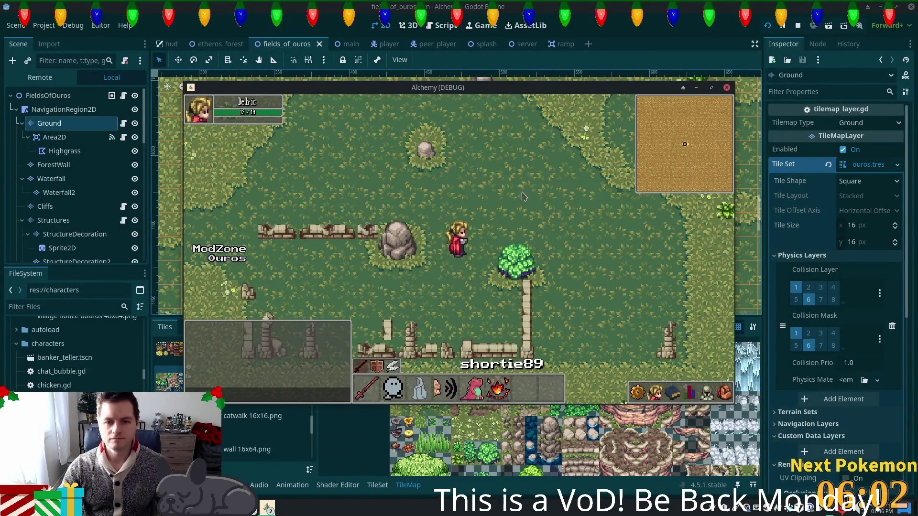
{"action": "key", "text": "w"}
{"action": "key", "text": "s"}
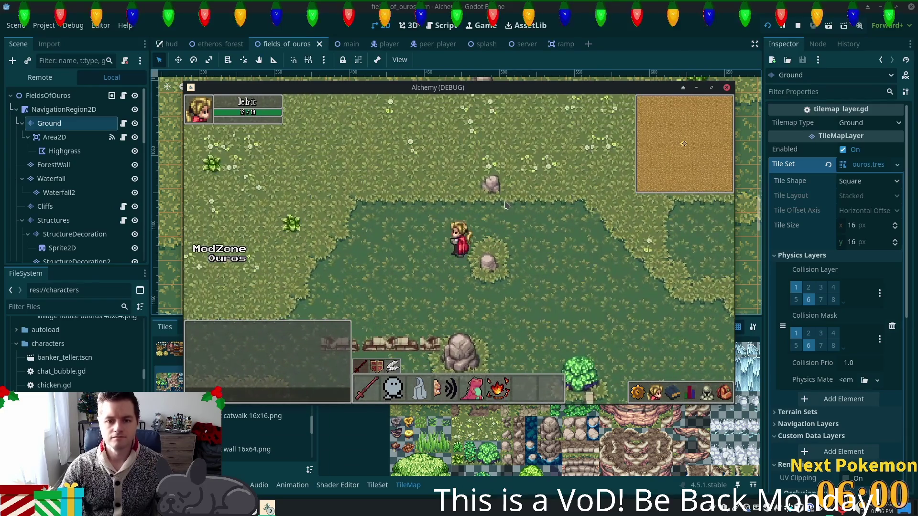
{"action": "key", "text": "a"}
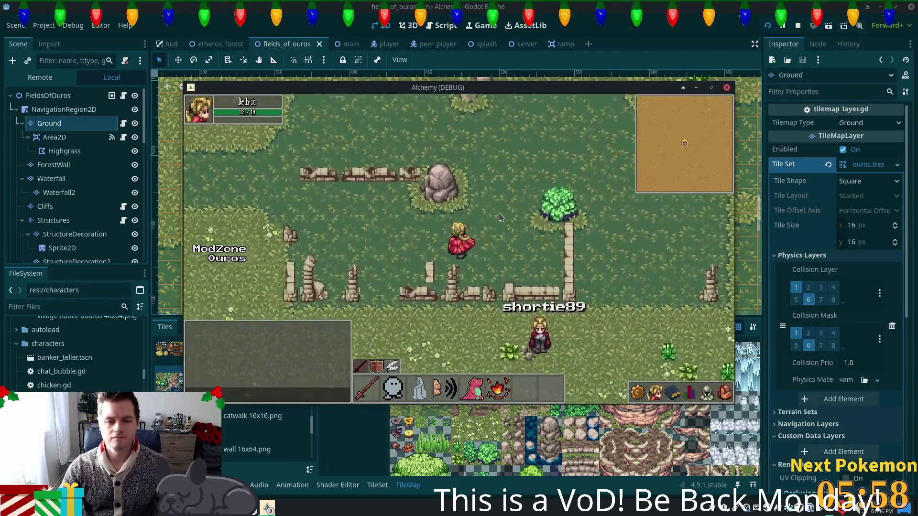
{"action": "key", "text": "d"}
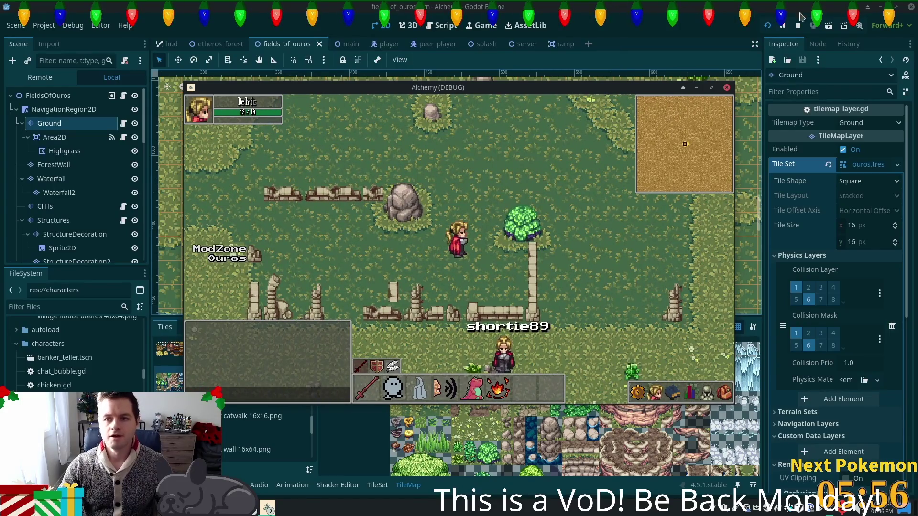
- Relaunch the game, walk past the rock and tree with the arrow keys, then stop it with F8
{"action": "left_click", "coordinate": [767, 25]}
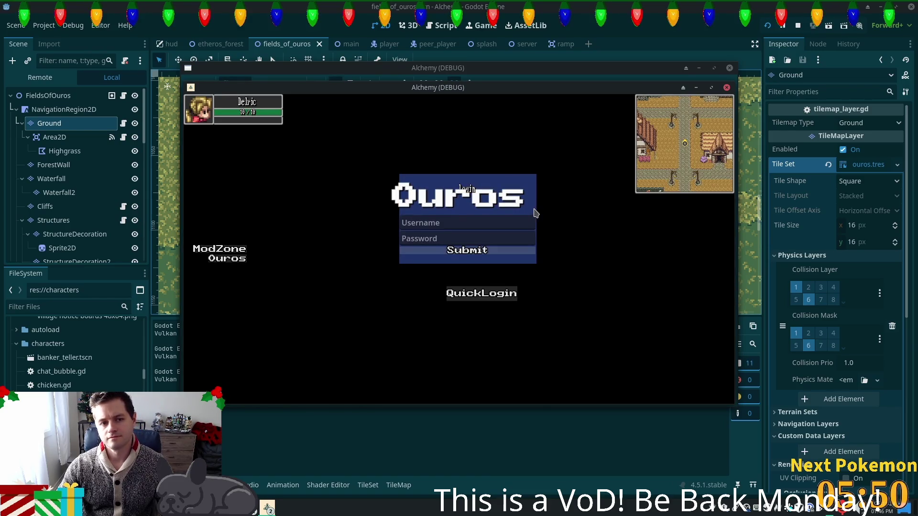
{"action": "key", "text": "Left"}
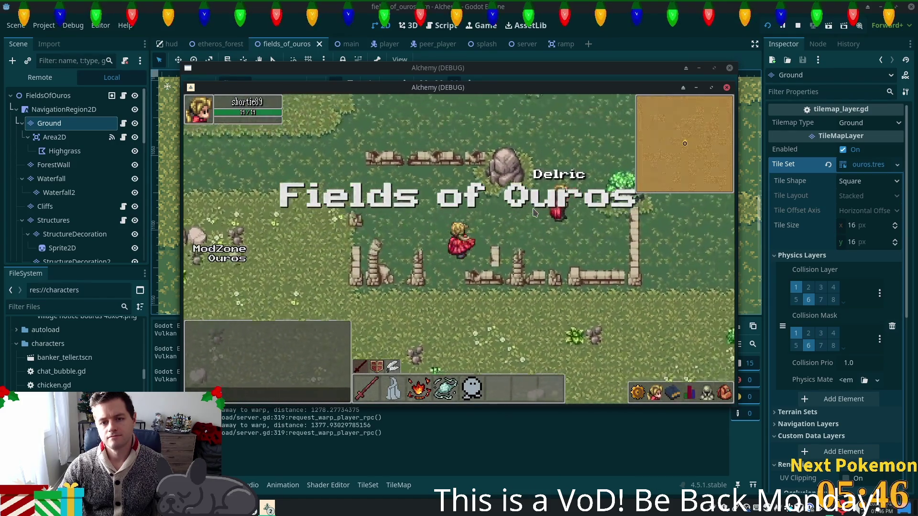
{"action": "key", "text": "Up"}
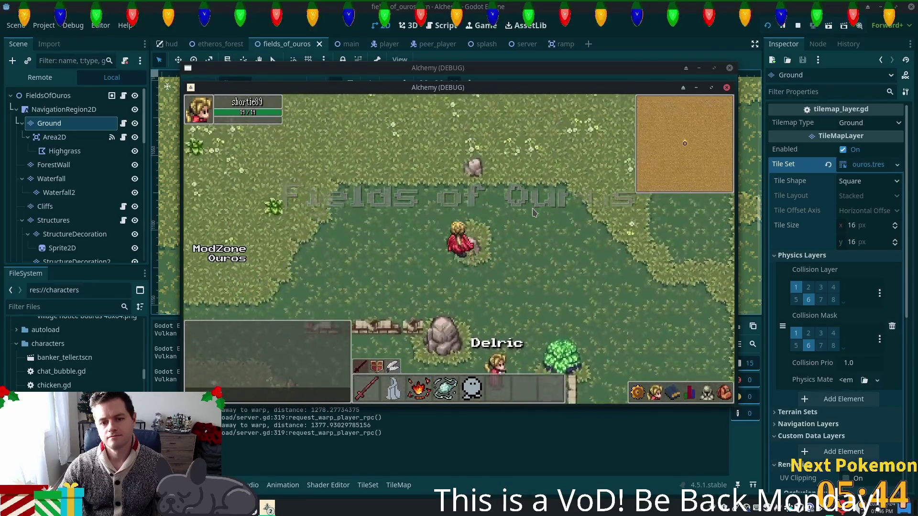
{"action": "key", "text": "Down"}
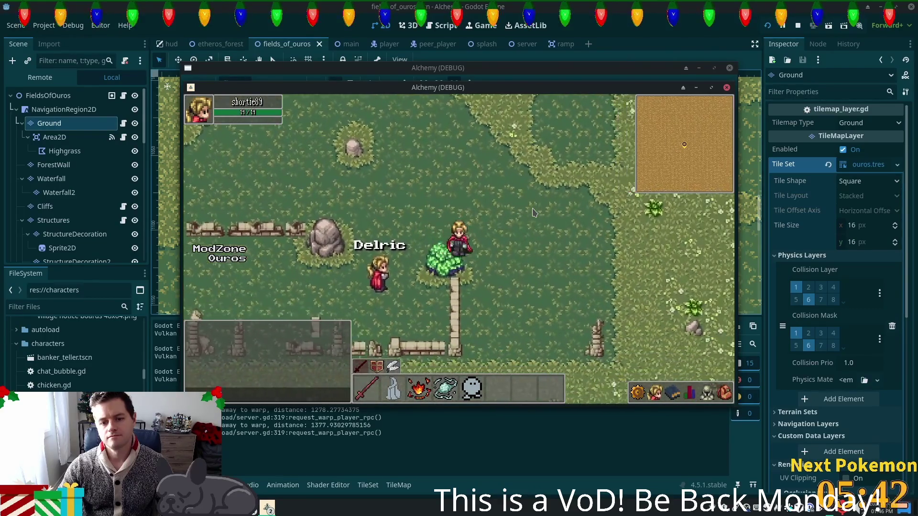
{"action": "key", "text": "Left"}
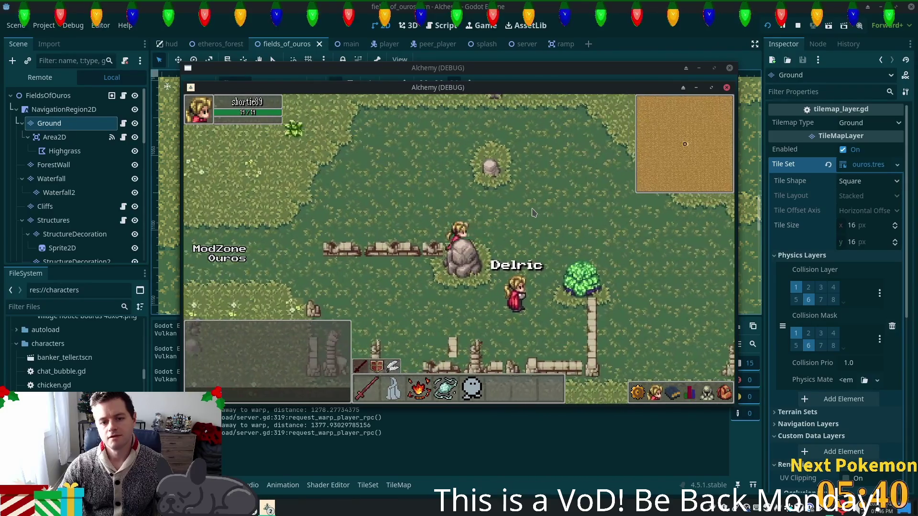
{"action": "key", "text": "Right"}
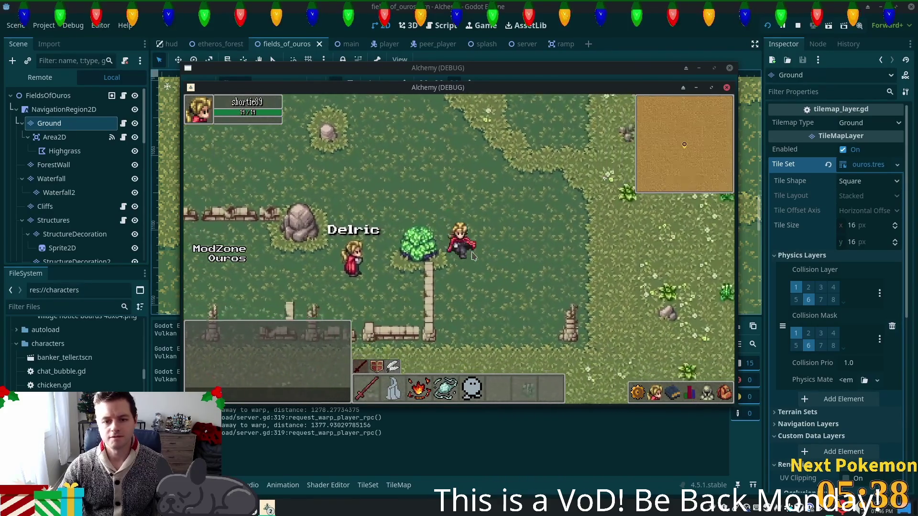
{"action": "key", "text": "Left"}
{"action": "key", "text": "F8"}
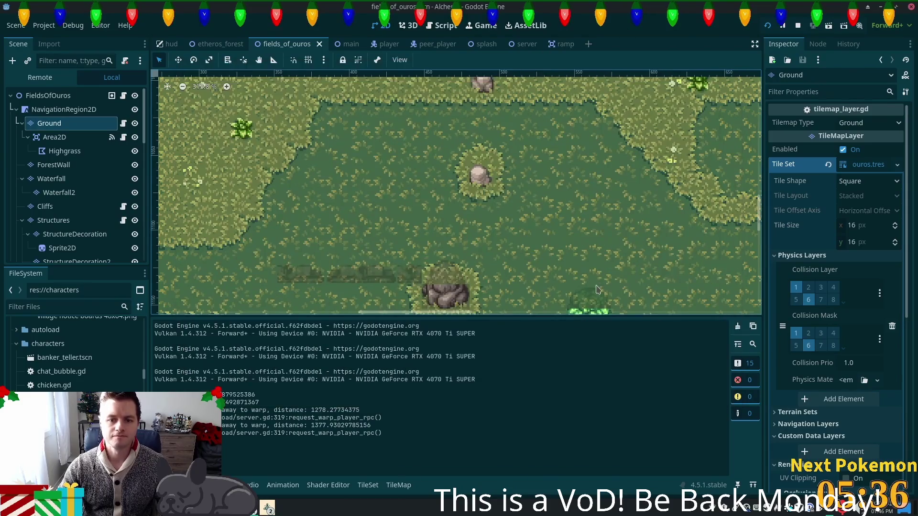
- Pan the map down-right and bring up the TileMap panel with the summer forest.png atlas
{"action": "mouse_move", "coordinate": [577, 292]}
{"action": "left_mouse_down"}
{"action": "mouse_move", "coordinate": [518, 158]}
{"action": "mouse_move", "coordinate": [488, 165]}
{"action": "left_mouse_up"}
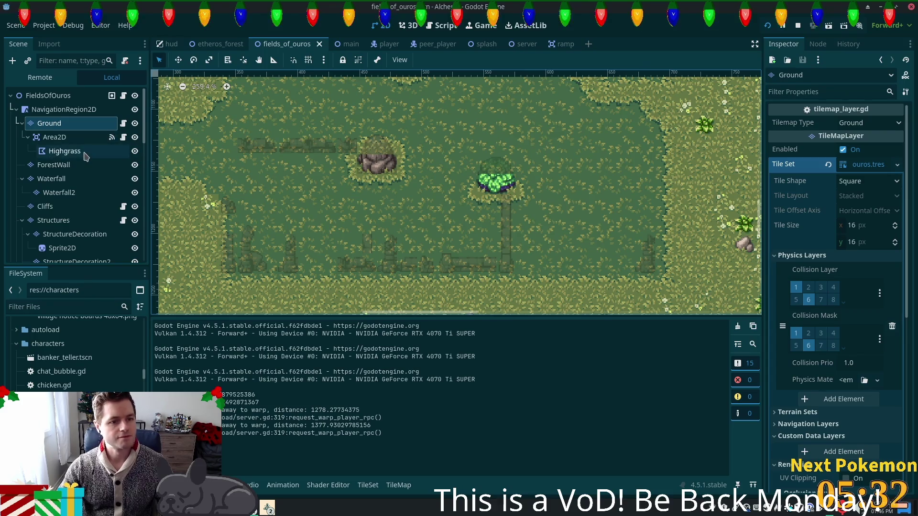
{"action": "scroll", "coordinate": [80, 189], "scroll_direction": "down", "scroll_amount": 1}
{"action": "scroll", "coordinate": [82, 188], "scroll_direction": "up", "scroll_amount": 1}
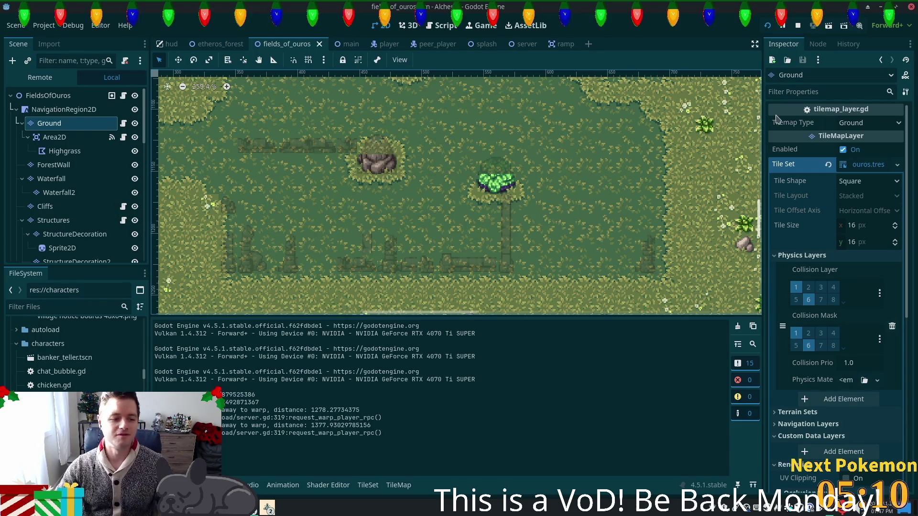
{"action": "left_click", "coordinate": [395, 488]}
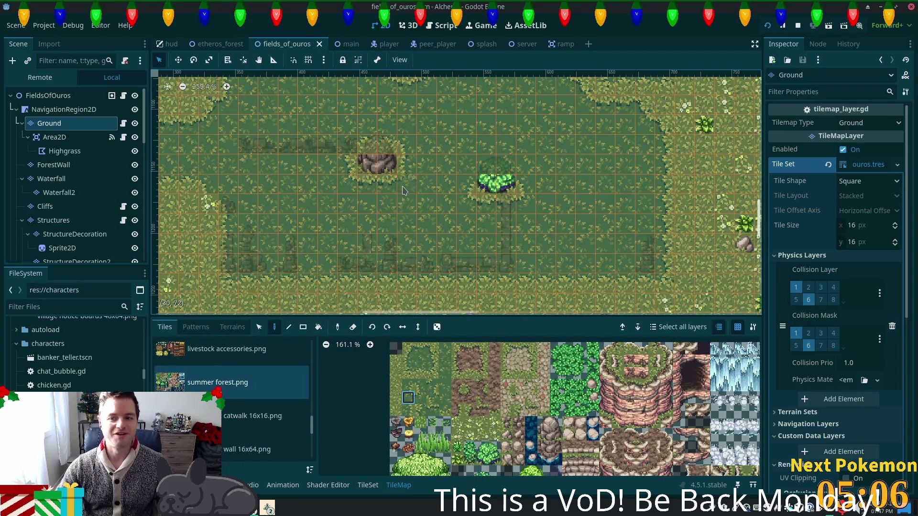
- Open the tileset's tile property editor on the summer forest.png atlas
{"action": "scroll", "coordinate": [403, 191], "scroll_direction": "down", "scroll_amount": 3}
{"action": "scroll", "coordinate": [500, 203], "scroll_direction": "up", "scroll_amount": 1}
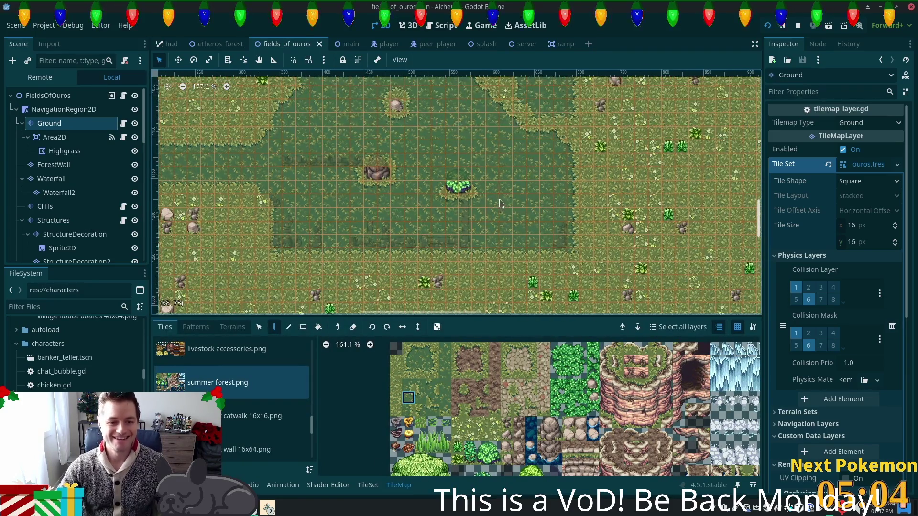
{"action": "scroll", "coordinate": [489, 198], "scroll_direction": "up", "scroll_amount": 5}
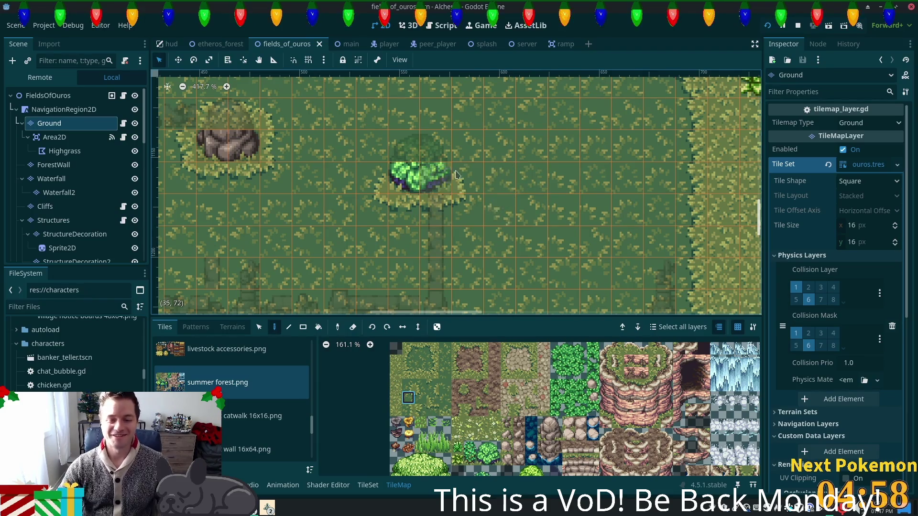
{"action": "scroll", "coordinate": [500, 207], "scroll_direction": "up", "scroll_amount": 2}
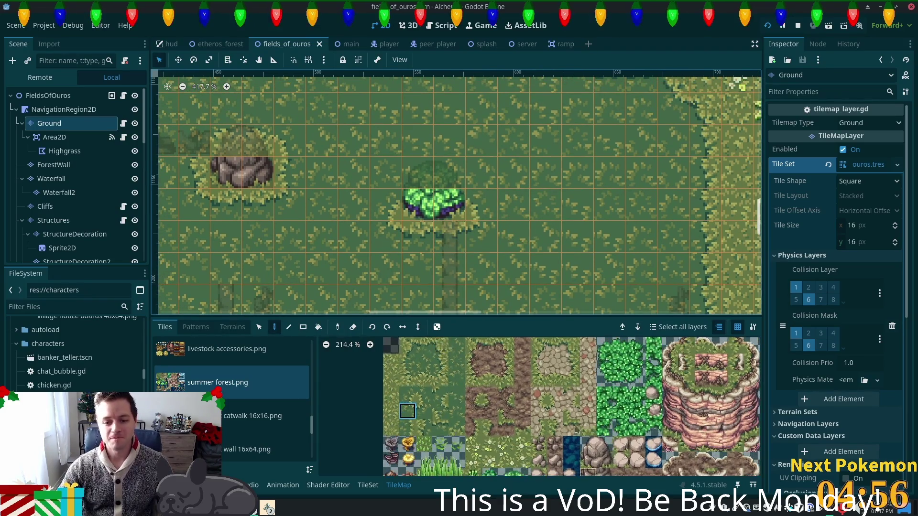
{"action": "double_click", "coordinate": [499, 398]}
{"action": "scroll", "coordinate": [499, 398], "scroll_direction": "down", "scroll_amount": 5}
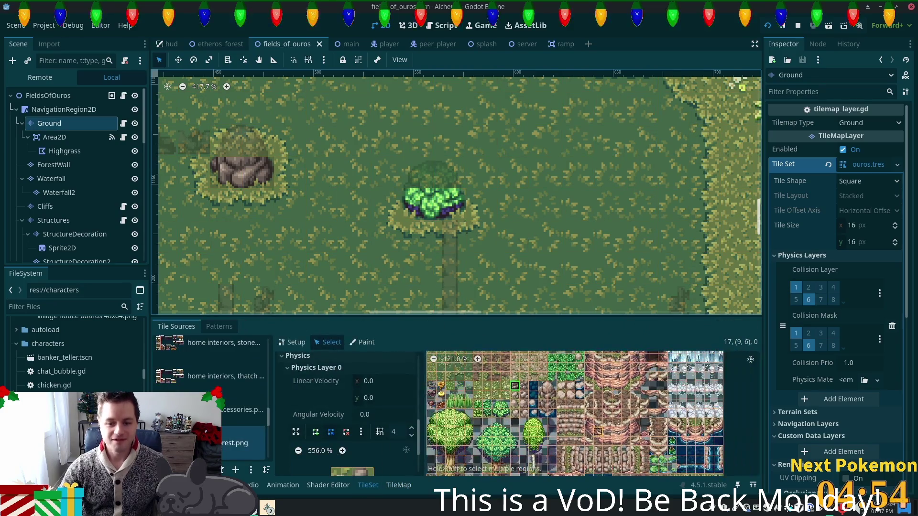
{"action": "scroll", "coordinate": [528, 407], "scroll_direction": "up", "scroll_amount": 4}
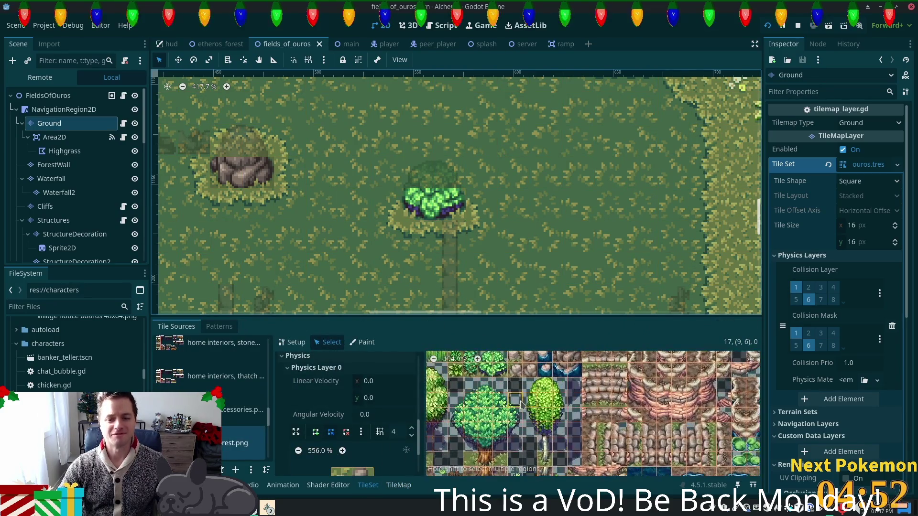
- Select the two adjacent grass tiles, set their Z Index to 5, and save the scene
{"action": "left_click_drag", "start_coordinate": [500, 401], "coordinate": [516, 402]}
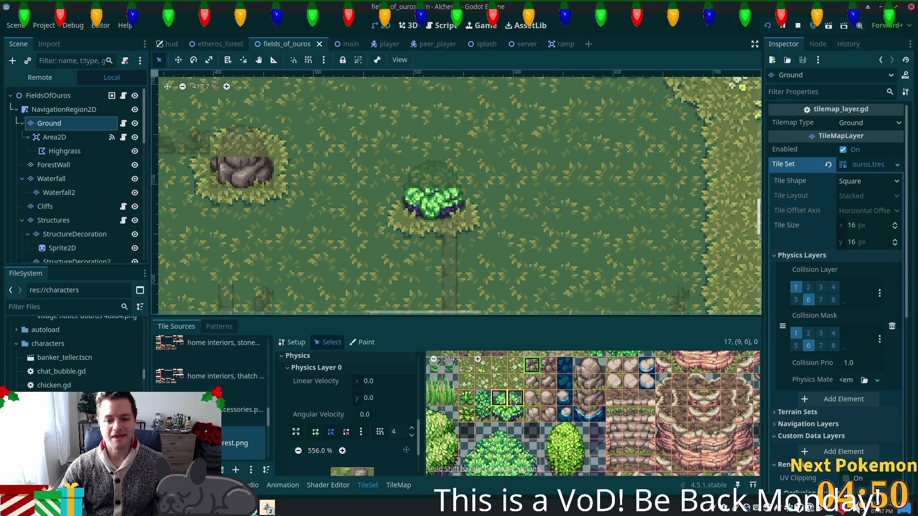
{"action": "scroll", "coordinate": [382, 426], "scroll_direction": "up", "scroll_amount": 6}
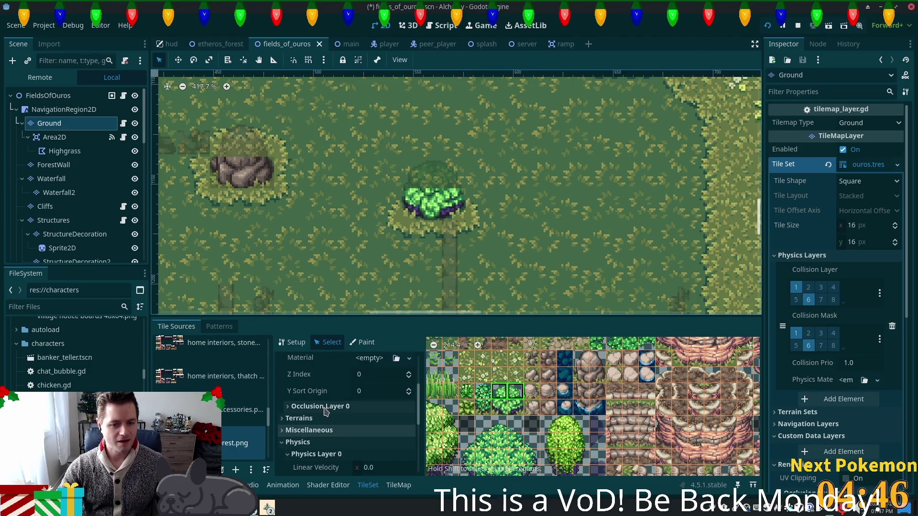
{"action": "left_click", "coordinate": [369, 374]}
{"action": "type", "text": "5"}
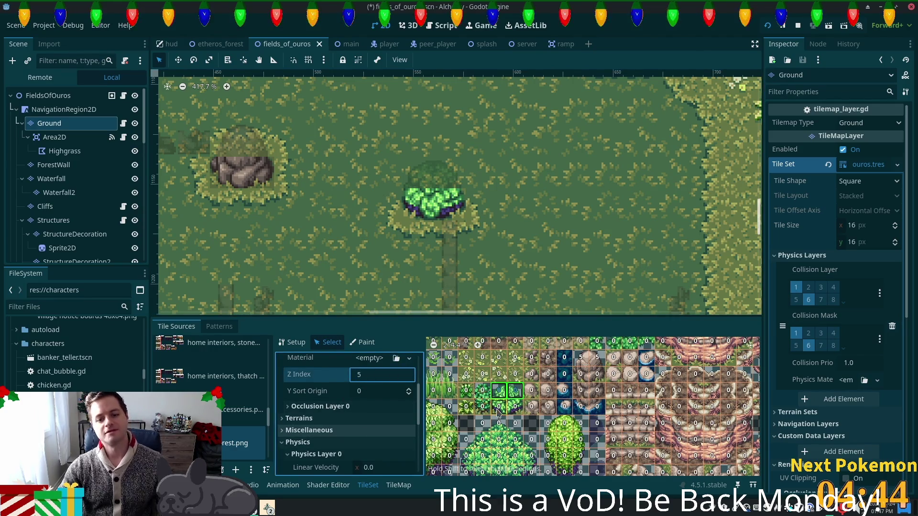
{"action": "key", "text": "Tab"}
{"action": "key", "text": "ctrl+s"}
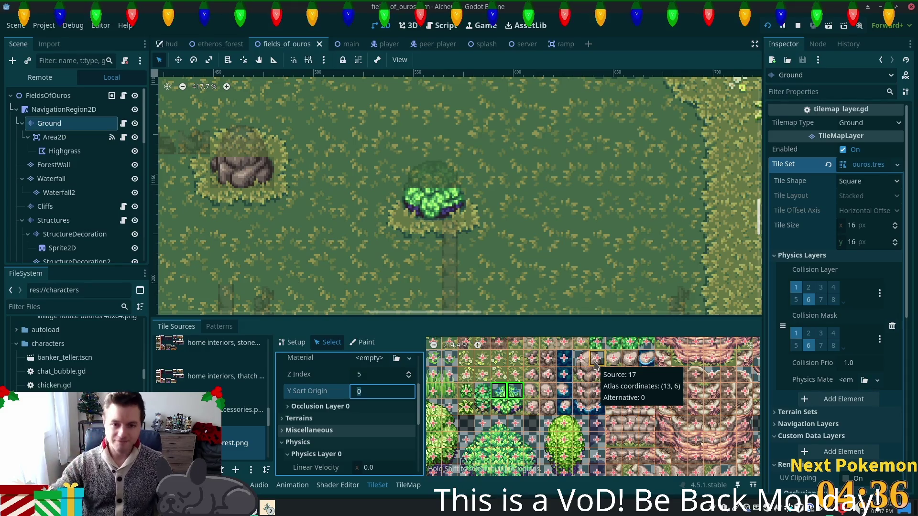
- Bring the game to the front, restart it with F5 using the updated tiles, and walk across the field
{"action": "left_click", "coordinate": [268, 508]}
{"action": "left_click", "coordinate": [307, 447]}
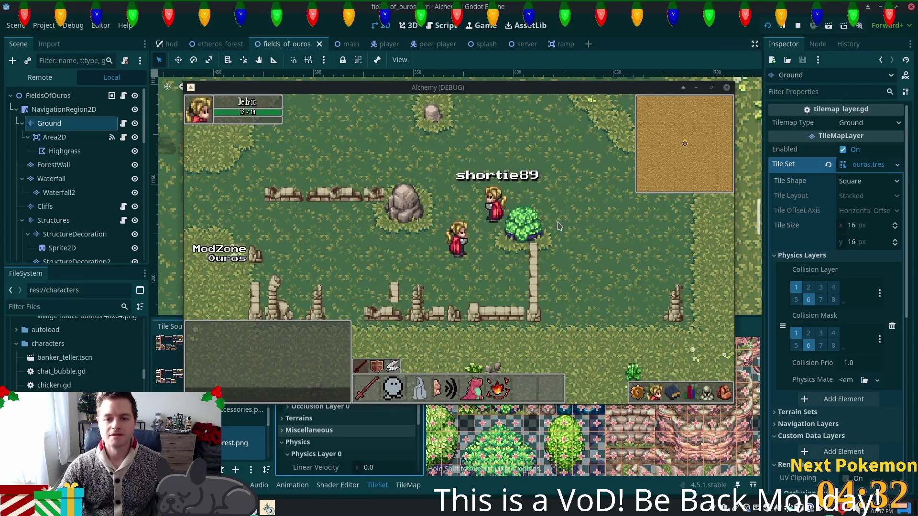
{"action": "left_click", "coordinate": [558, 224]}
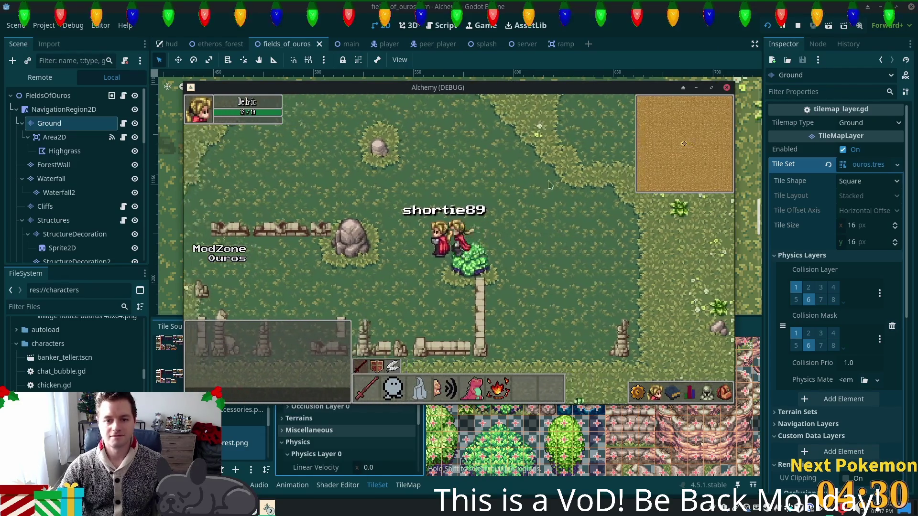
{"action": "key", "text": "F5"}
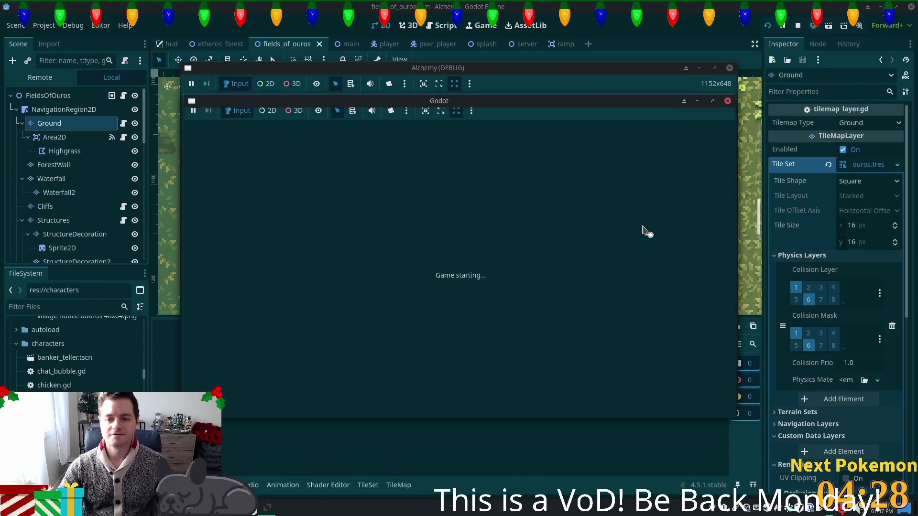
{"action": "left_click_drag", "start_coordinate": [473, 116], "coordinate": [425, 131]}
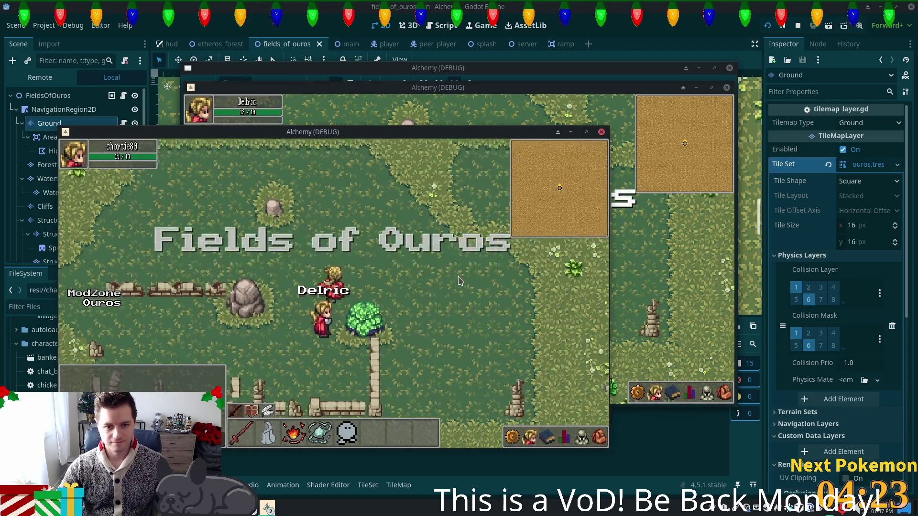
{"action": "left_click", "coordinate": [458, 281]}
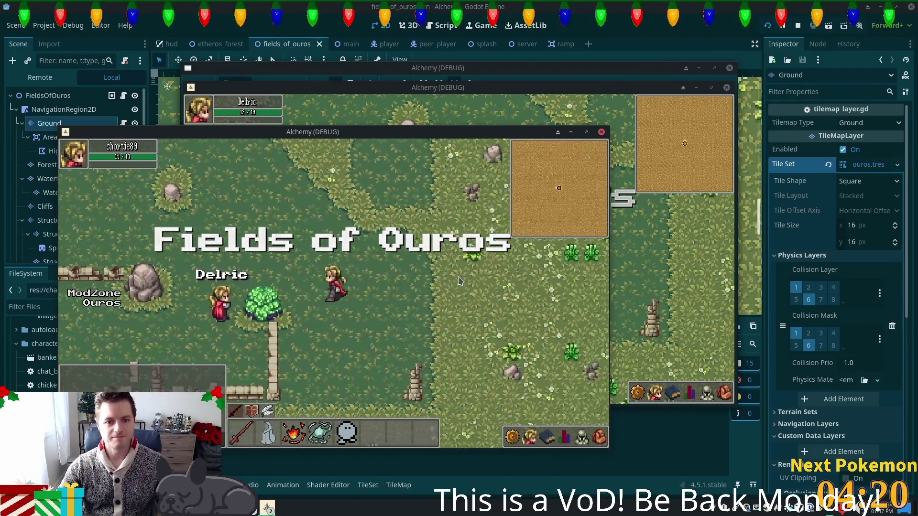
{"action": "left_click", "coordinate": [472, 286]}
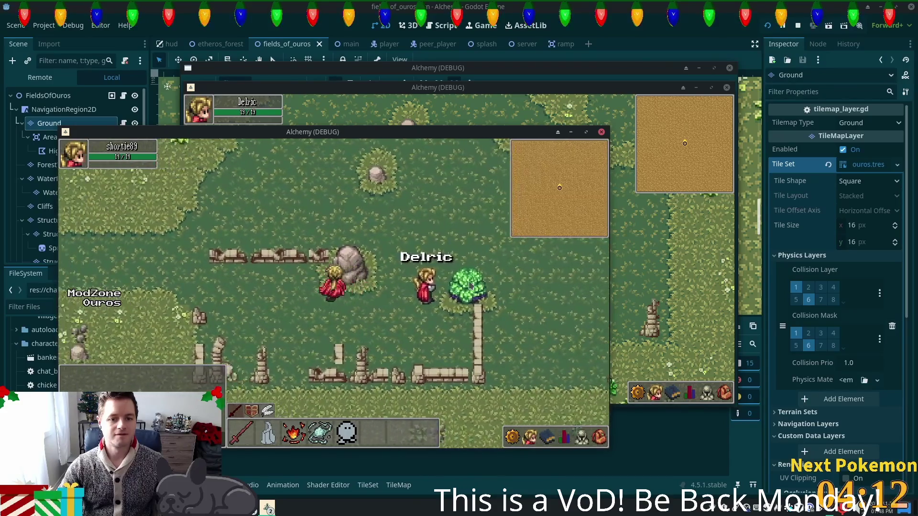
- Walk the player around the field toward Delric and up to the ruined wall
{"action": "key", "text": "Down"}
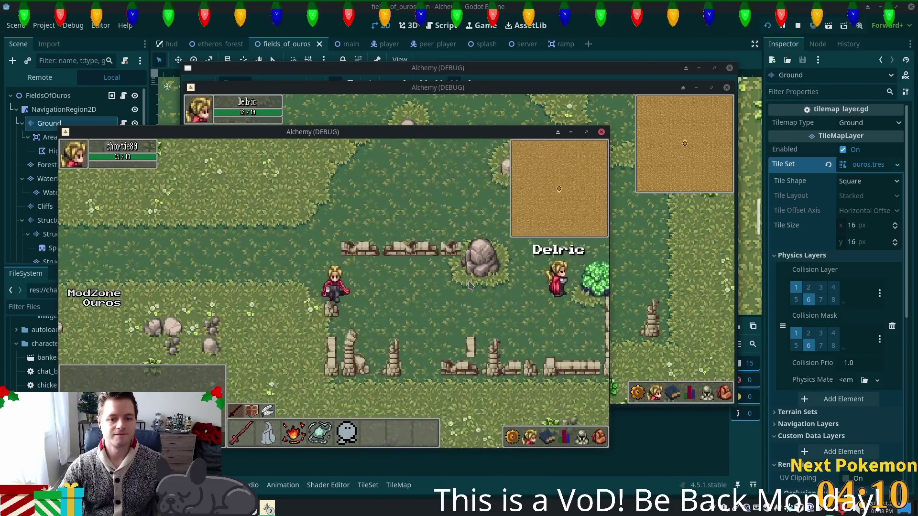
{"action": "key", "text": "Right"}
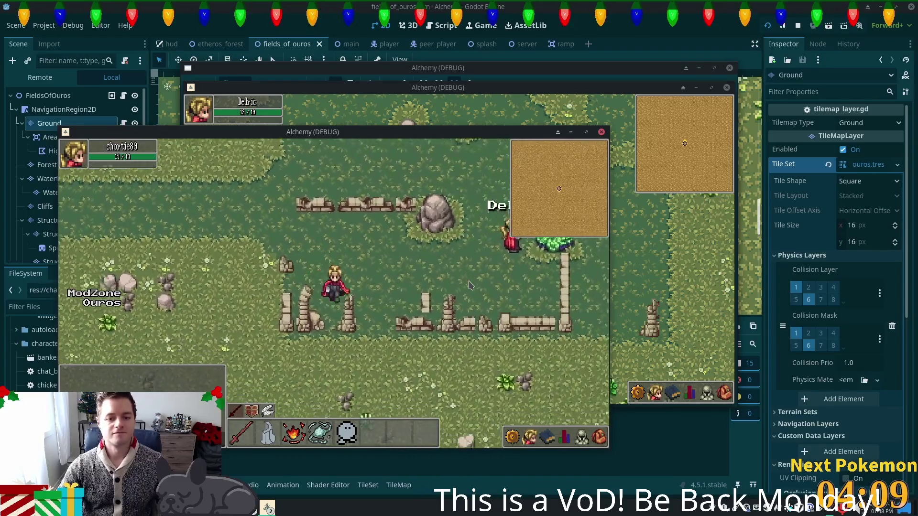
{"action": "key", "text": "Down"}
{"action": "key", "text": "Left"}
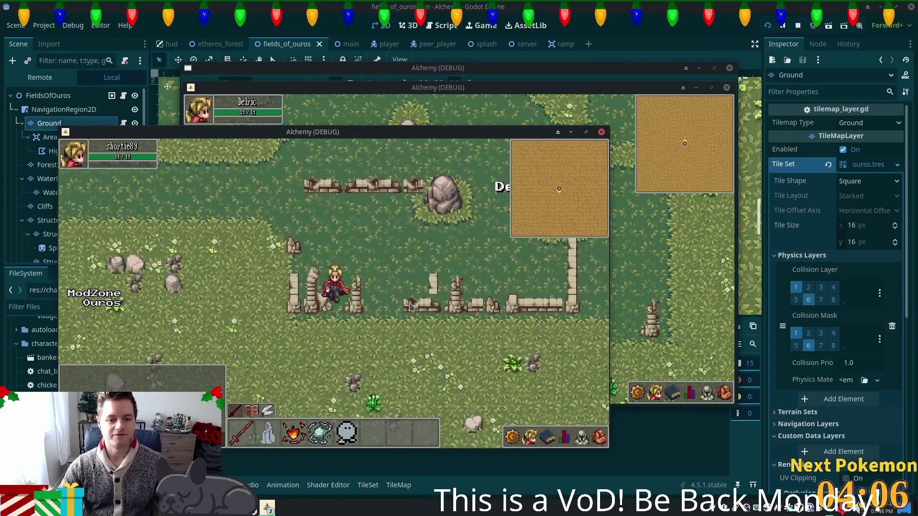
{"action": "key", "text": "Right"}
{"action": "key", "text": "Right"}
{"action": "key", "text": "Up"}
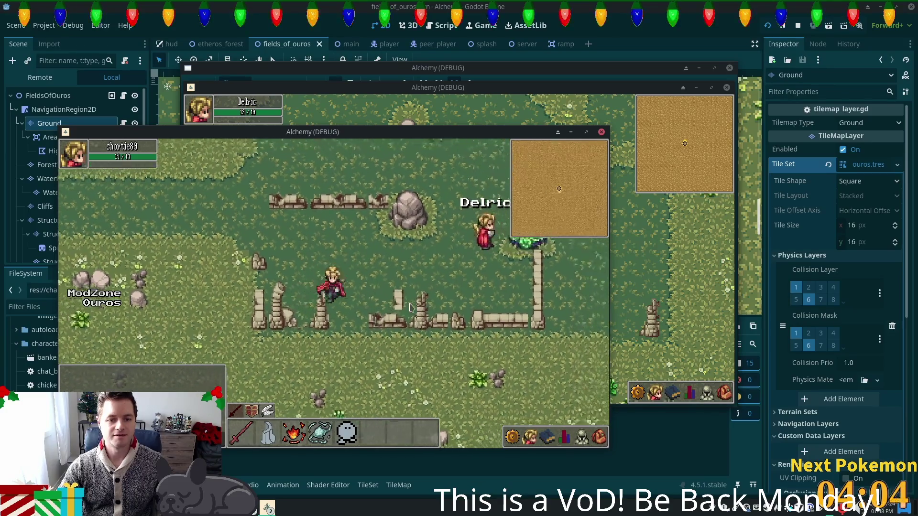
{"action": "key", "text": "Left"}
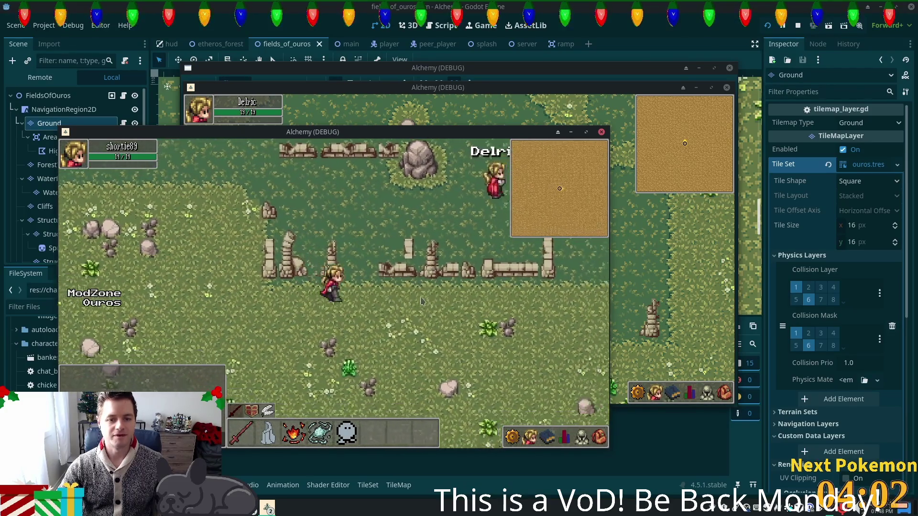
{"action": "key", "text": "Up"}
{"action": "key", "text": "Right"}
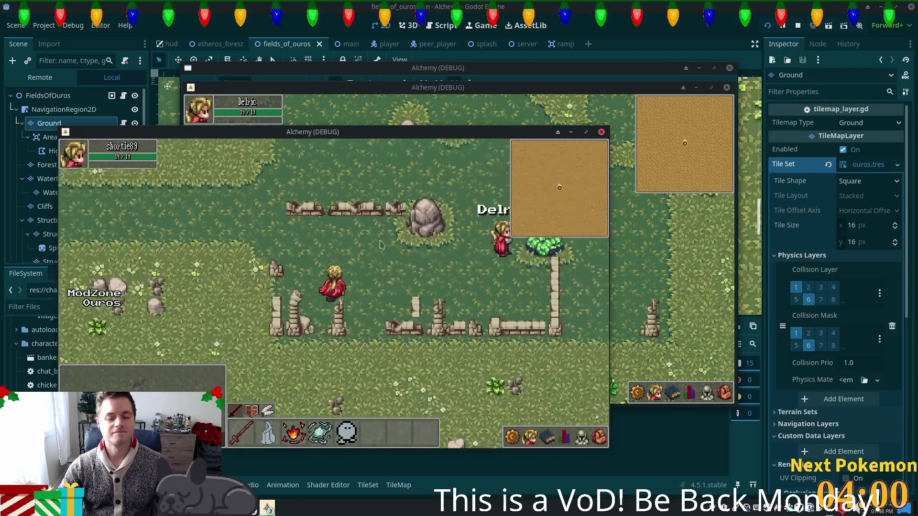
- Push the player up against the ruined wall to test passing through, then stop the game with F8
{"action": "key", "text": "Down"}
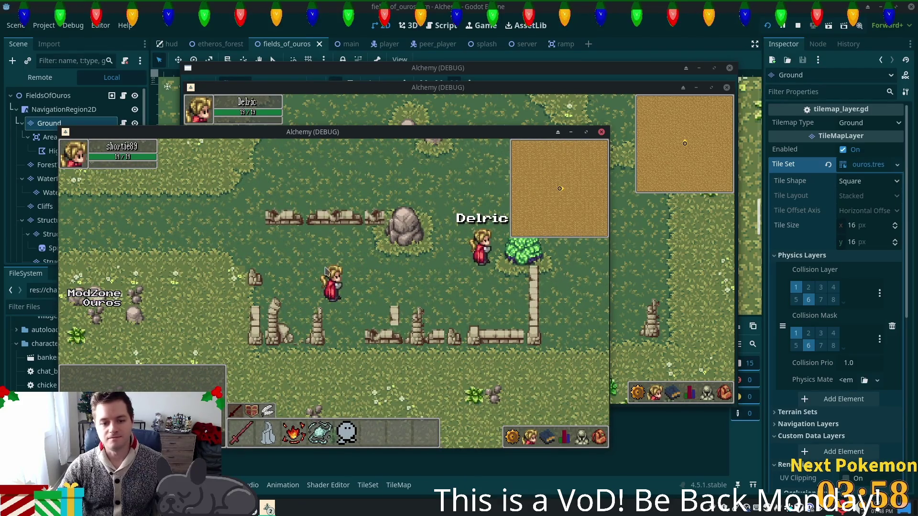
{"action": "key", "text": "Left"}
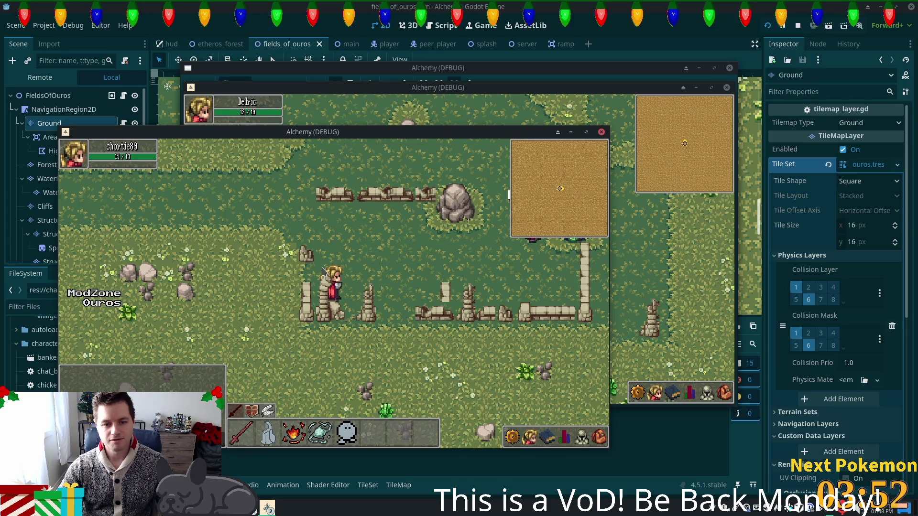
{"action": "key", "text": "Down"}
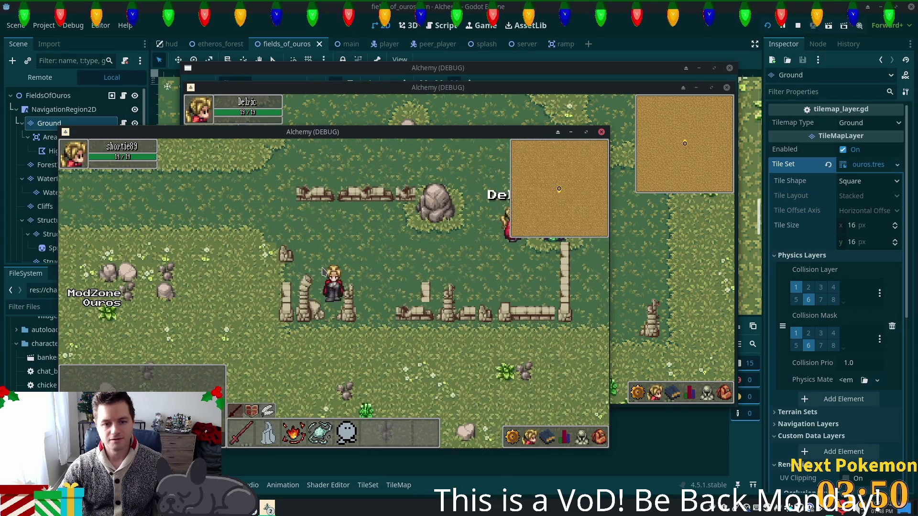
{"action": "key", "text": "Up"}
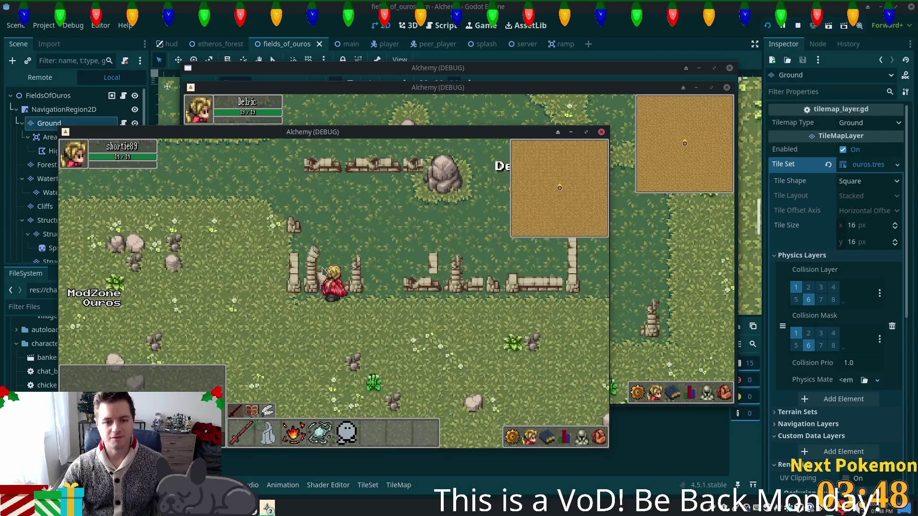
{"action": "key", "text": "Up"}
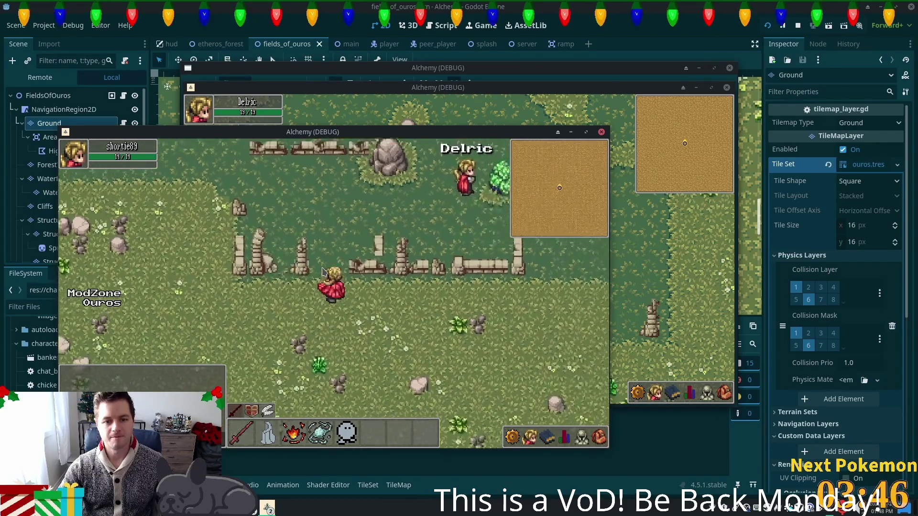
{"action": "key", "text": "F8"}
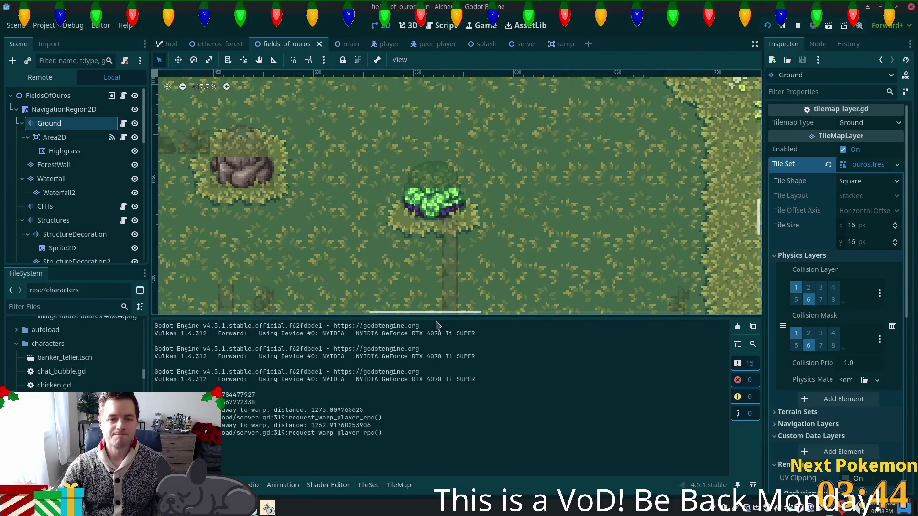
- Open the TileSet editor and choose the walls tile atlas
{"action": "scroll", "coordinate": [396, 199], "scroll_direction": "down", "scroll_amount": 4}
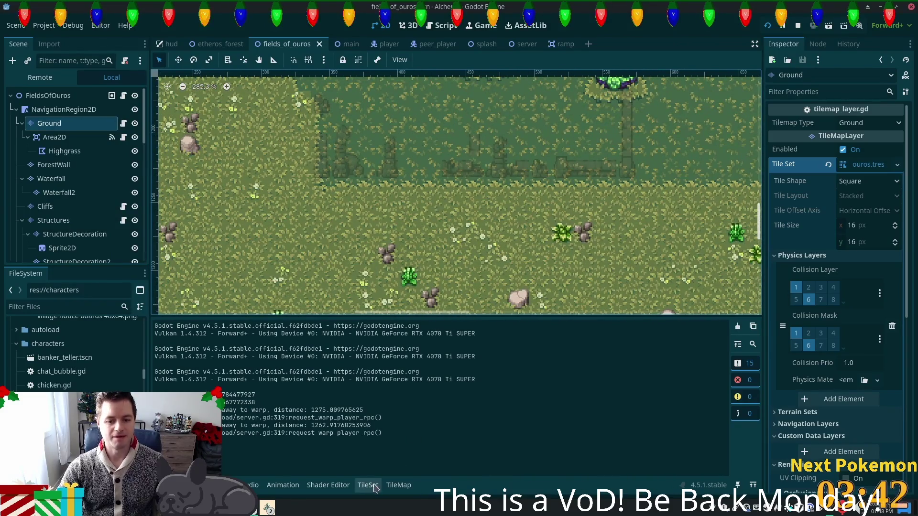
{"action": "left_click", "coordinate": [368, 485]}
{"action": "scroll", "coordinate": [478, 430], "scroll_direction": "down", "scroll_amount": 4}
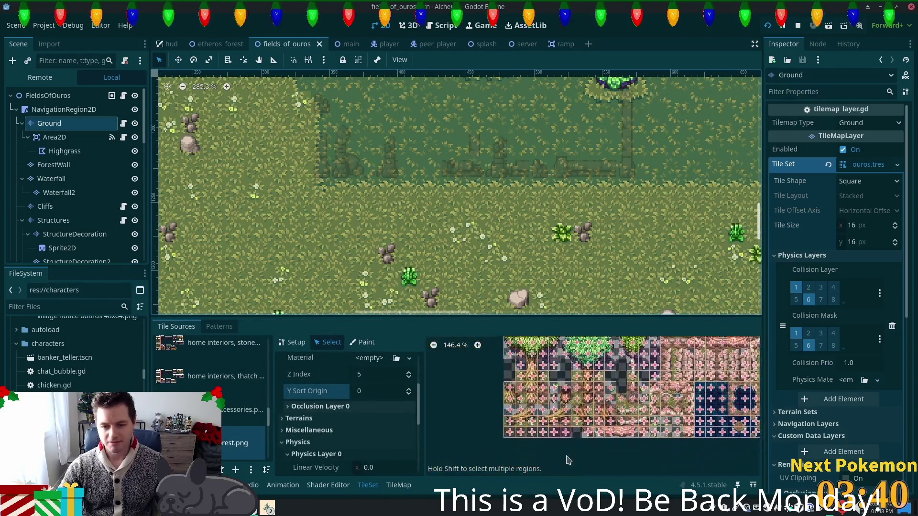
{"action": "scroll", "coordinate": [210, 397], "scroll_direction": "down", "scroll_amount": 5}
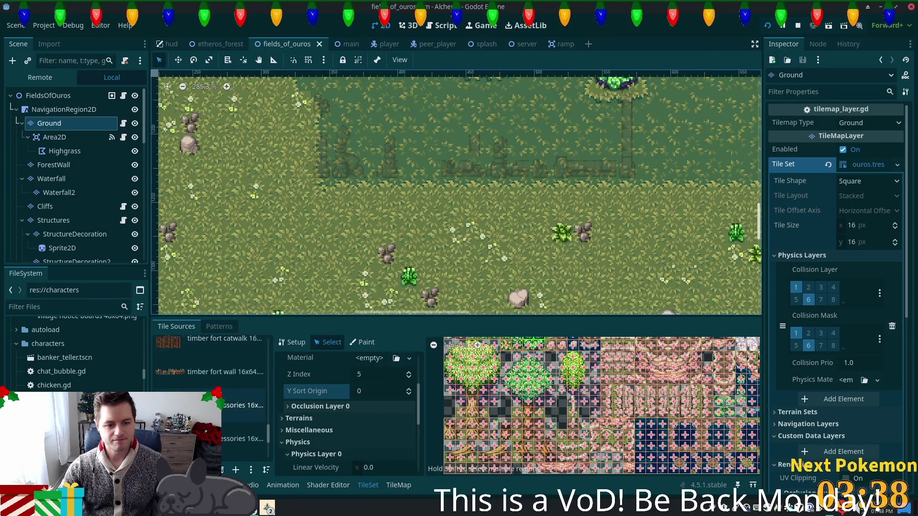
{"action": "left_click_drag", "start_coordinate": [268, 439], "coordinate": [274, 391]}
{"action": "left_click", "coordinate": [253, 406]}
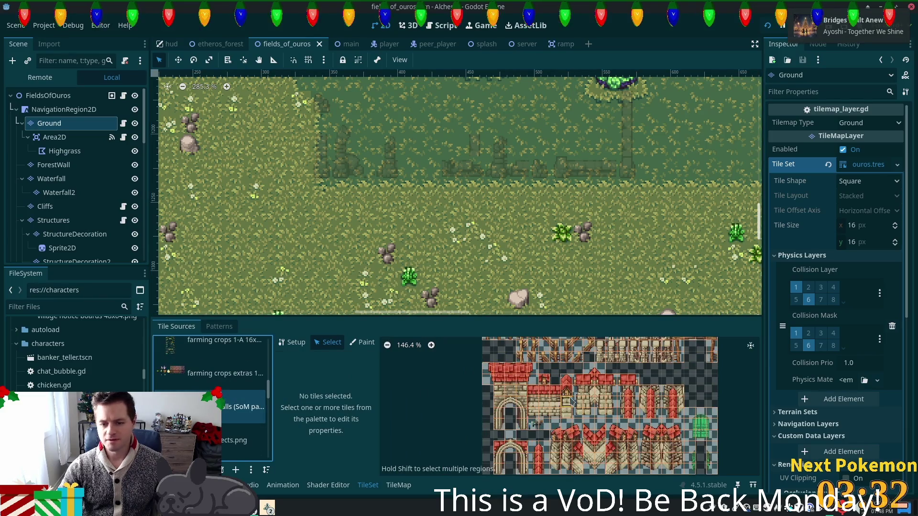
{"action": "scroll", "coordinate": [459, 406], "scroll_direction": "down", "scroll_amount": 5}
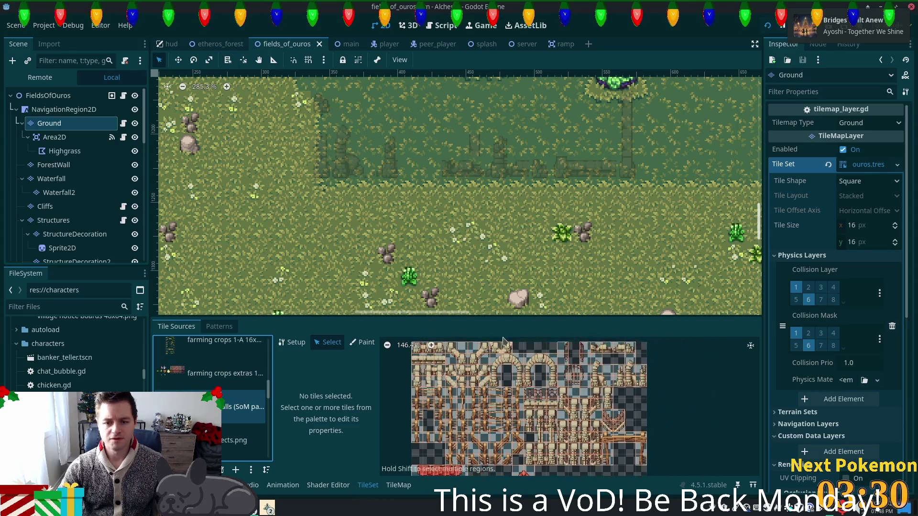
{"action": "scroll", "coordinate": [553, 393], "scroll_direction": "up", "scroll_amount": 6}
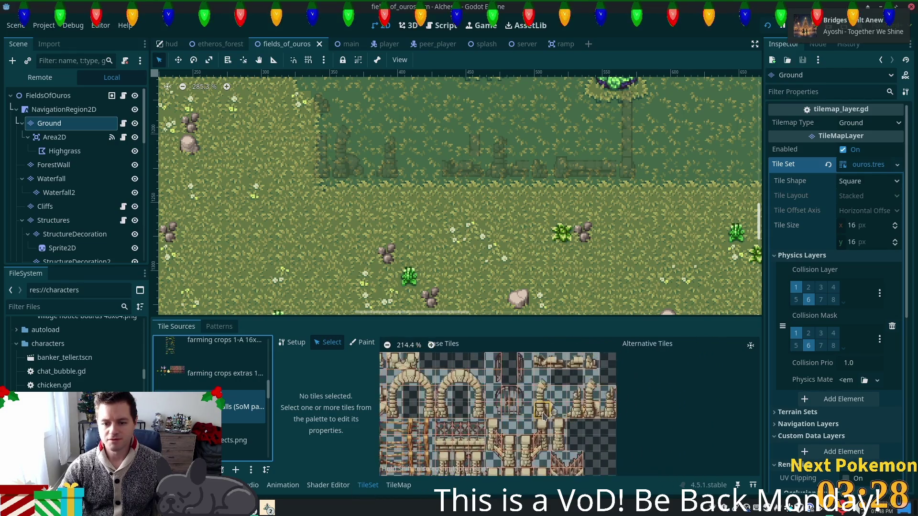
{"action": "scroll", "coordinate": [597, 406], "scroll_direction": "up", "scroll_amount": 9}
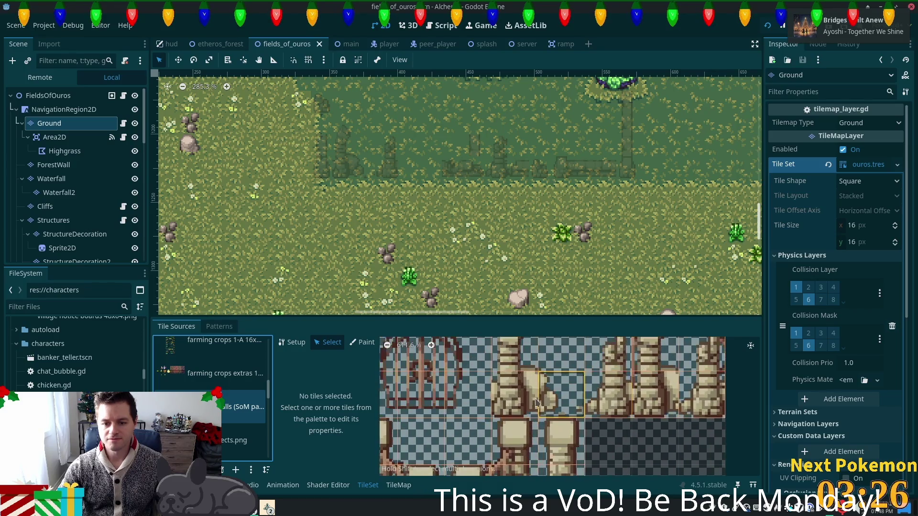
- Narrow the pillar tiles' collision polygons: one's right edge, the neighbour's left corners inward
{"action": "left_click", "coordinate": [550, 400]}
{"action": "scroll", "coordinate": [410, 464], "scroll_direction": "down", "scroll_amount": 10}
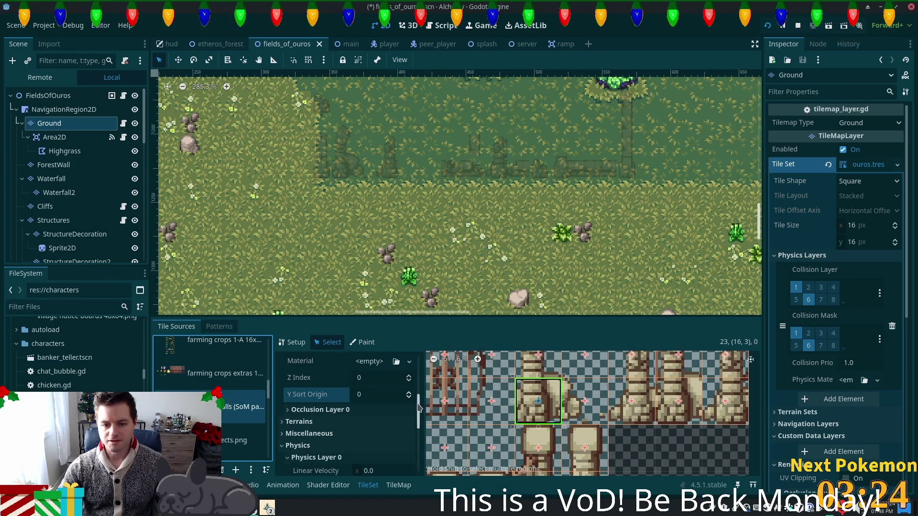
{"action": "left_click_drag", "start_coordinate": [374, 433], "coordinate": [363, 432]}
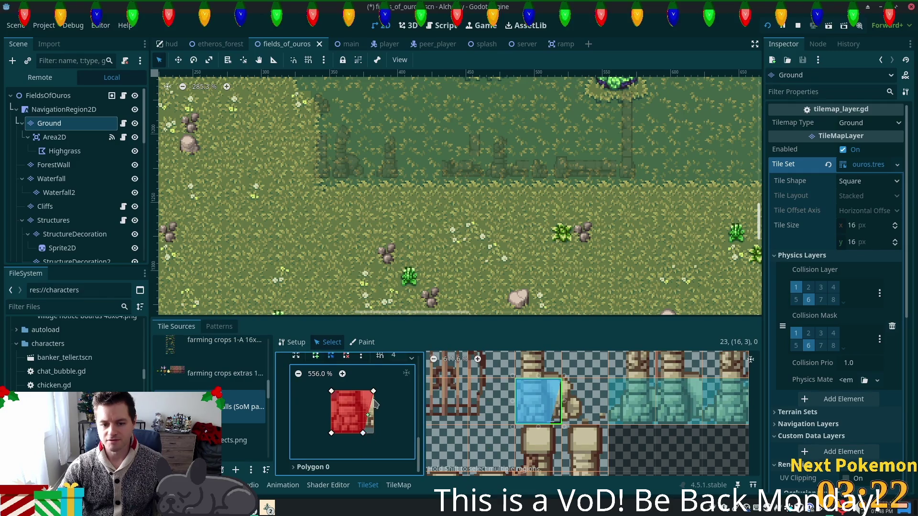
{"action": "key", "text": "ctrl+s"}
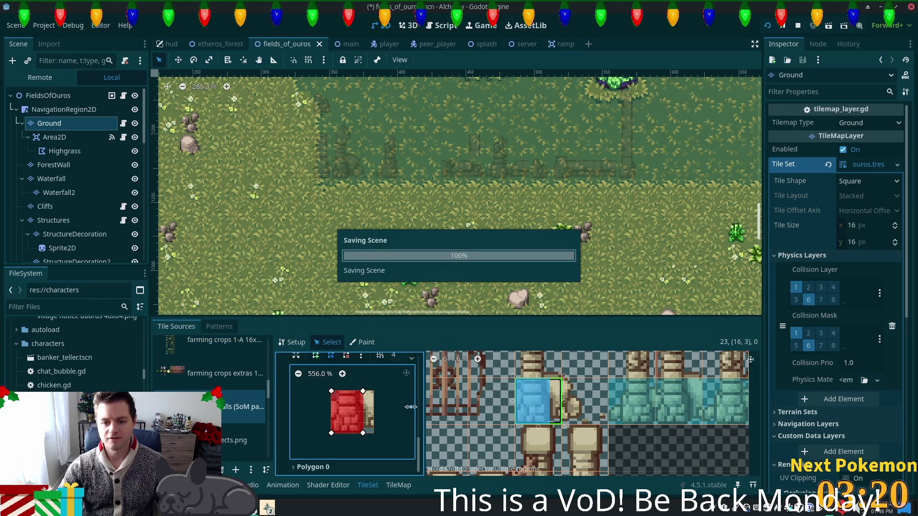
{"action": "left_click", "coordinate": [628, 407]}
{"action": "left_click_drag", "start_coordinate": [332, 433], "coordinate": [342, 433]}
{"action": "left_click_drag", "start_coordinate": [332, 390], "coordinate": [343, 391]}
- Run the game with F5, log in, walk the player past the ruins and Delric, then stop with F8
{"action": "key", "text": "F5"}
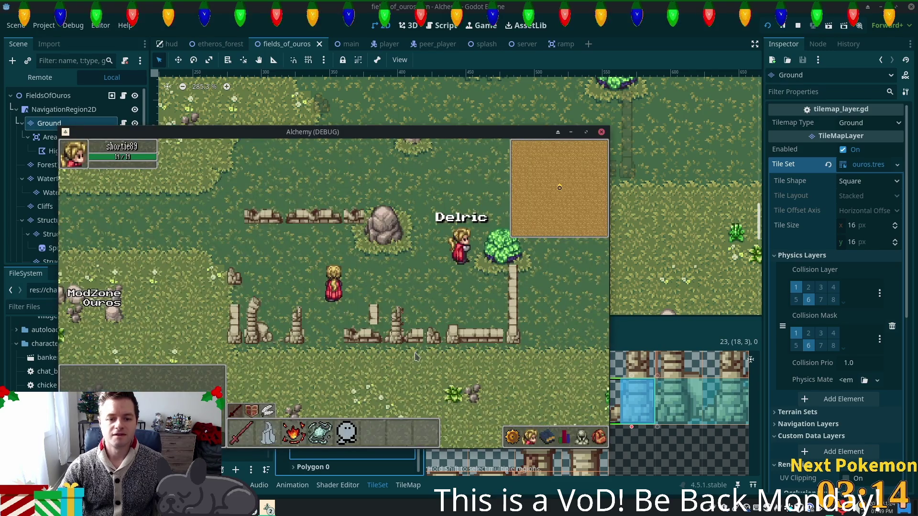
{"action": "key", "text": "Left"}
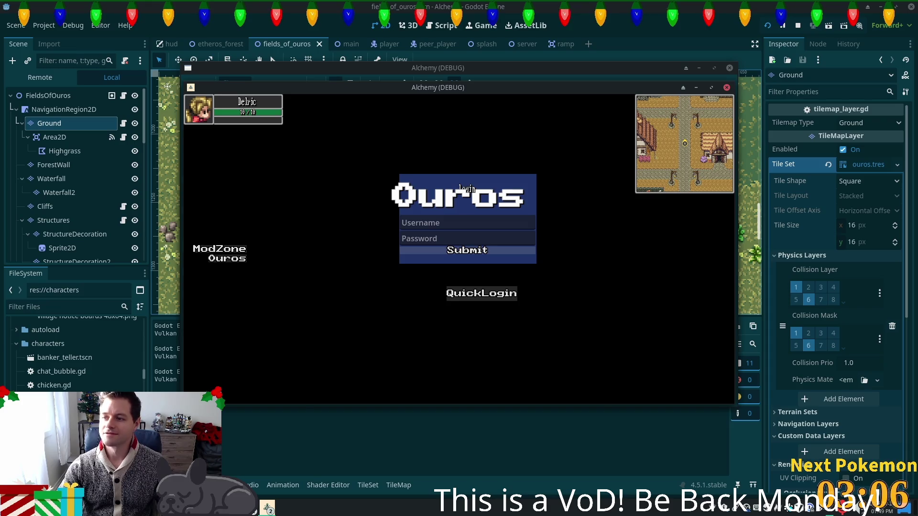
{"action": "left_click", "coordinate": [481, 293]}
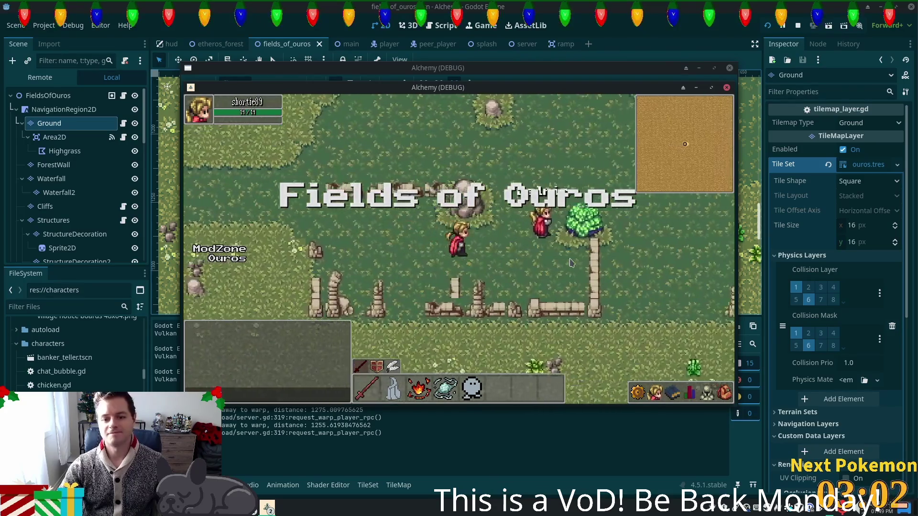
{"action": "key", "text": "Down"}
{"action": "key", "text": "Right"}
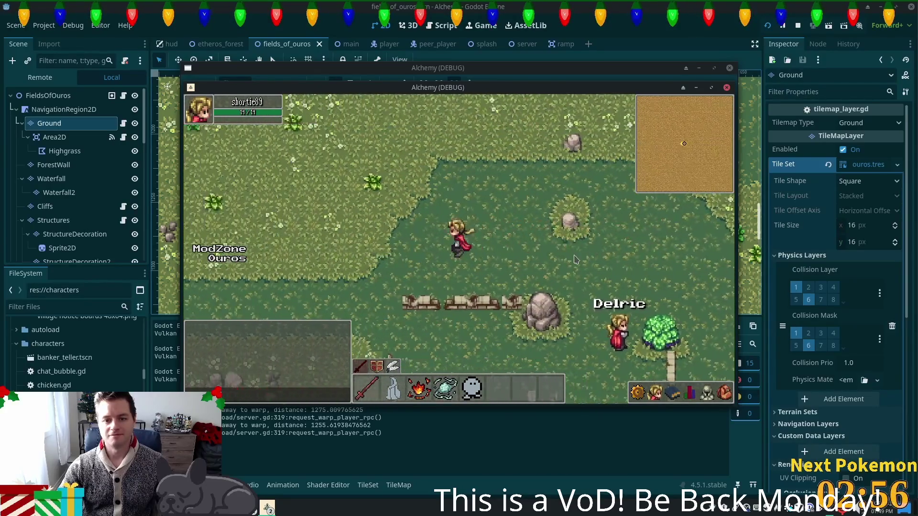
{"action": "mouse_move", "coordinate": [515, 91]}
{"action": "left_mouse_down"}
{"action": "mouse_move", "coordinate": [478, 102]}
{"action": "mouse_move", "coordinate": [552, 113]}
{"action": "mouse_move", "coordinate": [604, 140]}
{"action": "left_mouse_up"}
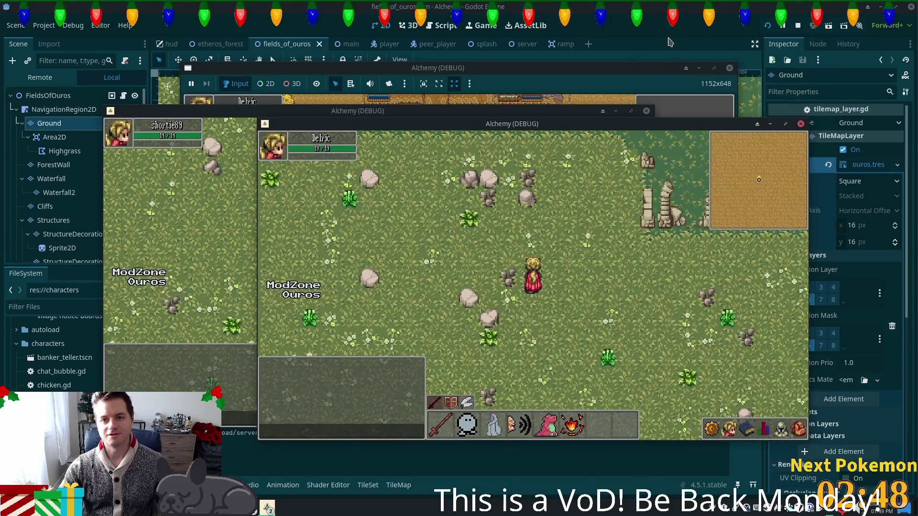
{"action": "key", "text": "F8"}
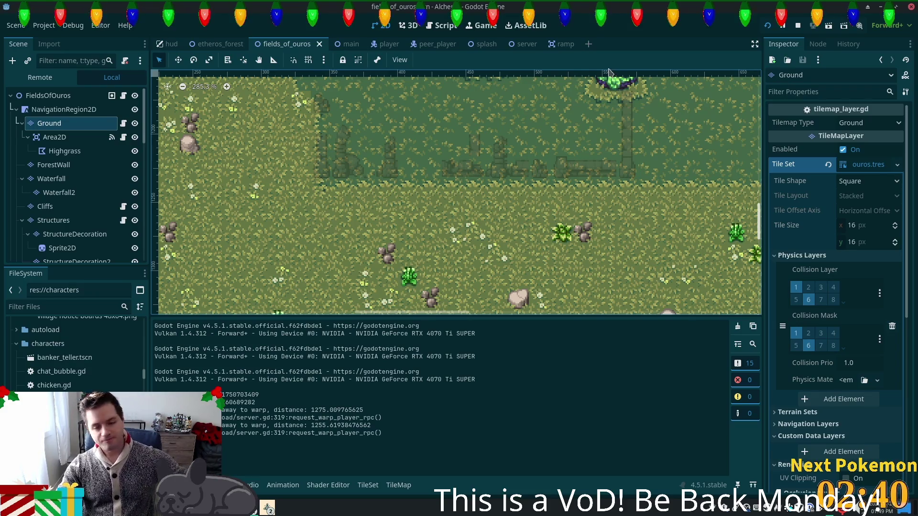
- Collapse the Ground, NavigationRegion2D, Minimap, FishingNodes and Ramp2 branches in the Scene dock
{"action": "scroll", "coordinate": [619, 182], "scroll_direction": "down", "scroll_amount": 2}
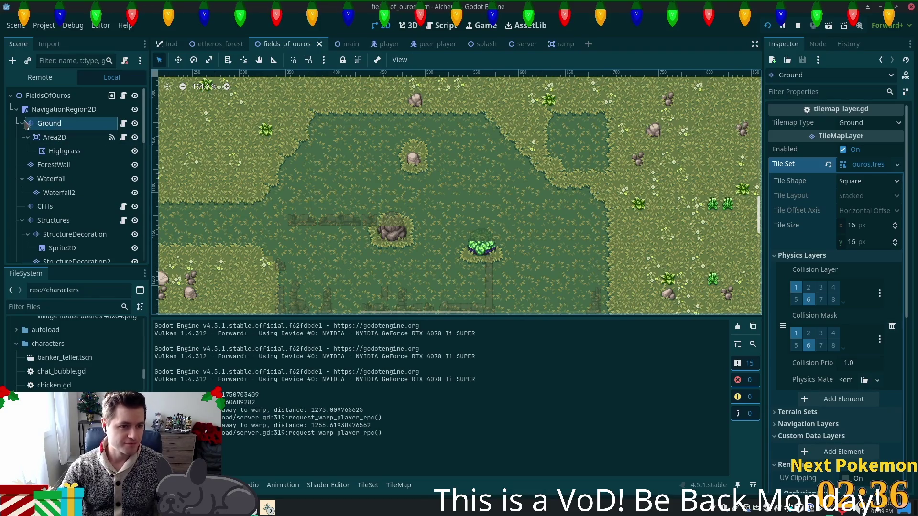
{"action": "left_click", "coordinate": [23, 124]}
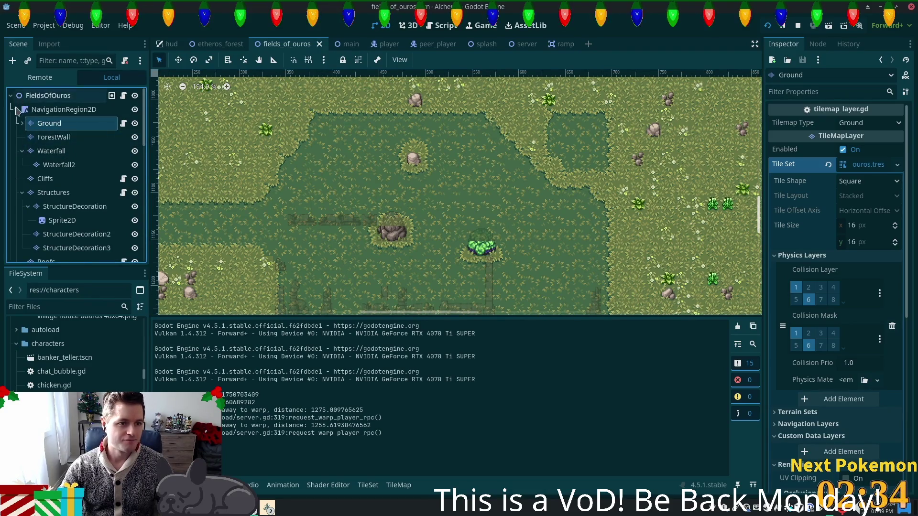
{"action": "left_click", "coordinate": [18, 111]}
{"action": "left_click", "coordinate": [16, 193]}
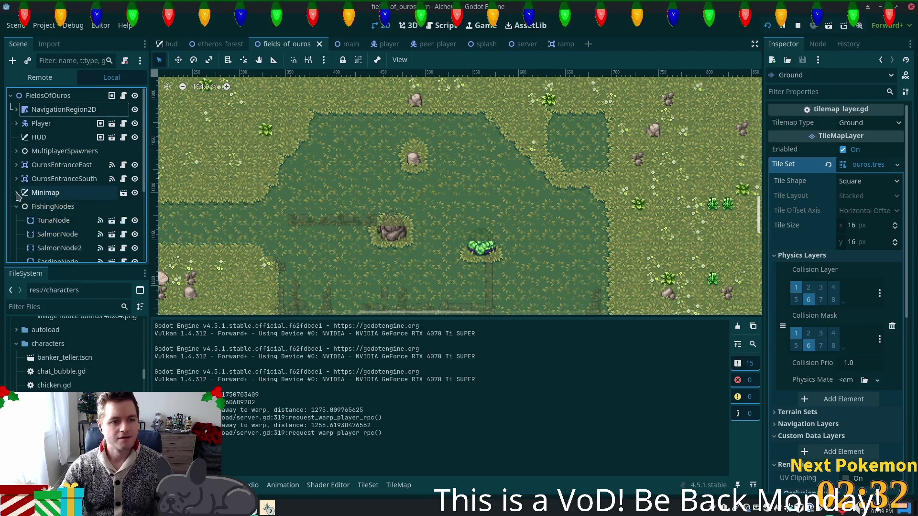
{"action": "left_click", "coordinate": [16, 206]}
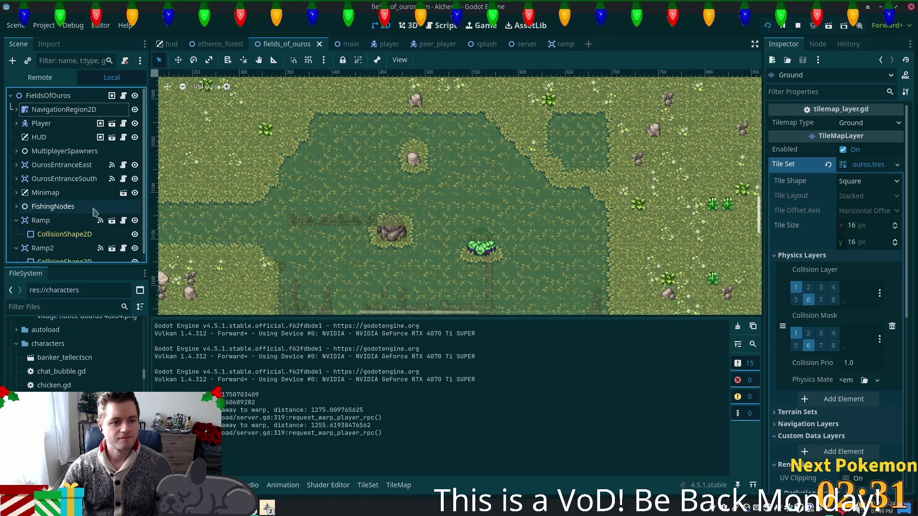
{"action": "left_click", "coordinate": [16, 233]}
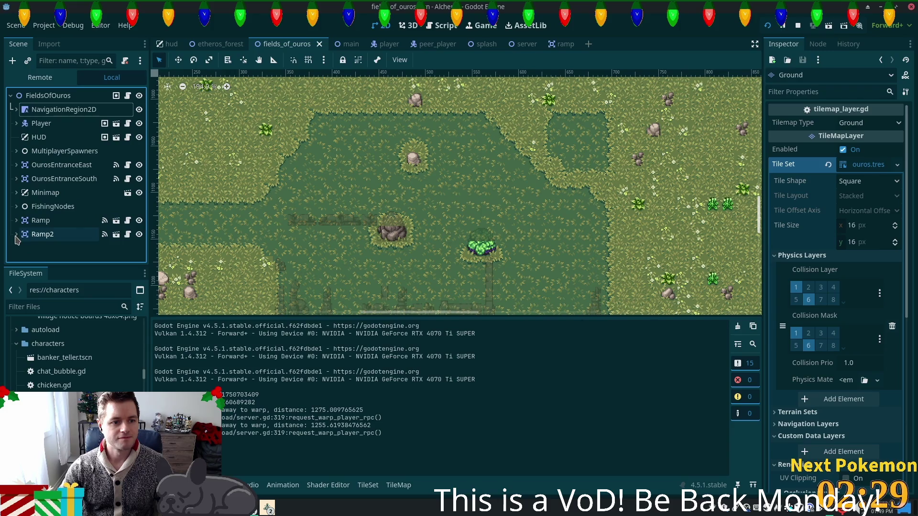
- Create a plain Node as a child of the FieldsOfOuros root
{"action": "right_click", "coordinate": [78, 95]}
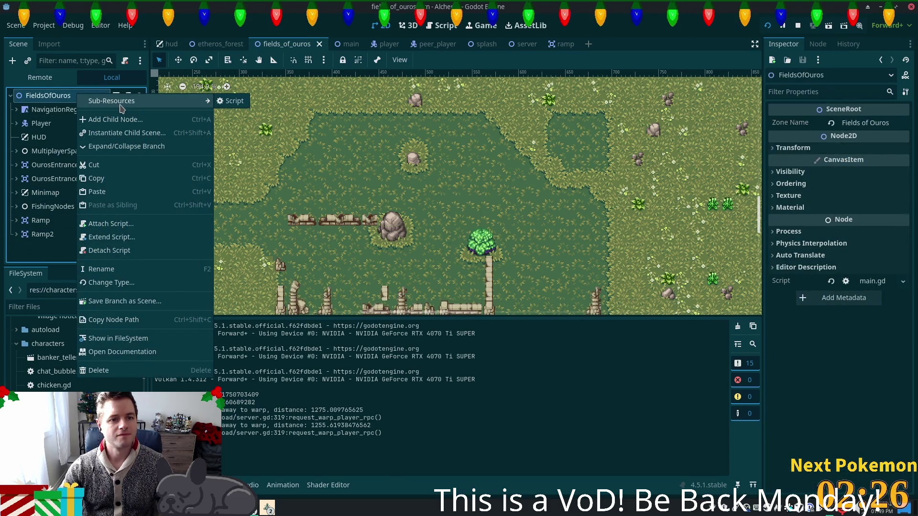
{"action": "key", "text": "F2"}
{"action": "key", "text": "Escape"}
{"action": "key", "text": "ctrl+a"}
{"action": "type", "text": "k"}
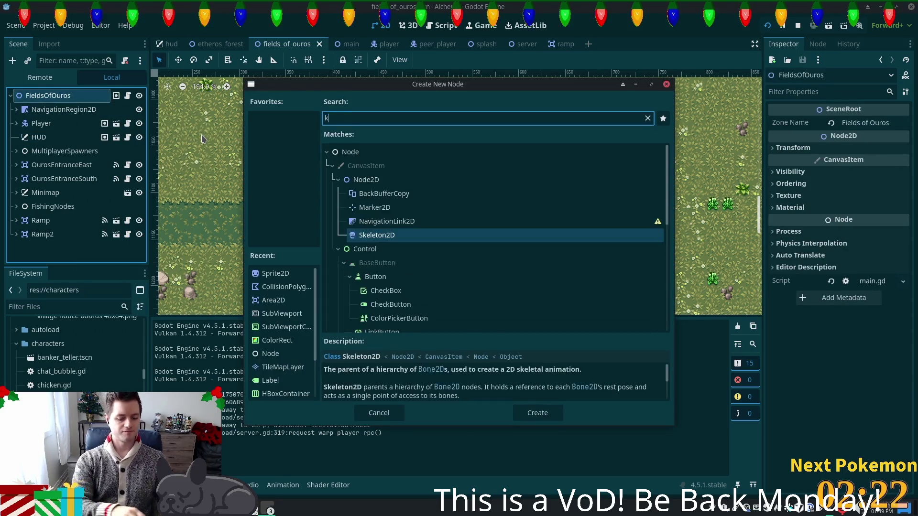
{"action": "type", "text": "node"}
{"action": "left_click", "coordinate": [389, 153]}
{"action": "key", "text": "Return"}
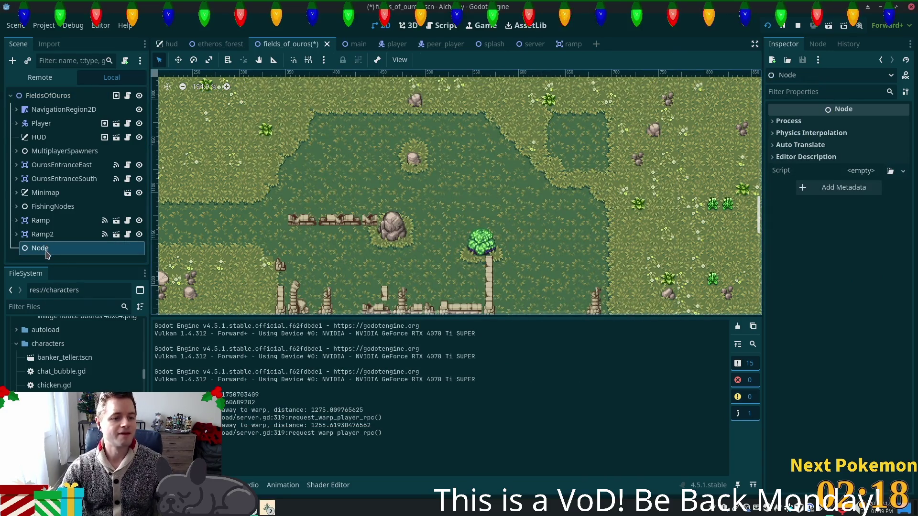
- Rename the new node to OrcEncampment and select it as the parent
{"action": "left_click", "coordinate": [47, 249]}
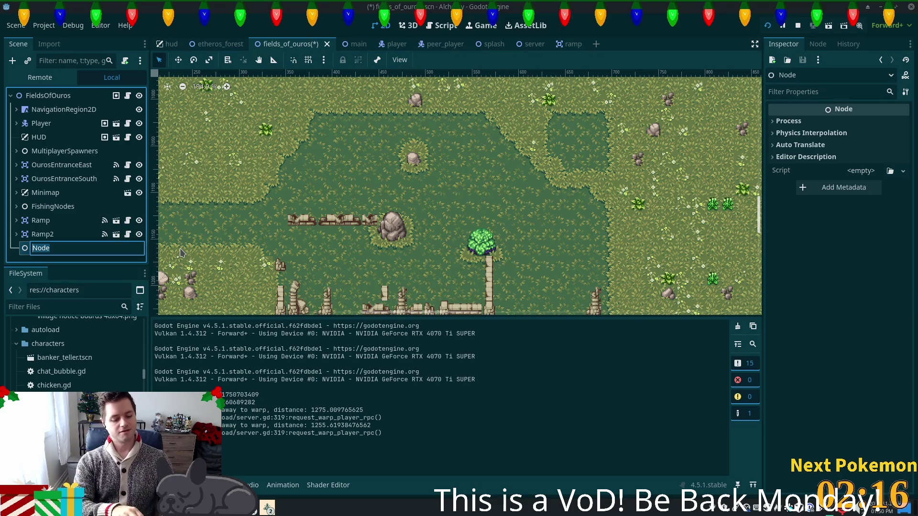
{"action": "type", "text": "OrcEncam"}
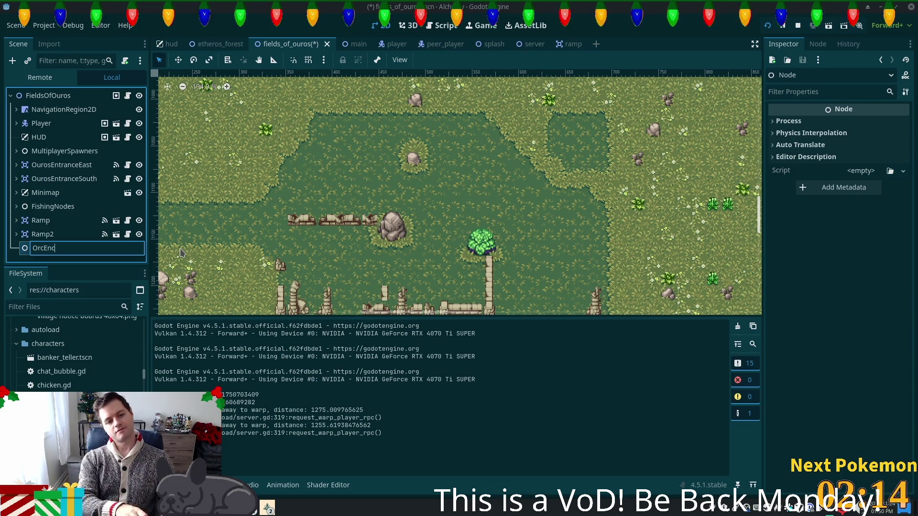
{"action": "type", "text": "pment"}
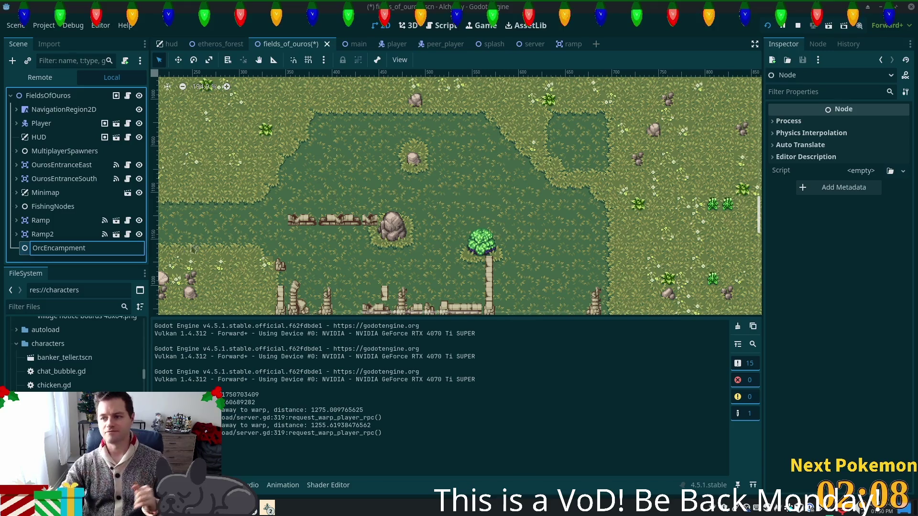
{"action": "key", "text": "Return"}
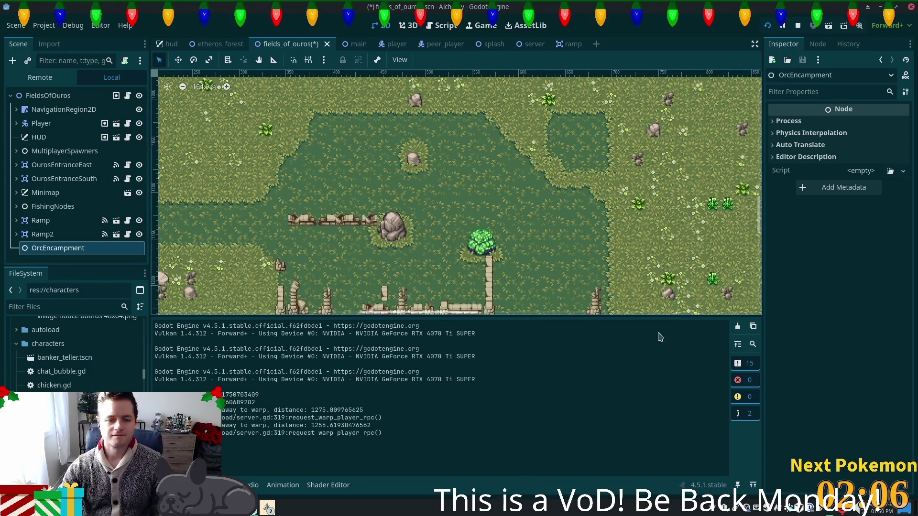
{"action": "left_click", "coordinate": [44, 236]}
{"action": "left_click", "coordinate": [58, 253]}
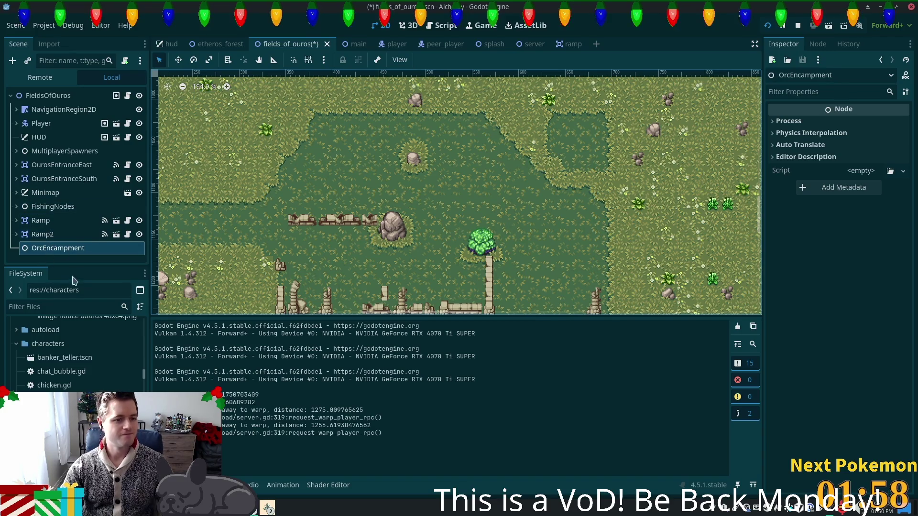
- Instance npc_spawn.tscn under OrcEncampment and move it into the grassy clearing
{"action": "type", "text": "npcsp"}
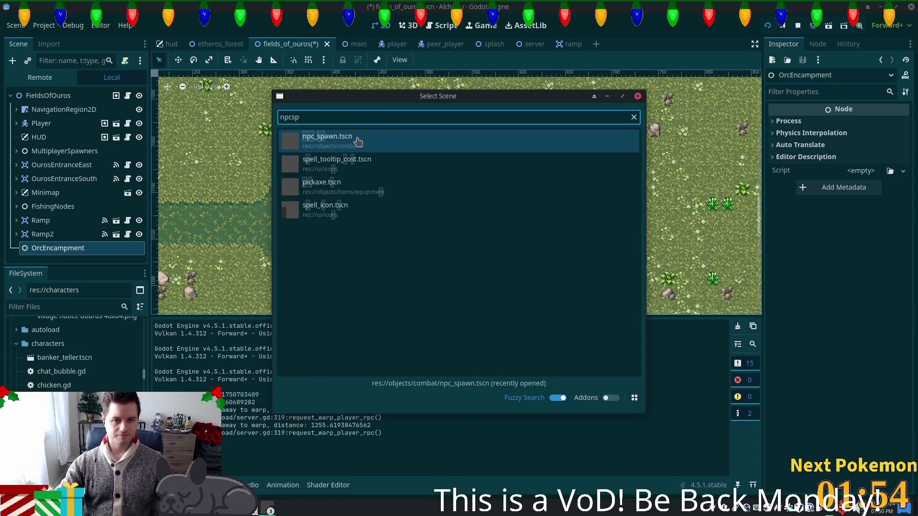
{"action": "double_click", "coordinate": [352, 142]}
{"action": "scroll", "coordinate": [464, 237], "scroll_direction": "down", "scroll_amount": 5}
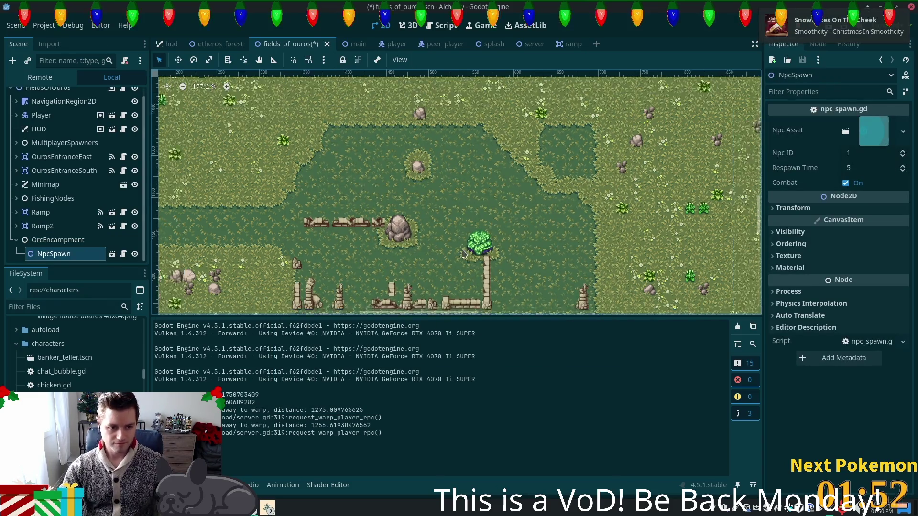
{"action": "scroll", "coordinate": [464, 237], "scroll_direction": "down", "scroll_amount": 2}
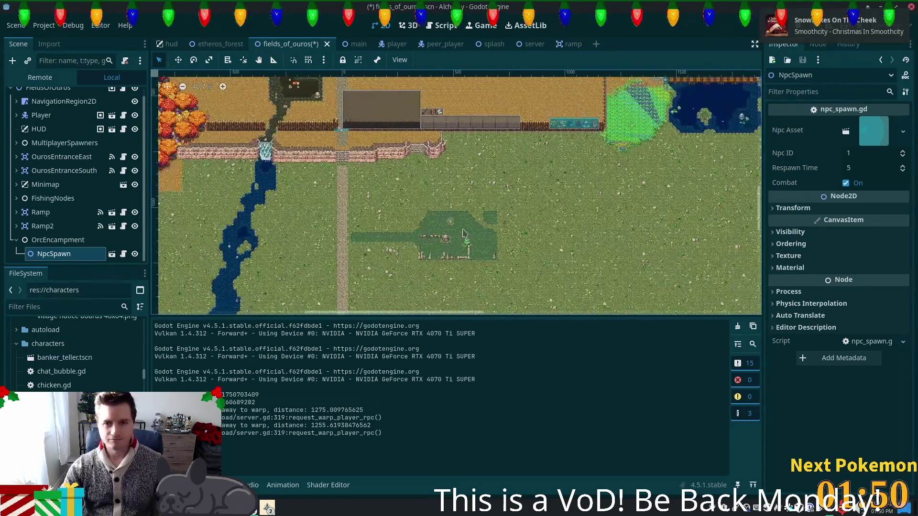
{"action": "key", "text": "w"}
{"action": "left_click_drag", "start_coordinate": [387, 162], "coordinate": [380, 215]}
{"action": "left_click_drag", "start_coordinate": [365, 106], "coordinate": [363, 101]}
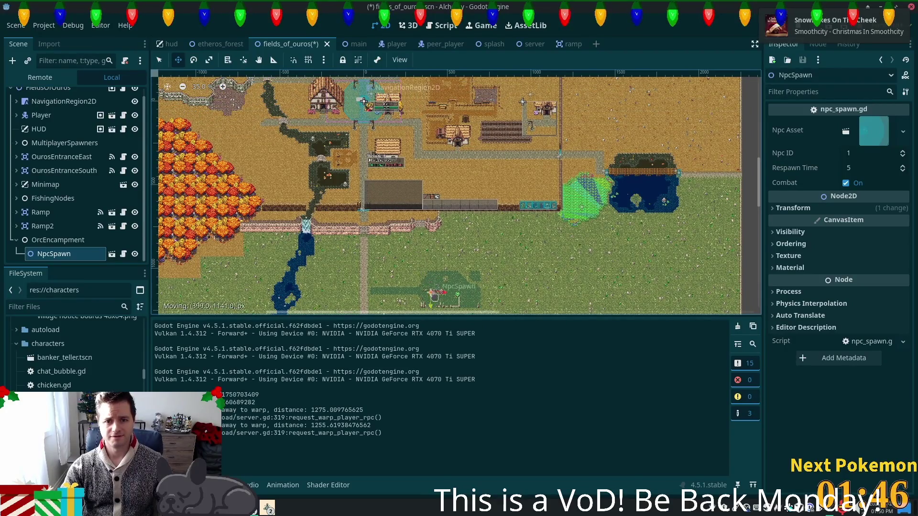
{"action": "scroll", "coordinate": [466, 299], "scroll_direction": "up", "scroll_amount": 8}
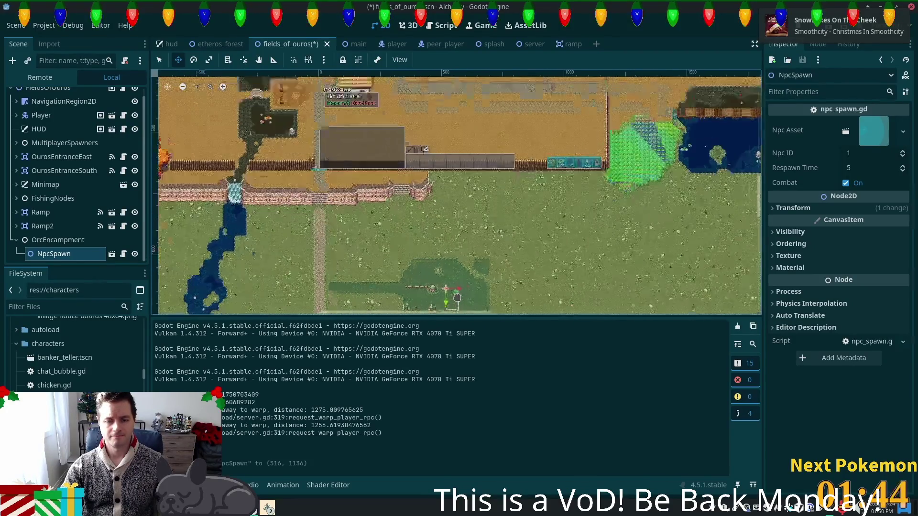
{"action": "left_click_drag", "start_coordinate": [417, 272], "coordinate": [405, 242]}
{"action": "scroll", "coordinate": [430, 239], "scroll_direction": "down", "scroll_amount": 5}
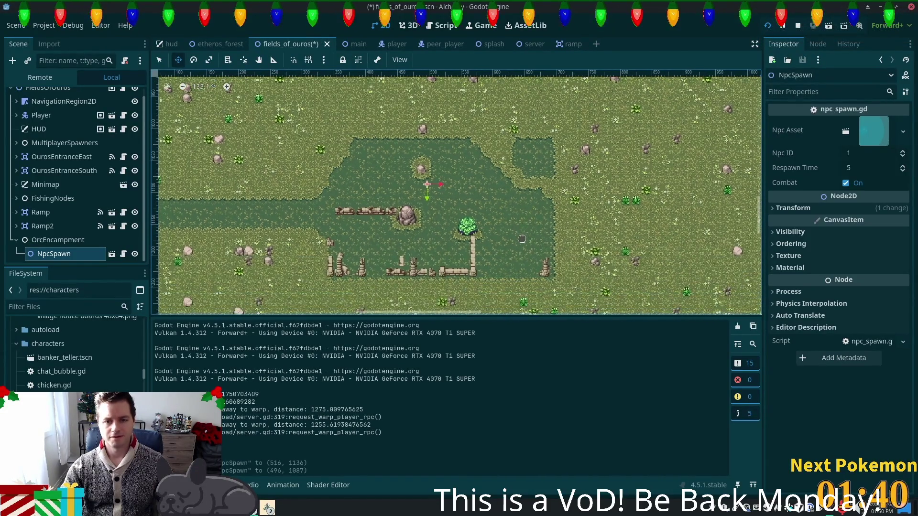
{"action": "scroll", "coordinate": [508, 232], "scroll_direction": "up", "scroll_amount": 3}
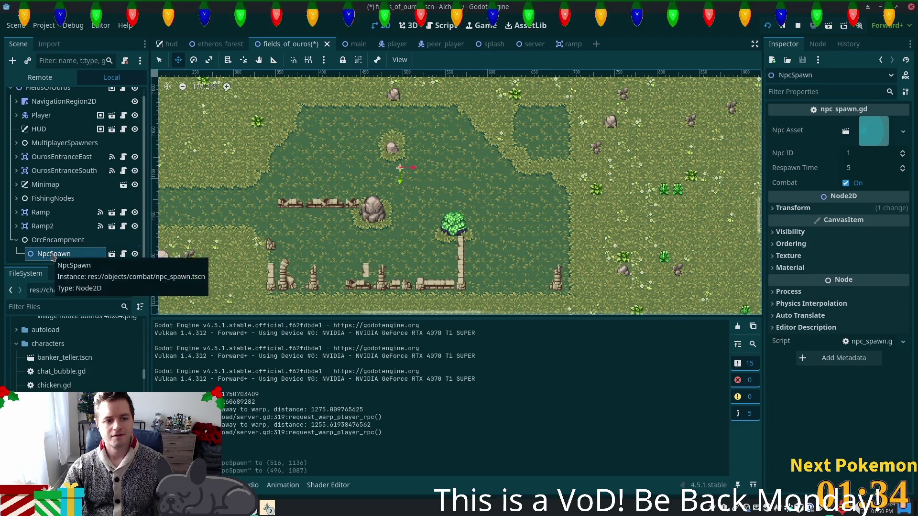
- Add NpcSpawn2 right of the tree and NpcSpawn3 by the ruins, then save
{"action": "key", "text": "ctrl+d"}
{"action": "mouse_move", "coordinate": [409, 181]}
{"action": "left_mouse_down"}
{"action": "mouse_move", "coordinate": [458, 201]}
{"action": "mouse_move", "coordinate": [483, 229]}
{"action": "mouse_move", "coordinate": [518, 228]}
{"action": "left_mouse_up"}
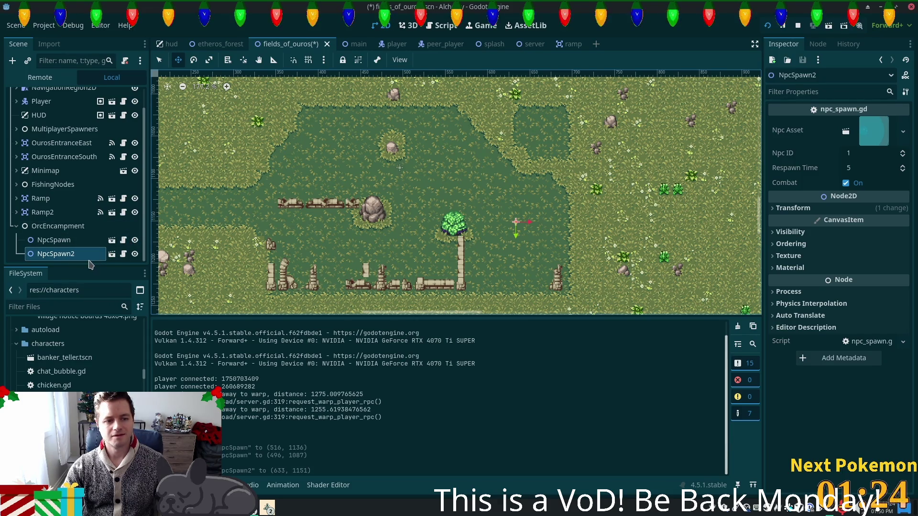
{"action": "key", "text": "ctrl+d"}
{"action": "mouse_move", "coordinate": [524, 236]}
{"action": "left_mouse_down"}
{"action": "mouse_move", "coordinate": [283, 290]}
{"action": "mouse_move", "coordinate": [319, 270]}
{"action": "left_mouse_up"}
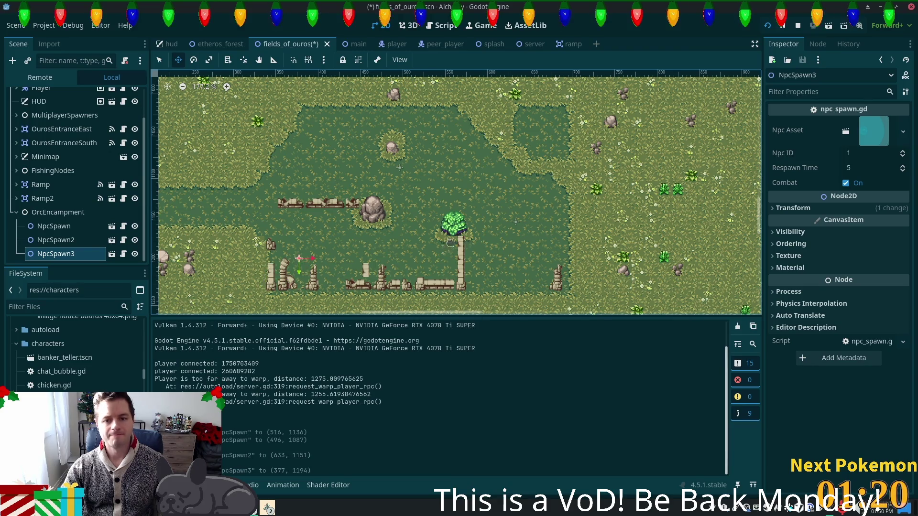
{"action": "left_click_drag", "start_coordinate": [365, 172], "coordinate": [333, 160]}
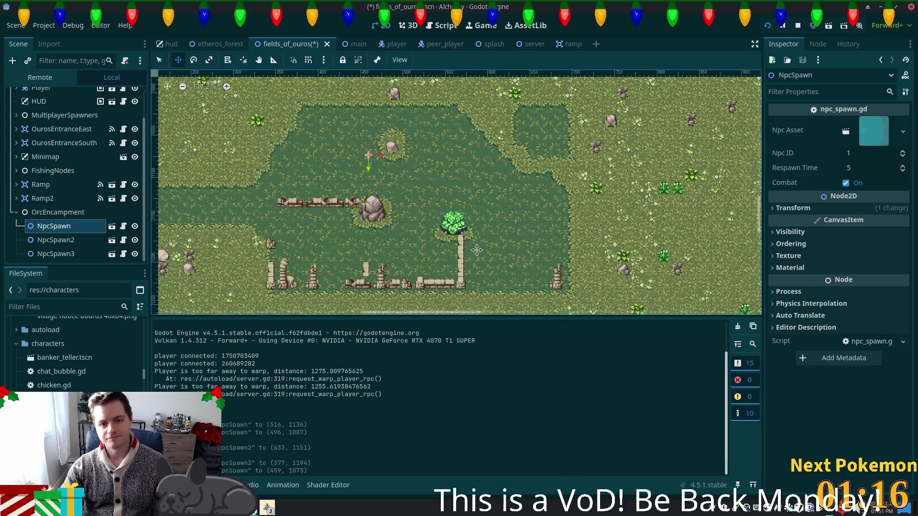
{"action": "scroll", "coordinate": [477, 252], "scroll_direction": "down", "scroll_amount": 1}
{"action": "key", "text": "ctrl+s"}
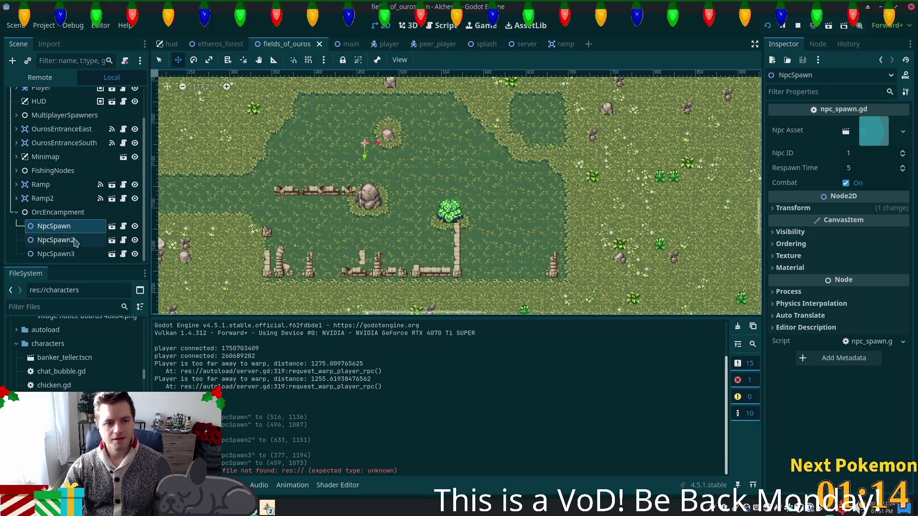
{"action": "left_click", "coordinate": [62, 254], "text": "shift"}
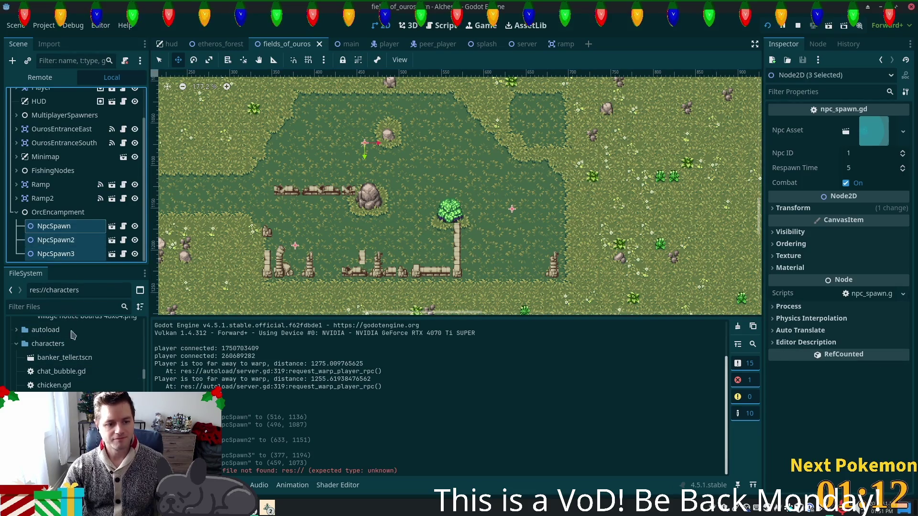
- Give all three spawners orc.tscn as Npc Asset and Respawn Time 15, save, and run
{"action": "mouse_move", "coordinate": [77, 210]}
{"action": "left_mouse_down"}
{"action": "mouse_move", "coordinate": [478, 191]}
{"action": "mouse_move", "coordinate": [722, 195]}
{"action": "left_mouse_up"}
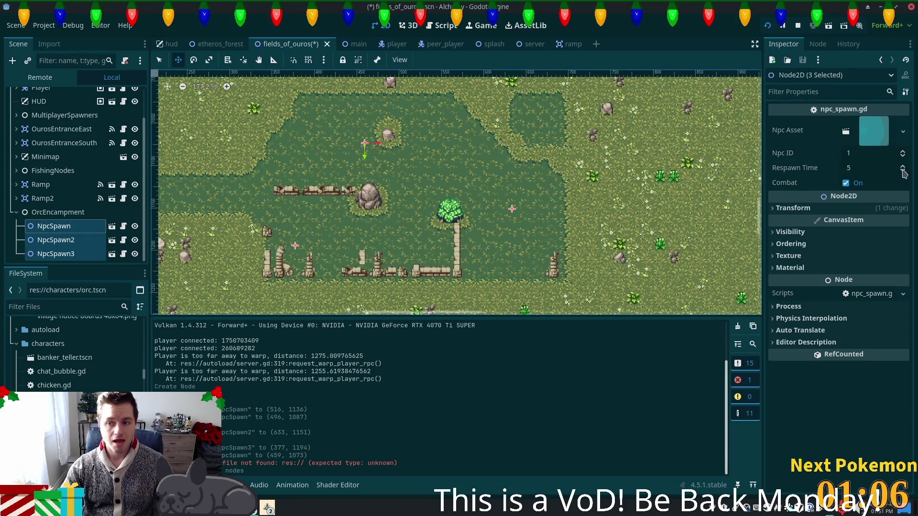
{"action": "left_click", "coordinate": [907, 173]}
{"action": "type", "text": "15"}
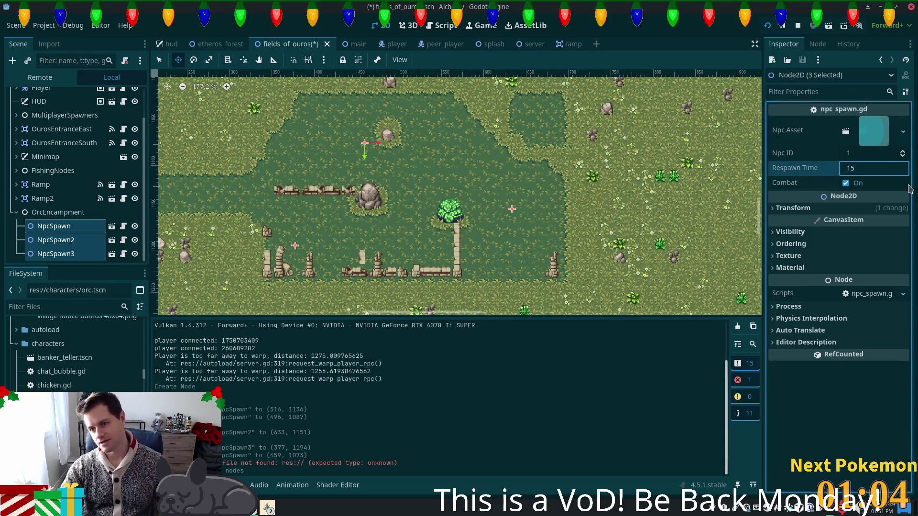
{"action": "key", "text": "Tab"}
{"action": "key", "text": "ctrl+s"}
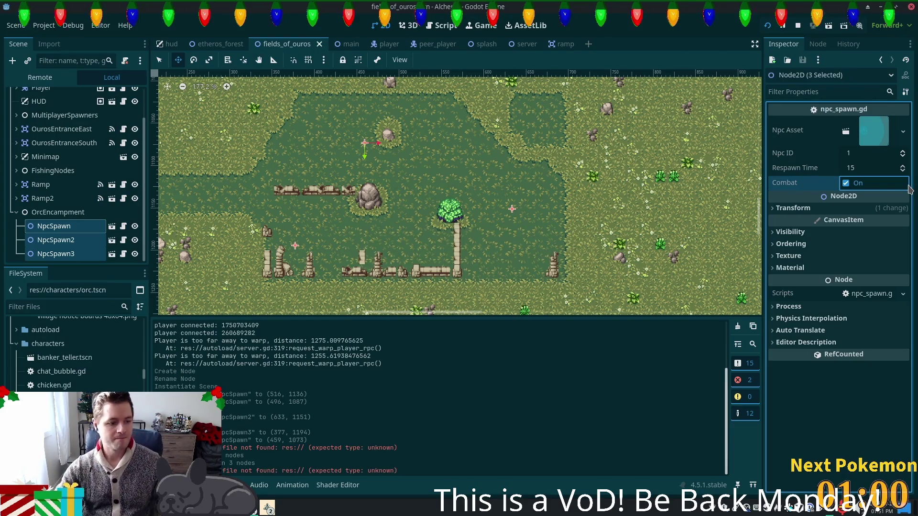
{"action": "left_click", "coordinate": [766, 26]}
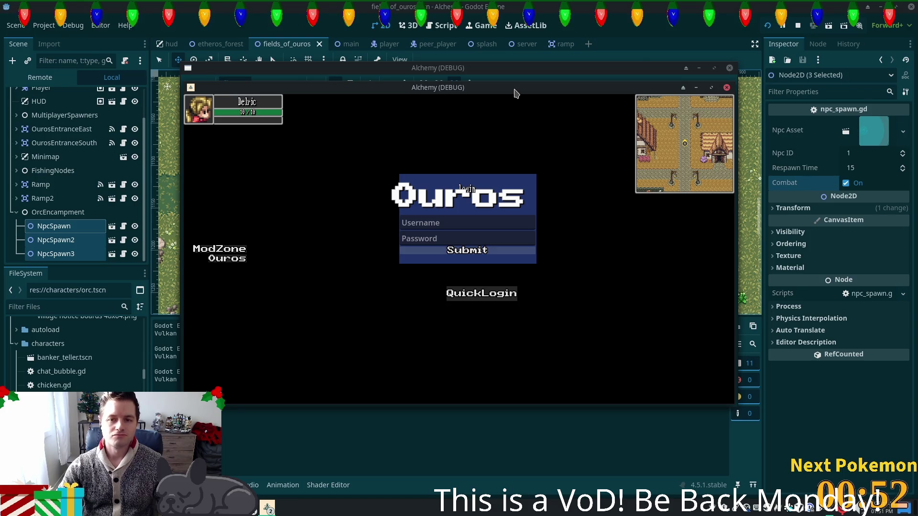
- Walk the character around the ruins in the test game, then stop the playtest
{"action": "key", "text": "Right"}
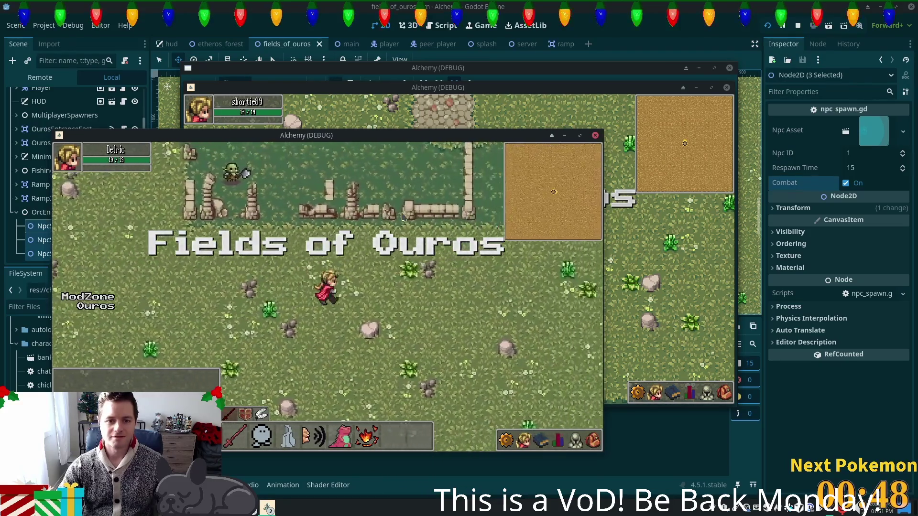
{"action": "key", "text": "Up"}
{"action": "key", "text": "Right"}
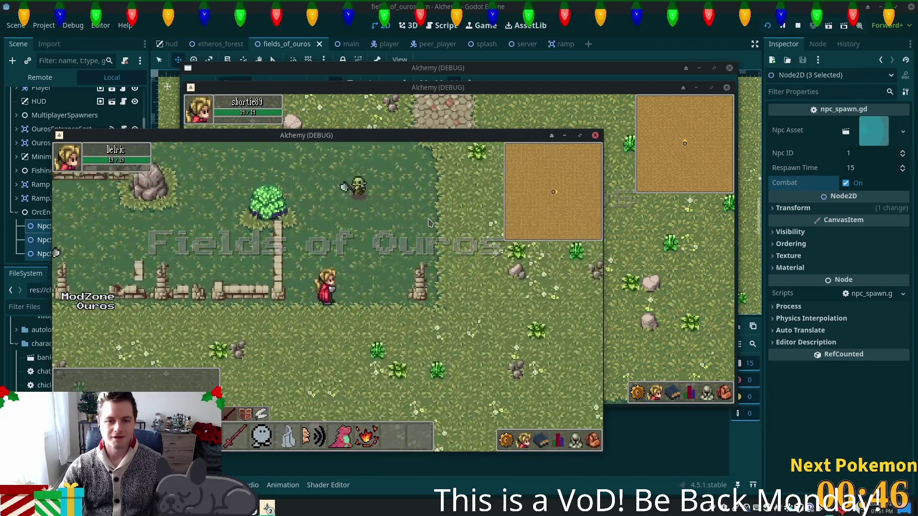
{"action": "key", "text": "Up"}
{"action": "key", "text": "Down"}
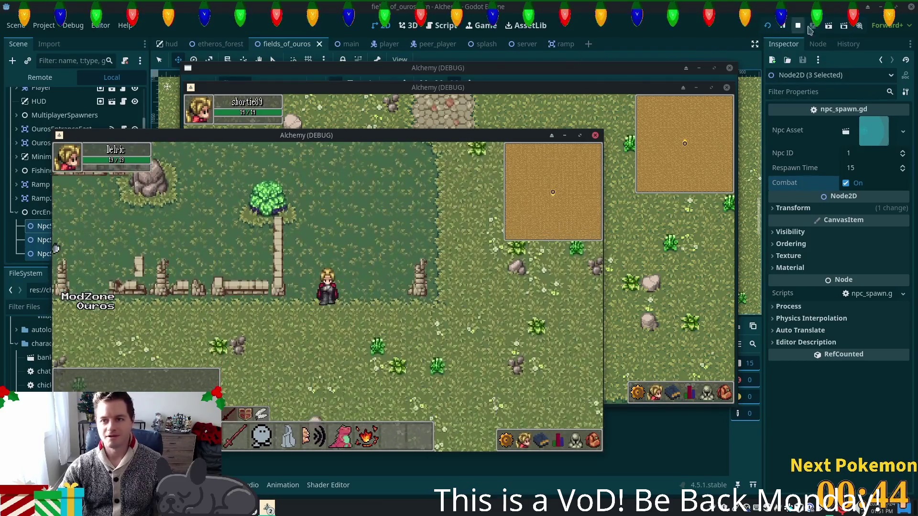
{"action": "left_click", "coordinate": [799, 26]}
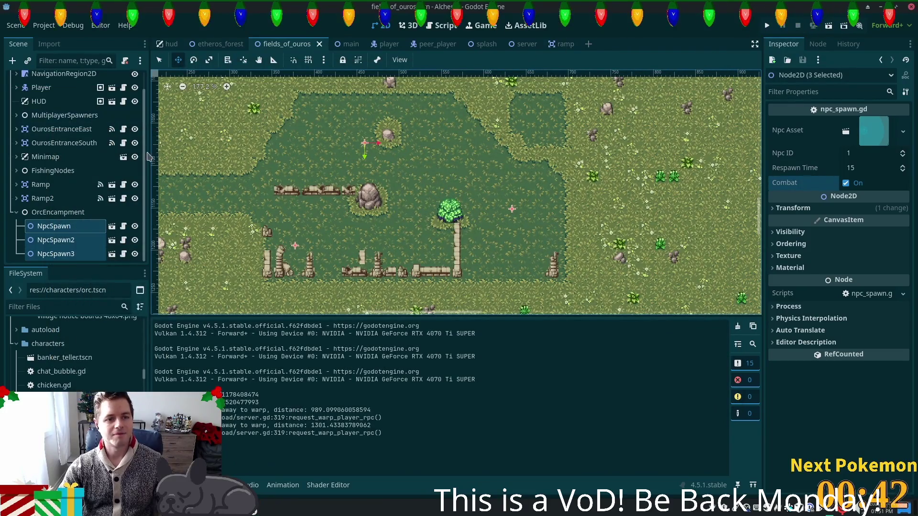
{"action": "scroll", "coordinate": [95, 124], "scroll_direction": "up", "scroll_amount": 1}
- Rebake the NavigationRegion2D navigation polygon and relaunch the game
{"action": "left_click", "coordinate": [64, 92]}
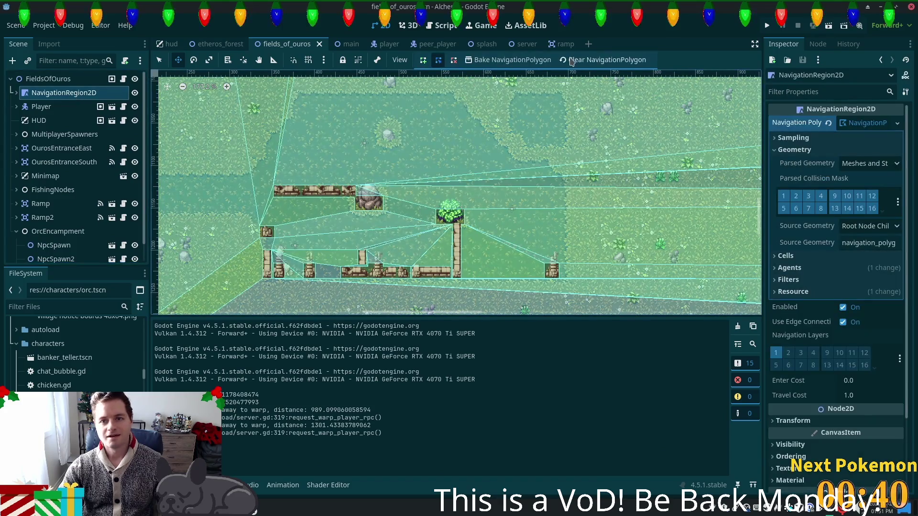
{"action": "left_click", "coordinate": [476, 59]}
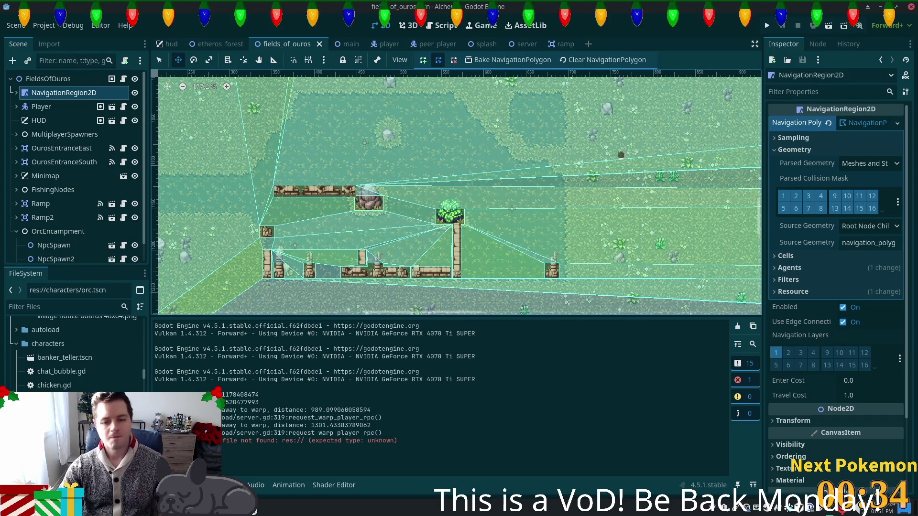
{"action": "left_click", "coordinate": [767, 25]}
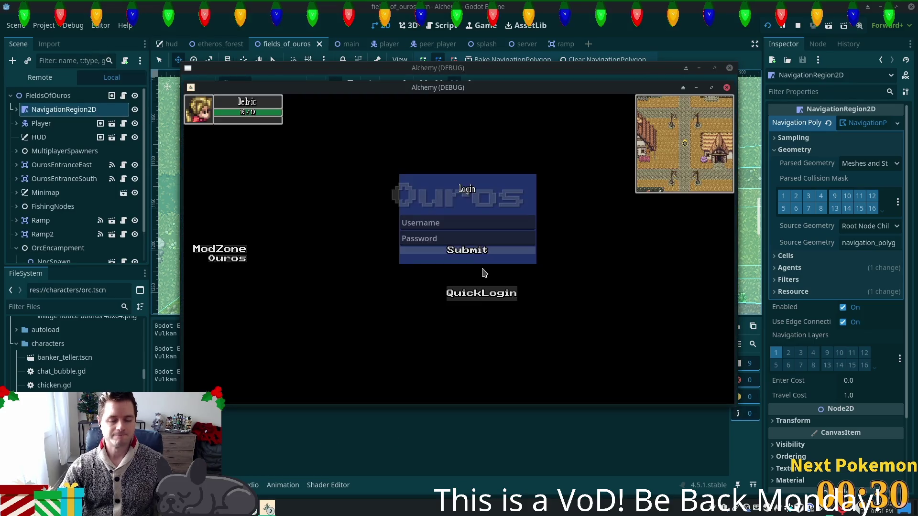
- Quick-login, move the first debug window aside, and walk around the fields
{"action": "left_click", "coordinate": [483, 292]}
{"action": "left_click_drag", "start_coordinate": [453, 92], "coordinate": [283, 145]}
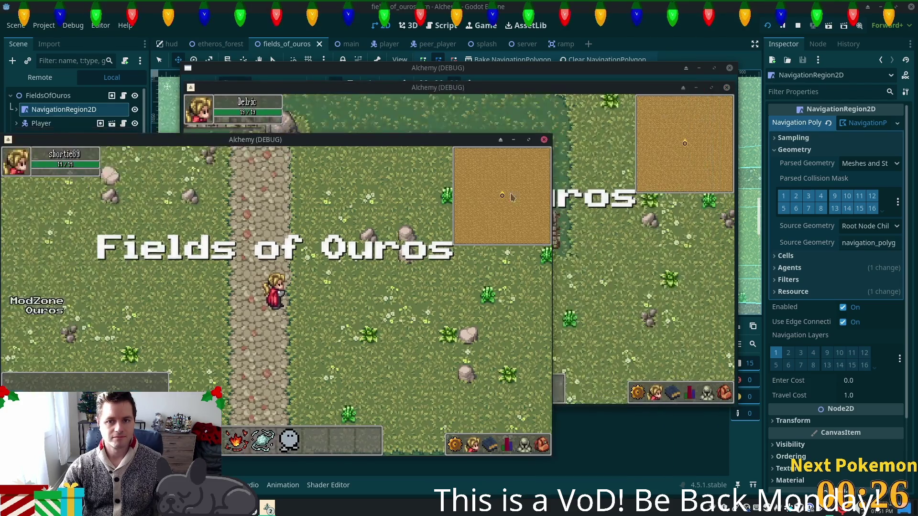
{"action": "key", "text": "Up+Right"}
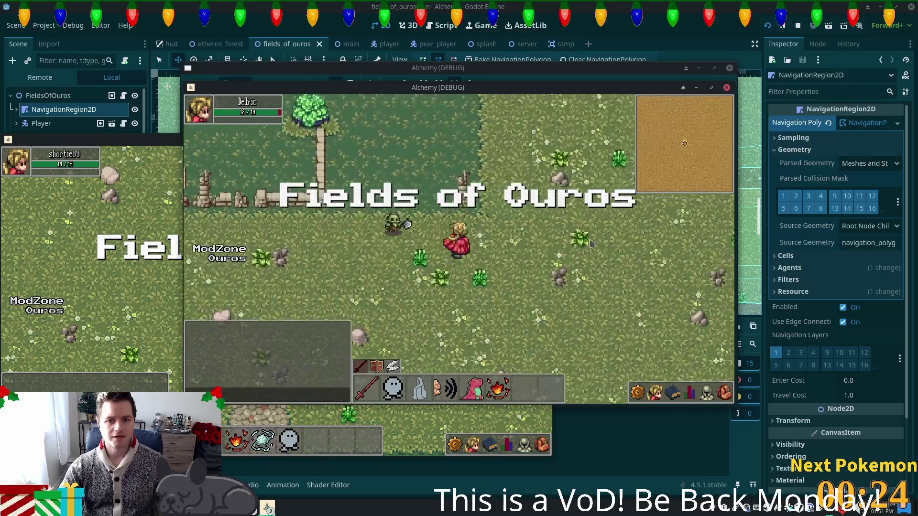
{"action": "key", "text": "Down+Left"}
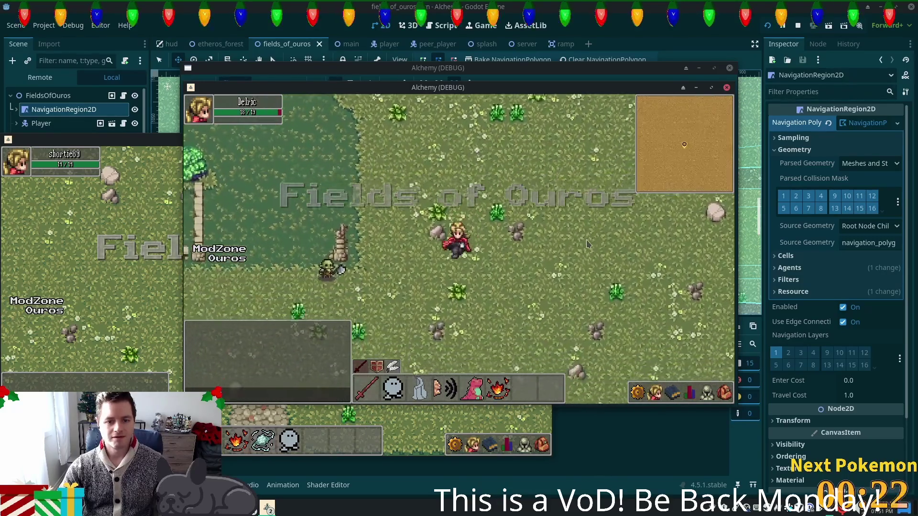
{"action": "key", "text": "Up+Left"}
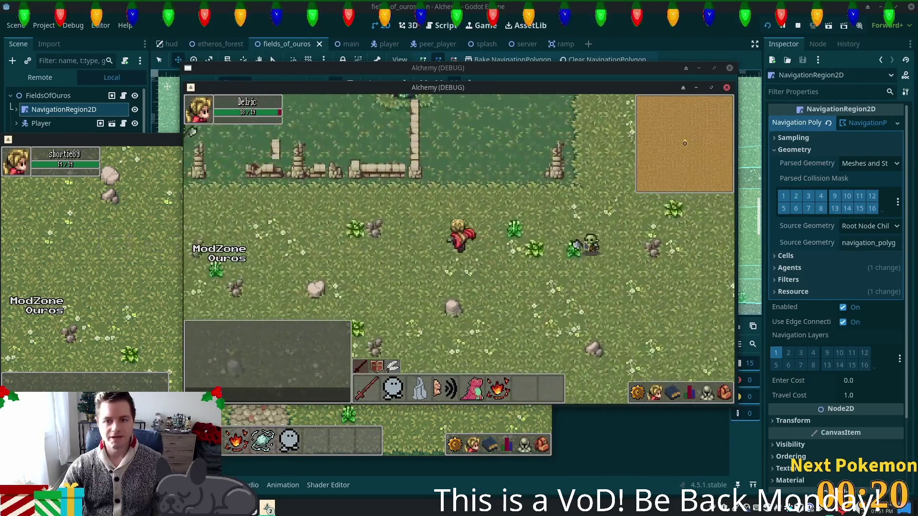
{"action": "key", "text": "Up+Right"}
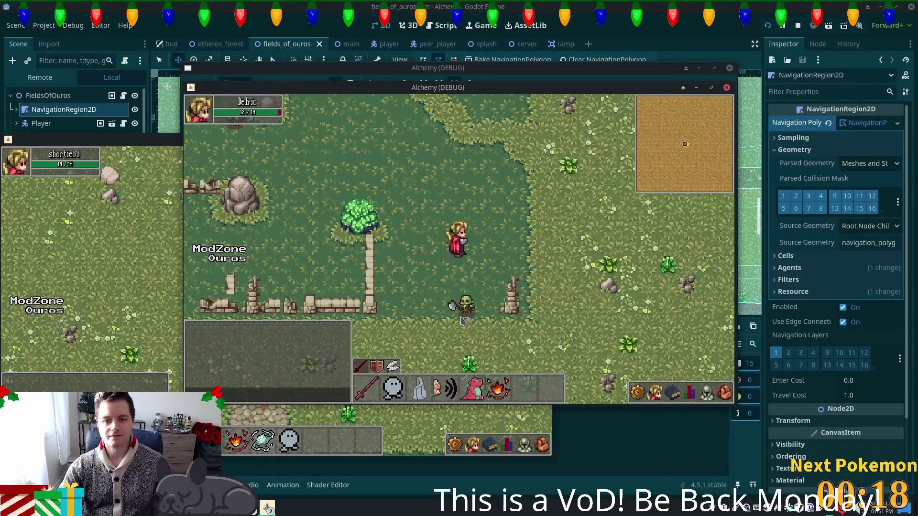
{"action": "key", "text": "Down"}
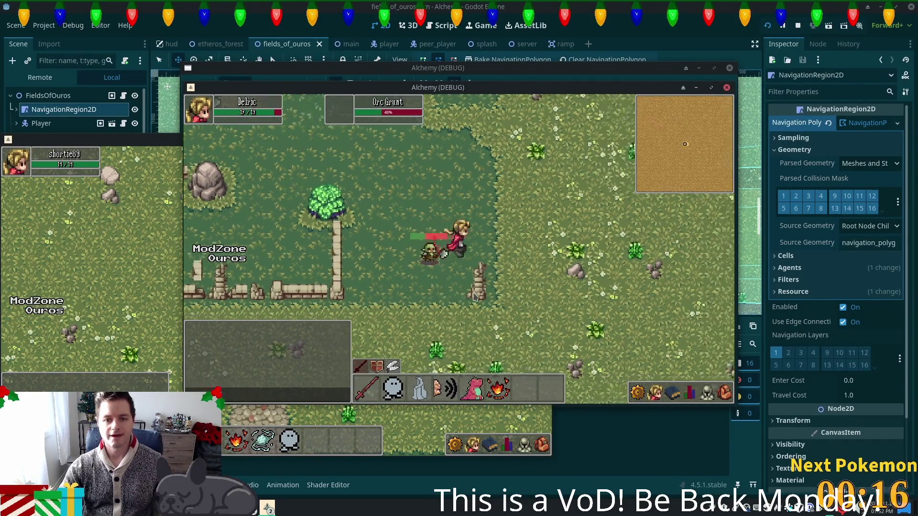
{"action": "key", "text": "Right"}
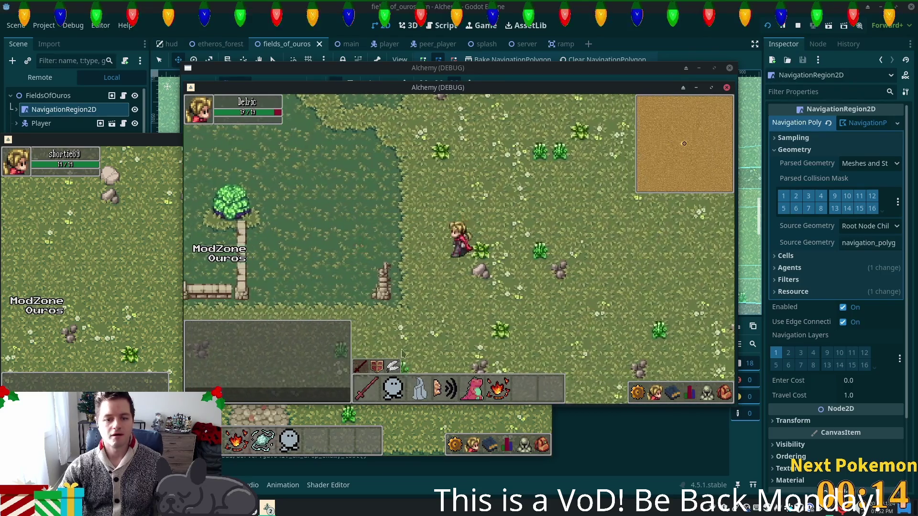
- Inspect the Wooden Bow in the inventory, then attack and defeat the first Orc Grunt
{"action": "key", "text": "i"}
{"action": "left_click", "coordinate": [665, 239]}
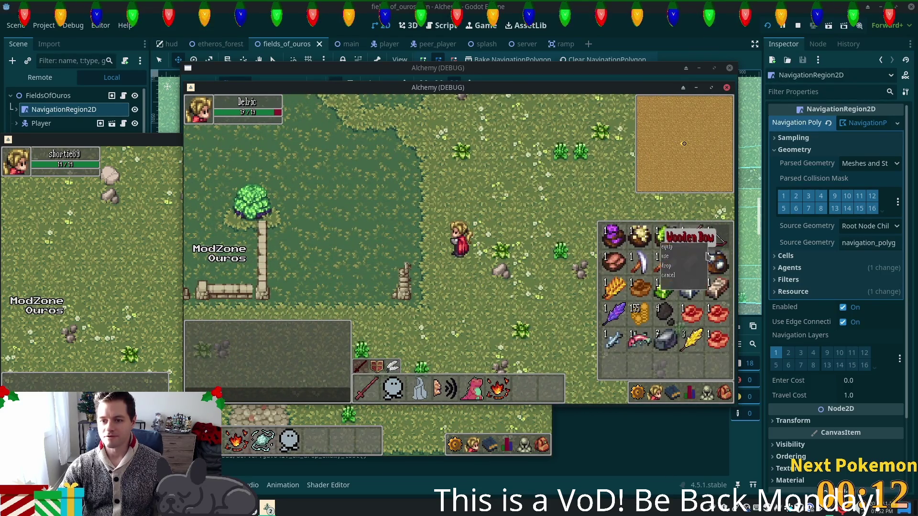
{"action": "key", "text": "Up"}
{"action": "key", "text": "Left"}
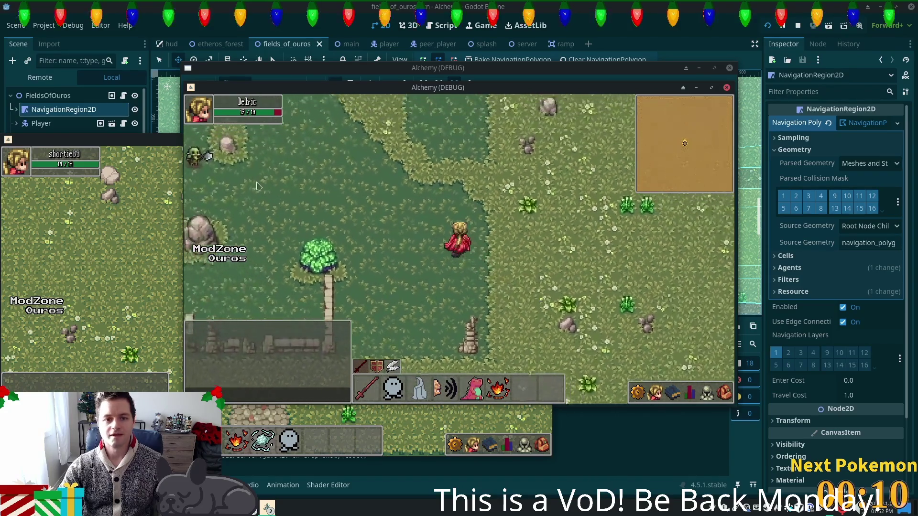
{"action": "left_click", "coordinate": [228, 182]}
{"action": "key", "text": "Up"}
{"action": "key", "text": "Left"}
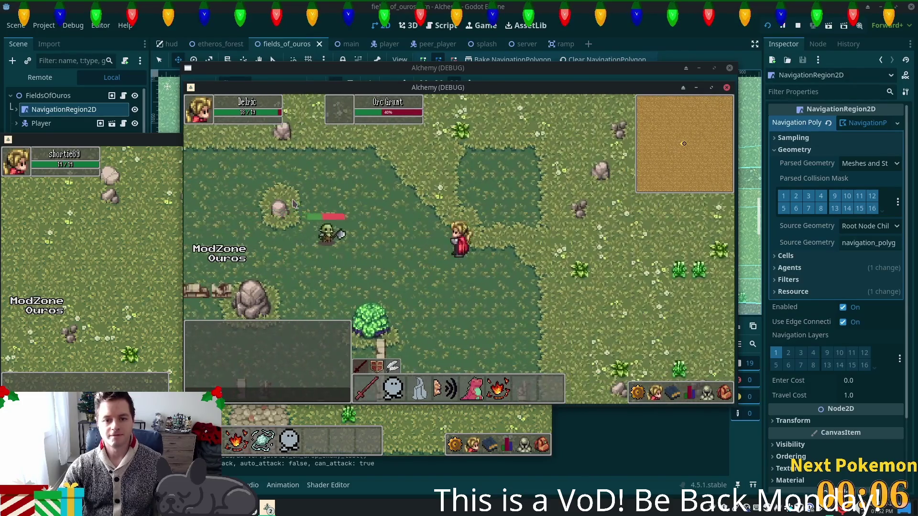
{"action": "key", "text": "Right"}
{"action": "key", "text": "Left"}
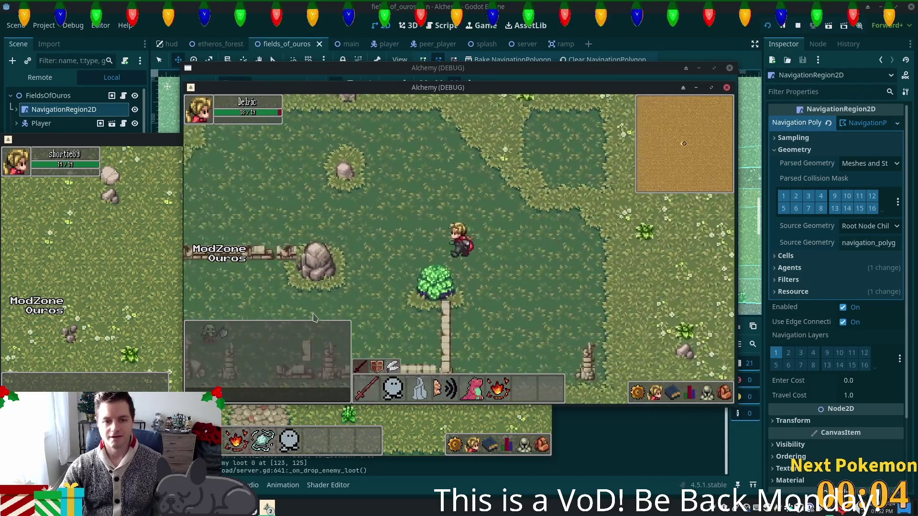
- Attack the other Orc Grunts near the rock and further east
{"action": "left_click", "coordinate": [256, 300]}
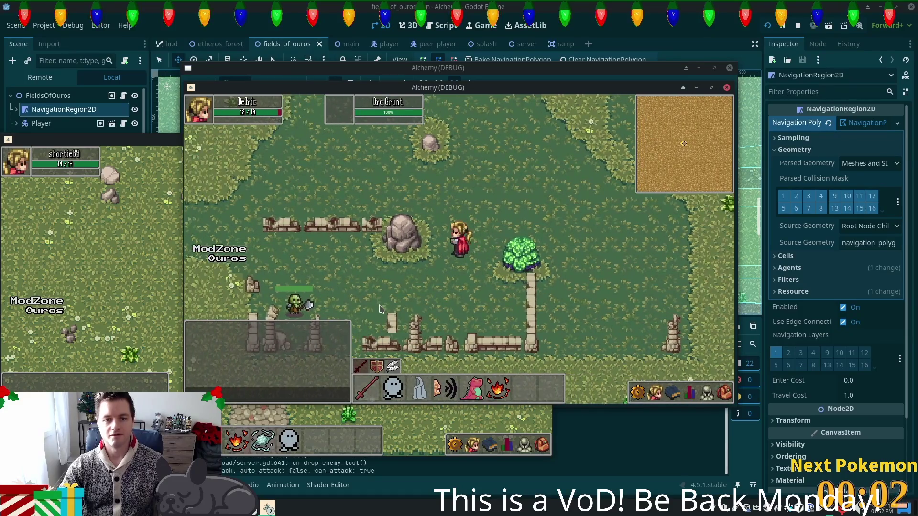
{"action": "key", "text": "Right"}
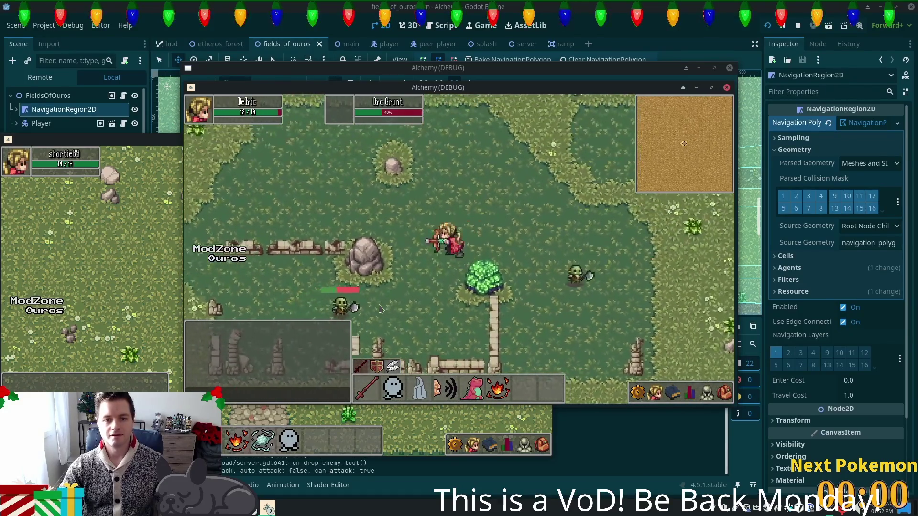
{"action": "key", "text": "Right"}
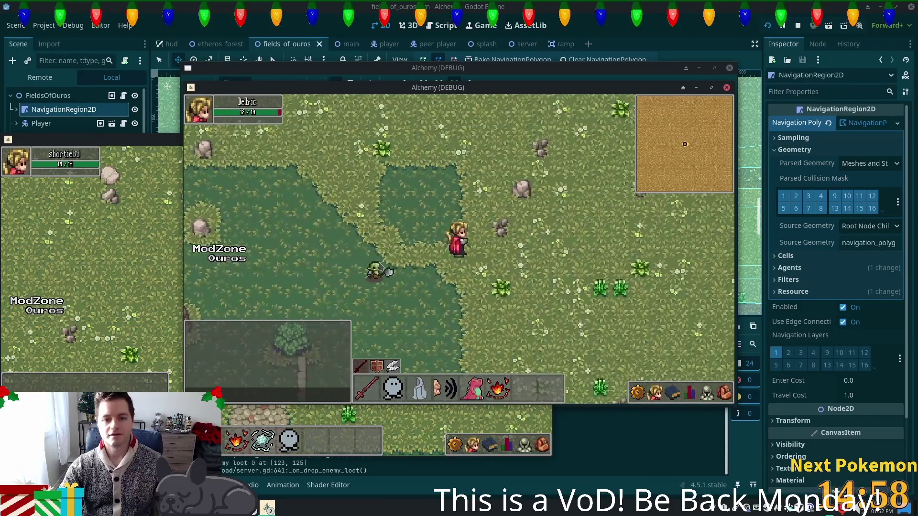
{"action": "left_click", "coordinate": [395, 271]}
{"action": "left_click", "coordinate": [506, 292]}
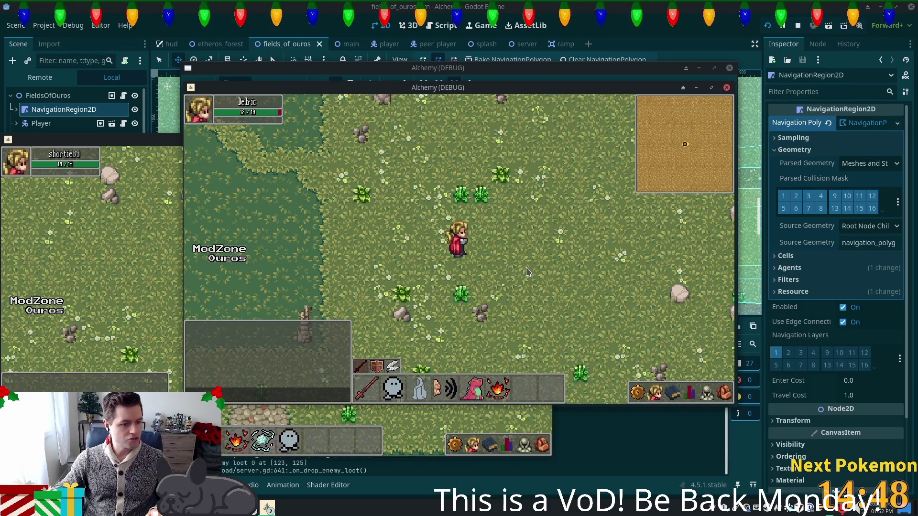
{"action": "left_click", "coordinate": [248, 507]}
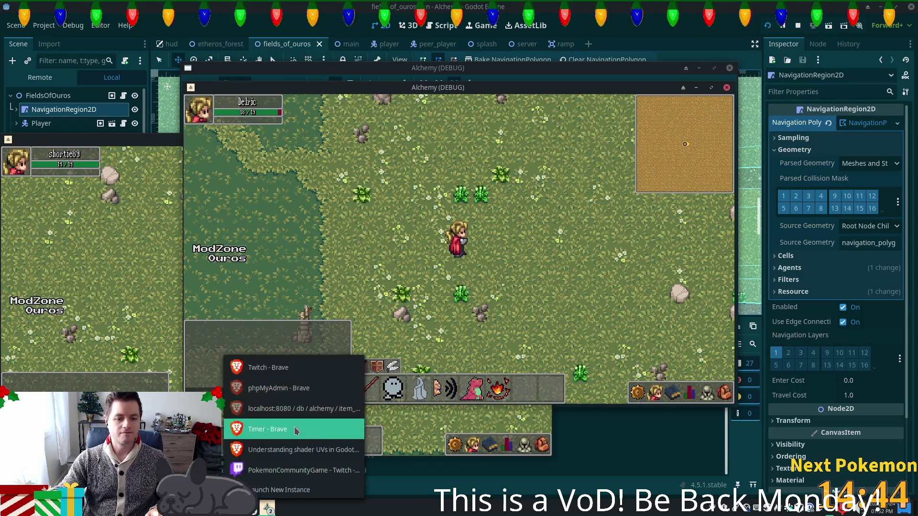
- In the PokemonCommunityGame shop, view the Night Ball's details and cancel without selling
{"action": "left_click", "coordinate": [297, 470]}
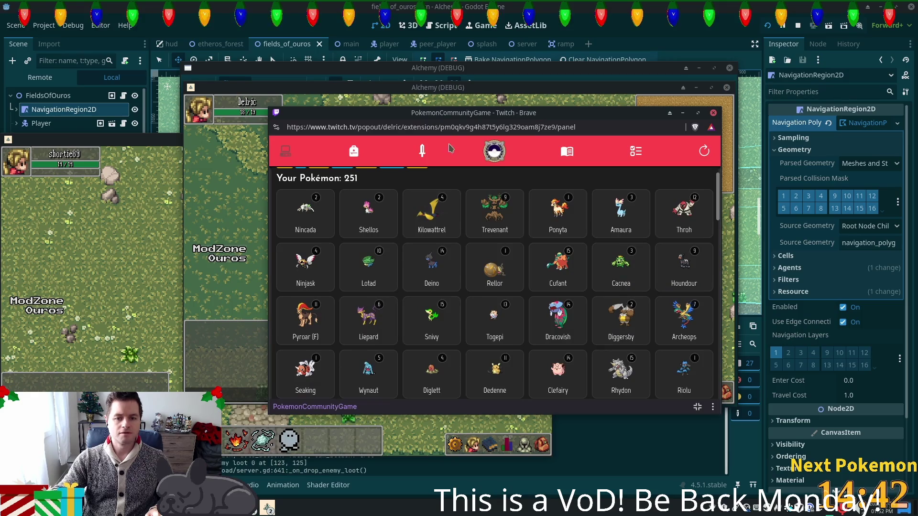
{"action": "left_click", "coordinate": [354, 151]}
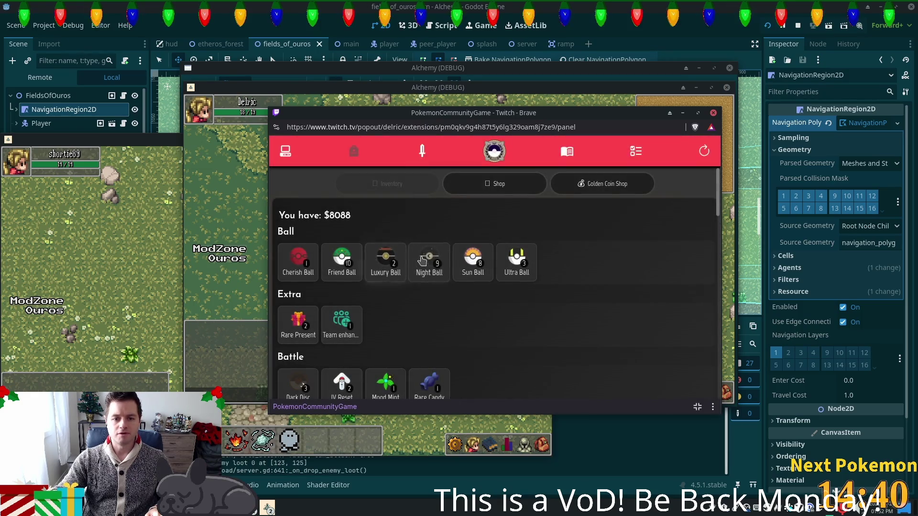
{"action": "left_click", "coordinate": [422, 259]}
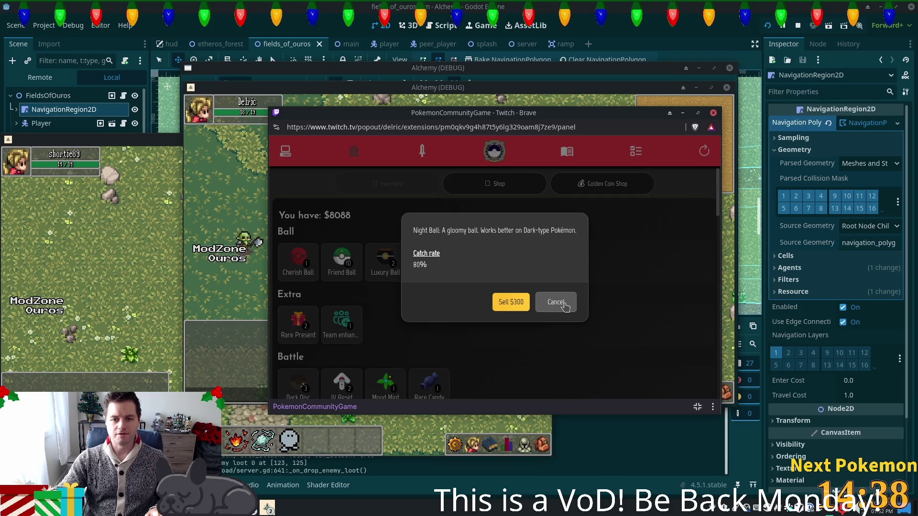
{"action": "left_click", "coordinate": [562, 306]}
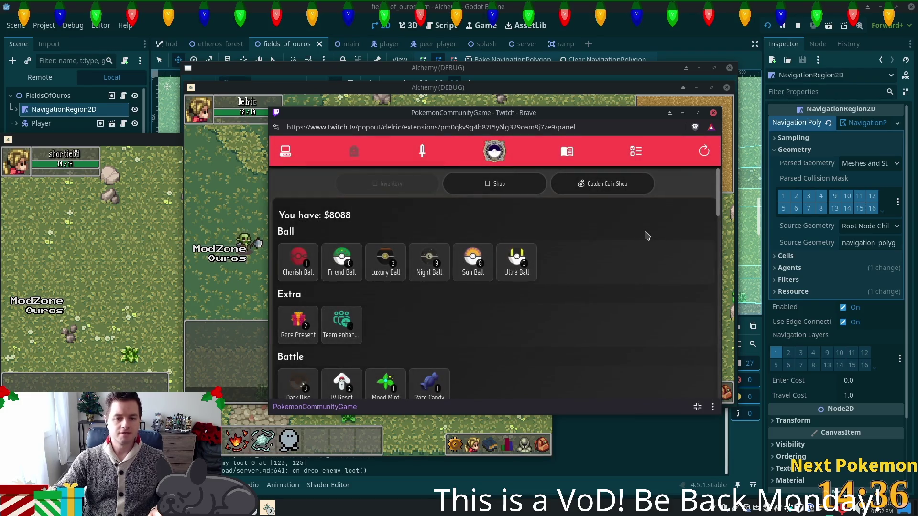
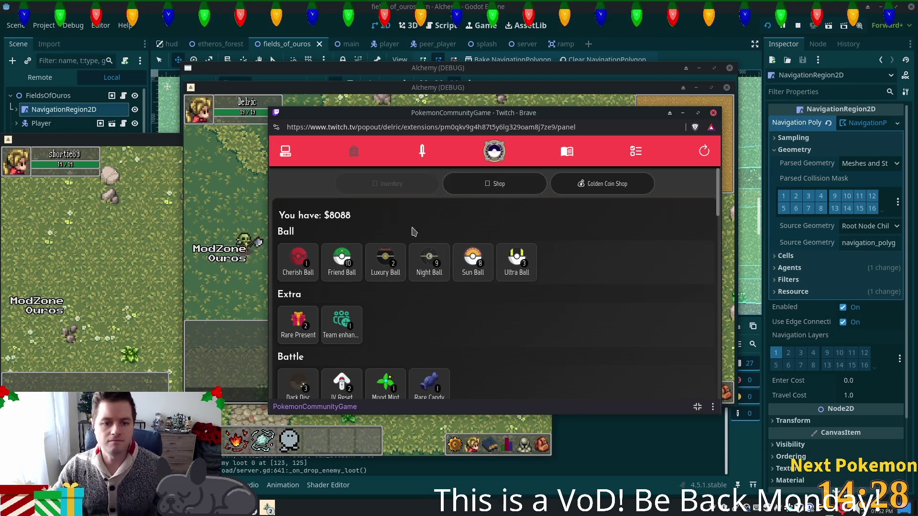
- Show the Pokémon collection in the extension popup, then bring the Alchemy (DEBUG) window forward
{"action": "left_click", "coordinate": [286, 151]}
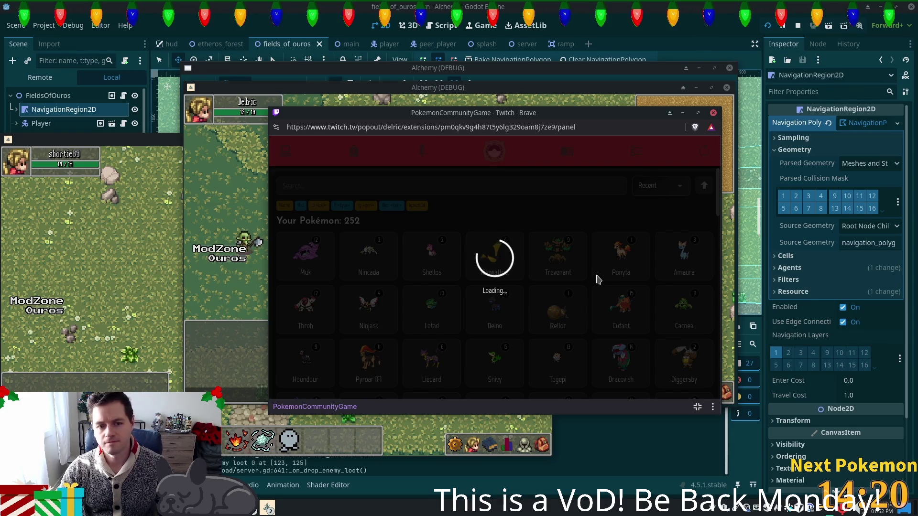
{"action": "left_click", "coordinate": [302, 262]}
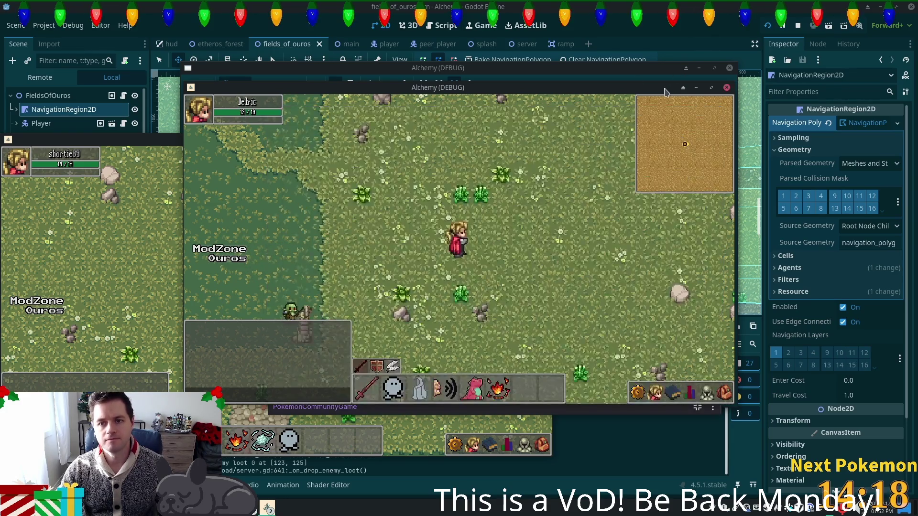
- Roam the Fields of Ouros, heading north toward the stone wall and zigzagging diagonally
{"action": "left_click", "coordinate": [386, 269]}
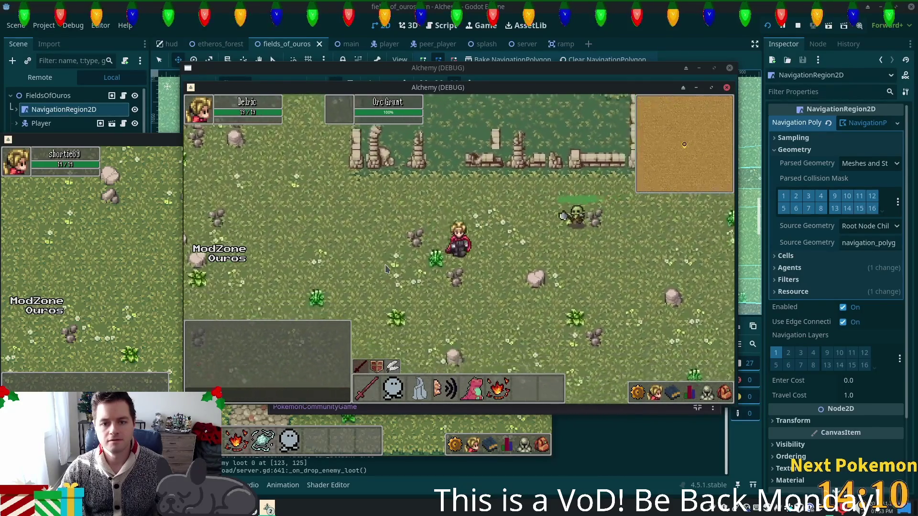
{"action": "key", "text": "w"}
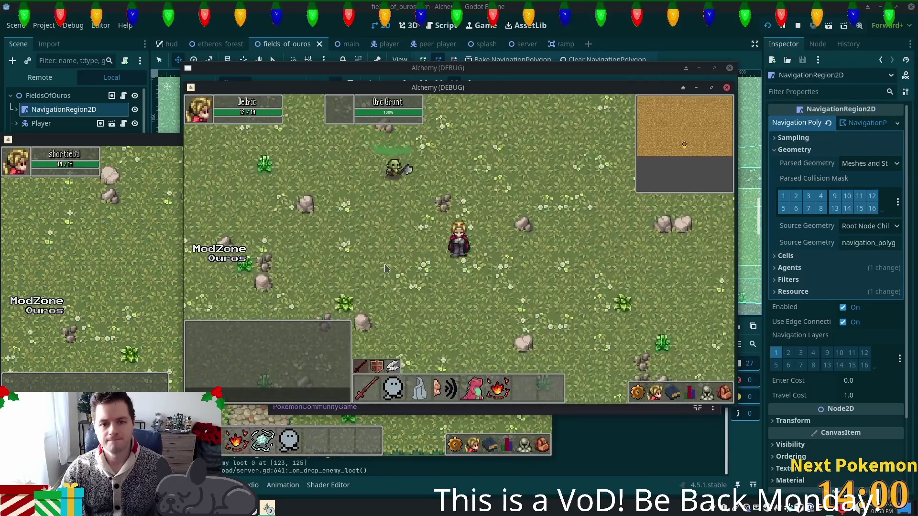
{"action": "key", "text": "s+d"}
{"action": "key", "text": "s+d"}
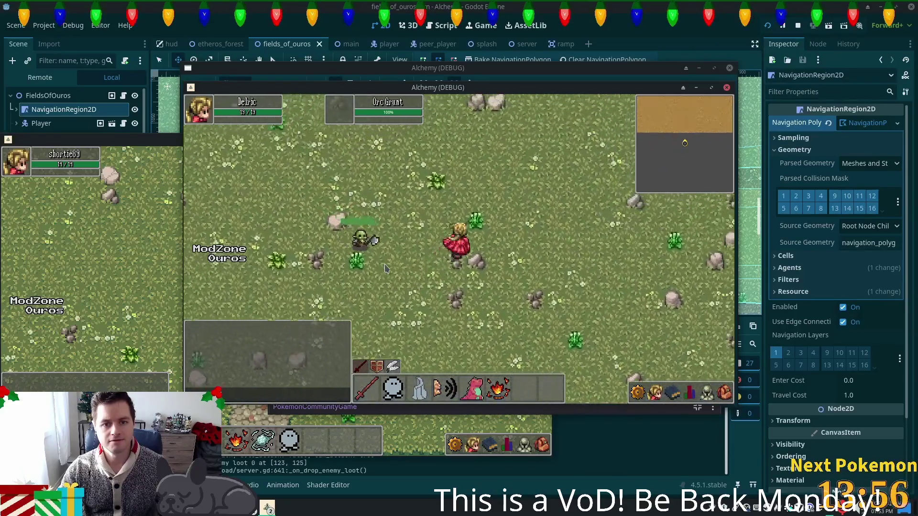
{"action": "key", "text": "w+d"}
{"action": "key", "text": "w+a"}
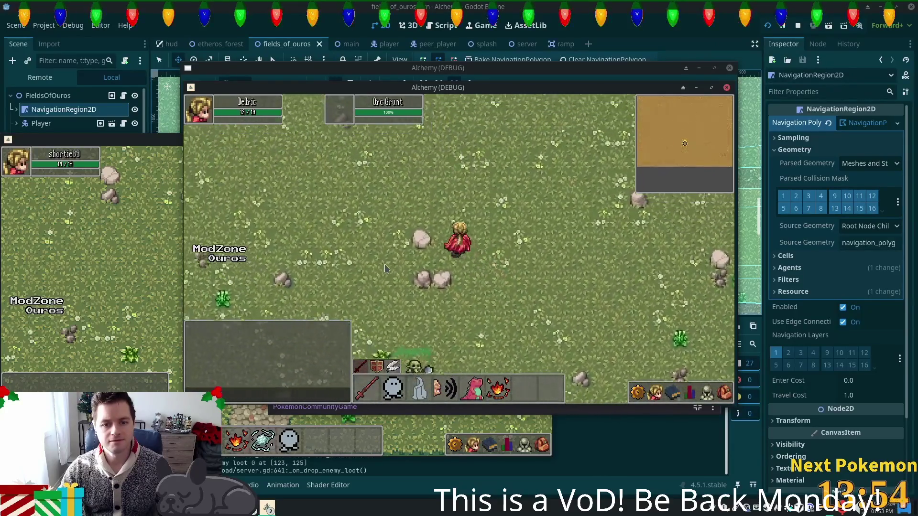
{"action": "key", "text": "w+d"}
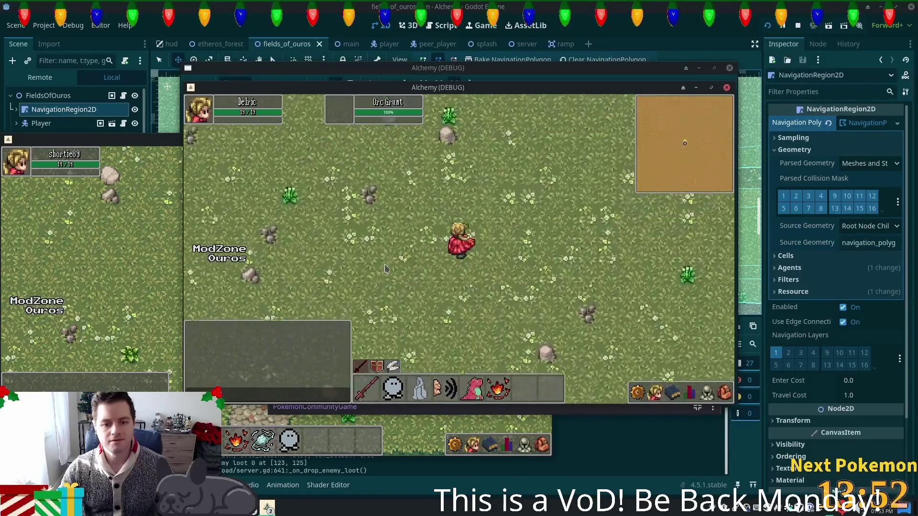
{"action": "key", "text": "s+d"}
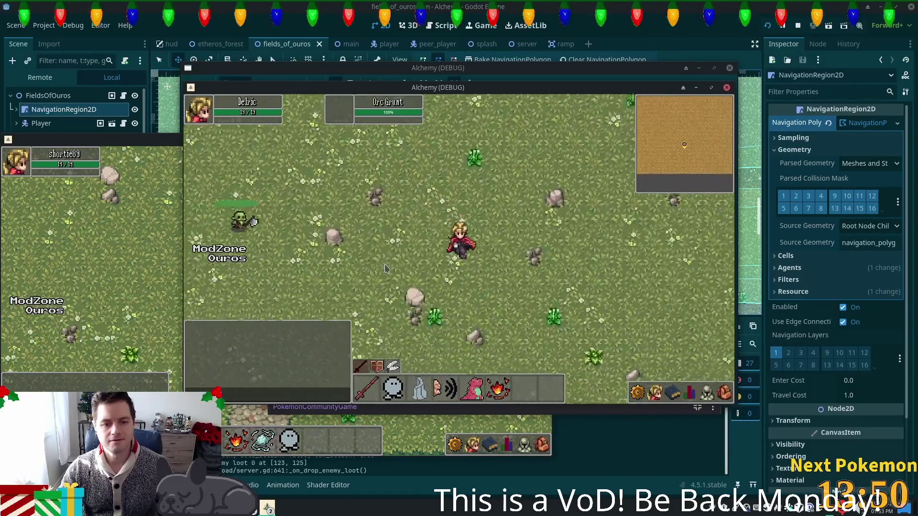
{"action": "key", "text": "w+a"}
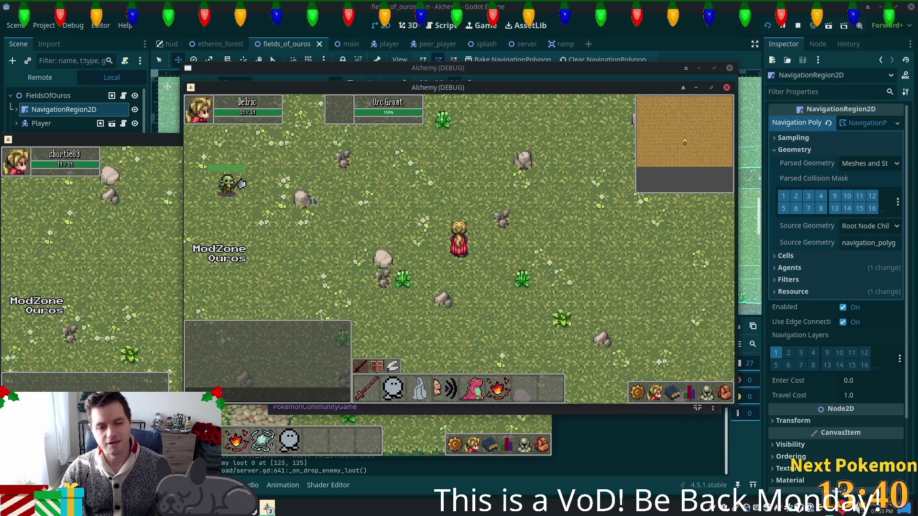
- Walk left and down to the Orc Grunt and attack it
{"action": "key", "text": "w"}
{"action": "key", "text": "a"}
{"action": "key", "text": "a"}
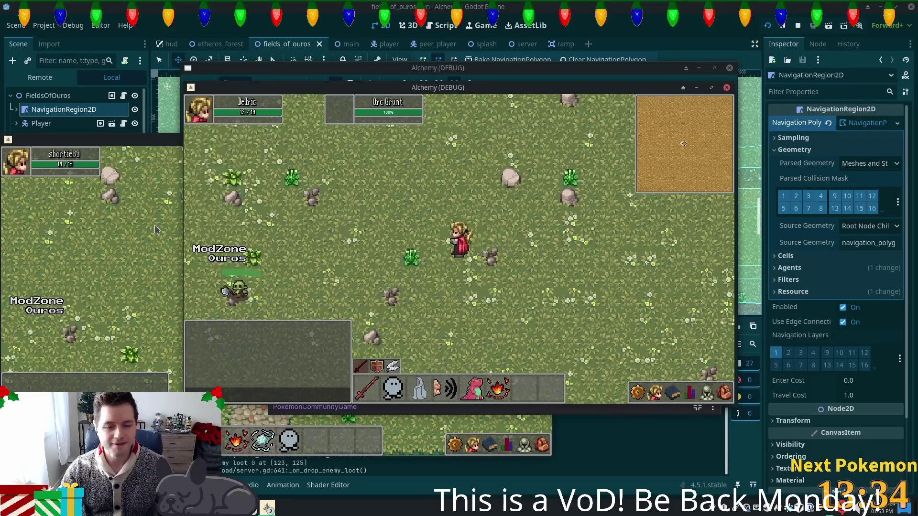
{"action": "key", "text": "a"}
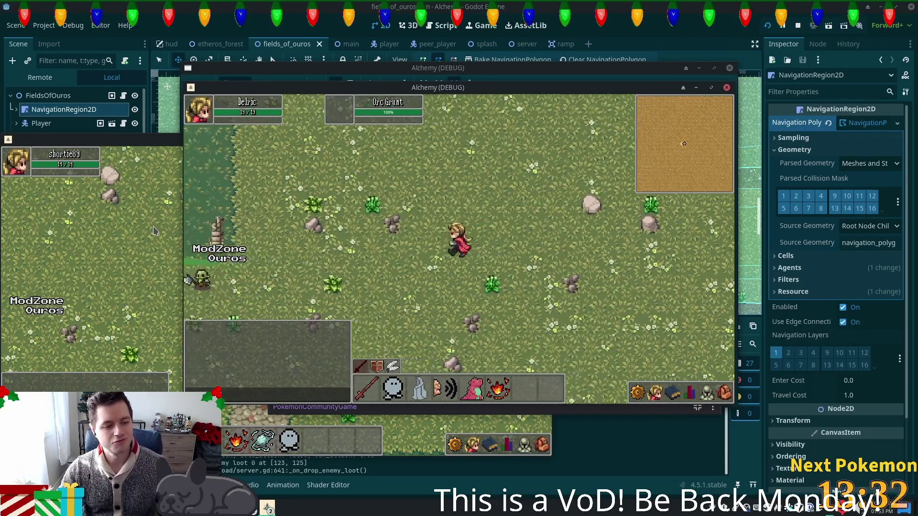
{"action": "key", "text": "a"}
{"action": "key", "text": "s"}
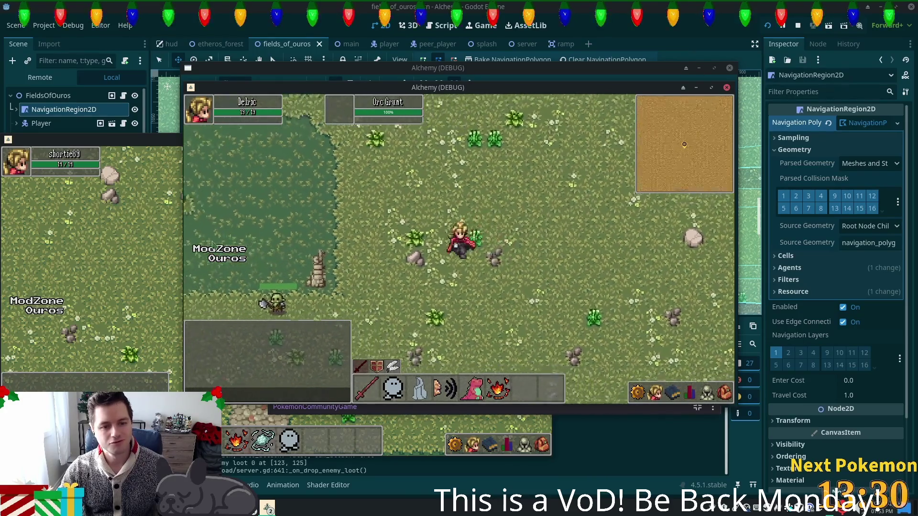
{"action": "key", "text": "a"}
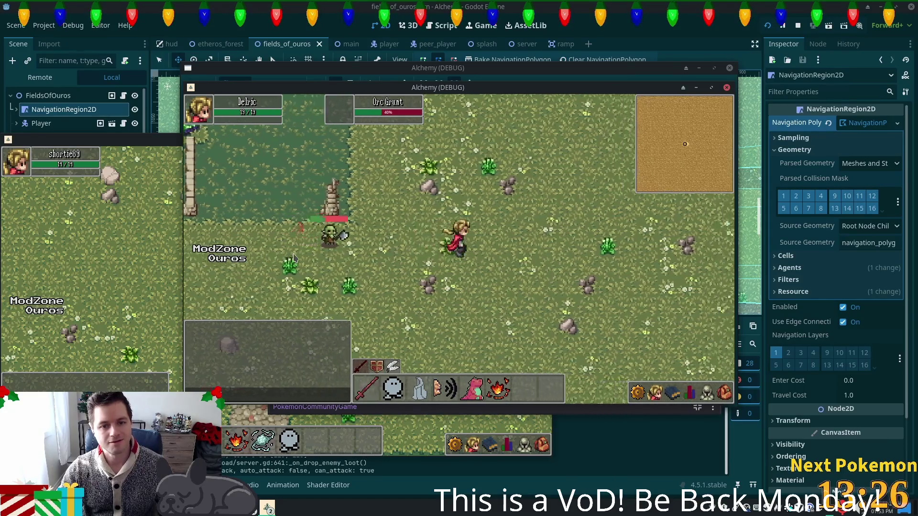
- After defeating the Orc Grunt, walk north toward the fence and tree, then down-left
{"action": "key", "text": "w"}
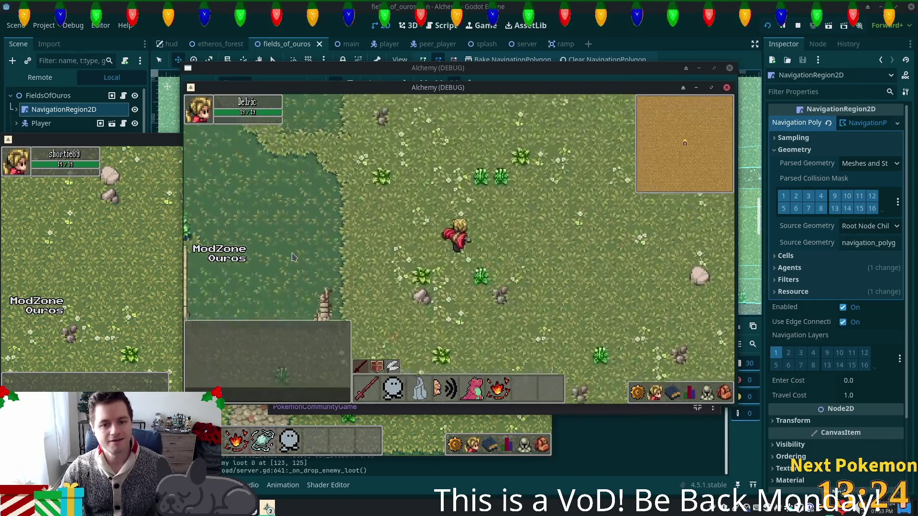
{"action": "key", "text": "w"}
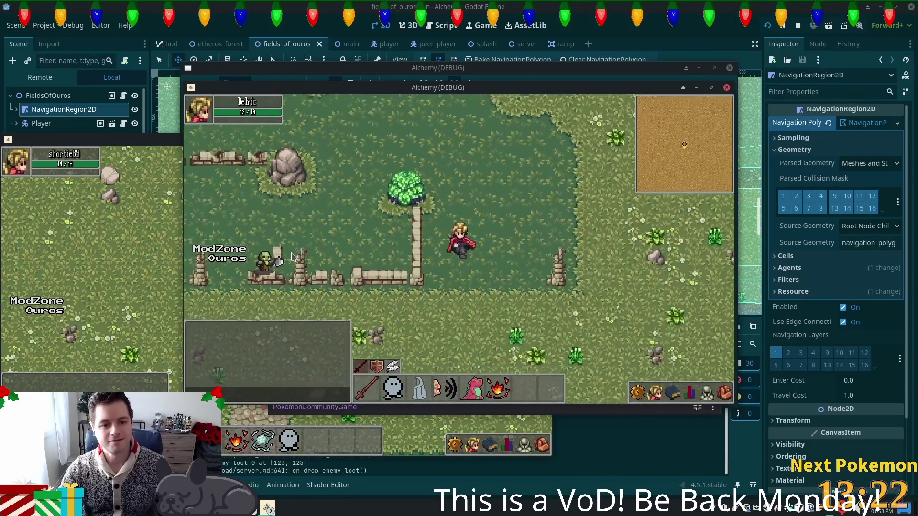
{"action": "key", "text": "a"}
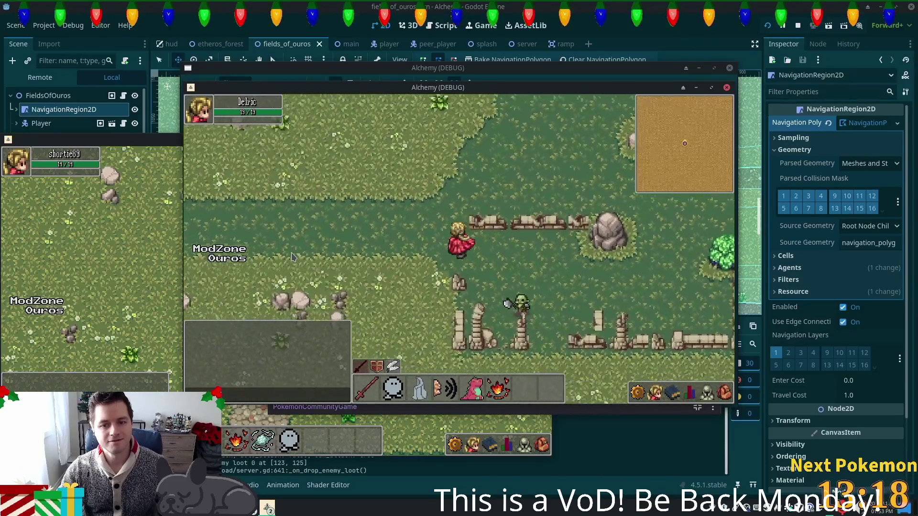
{"action": "key", "text": "w"}
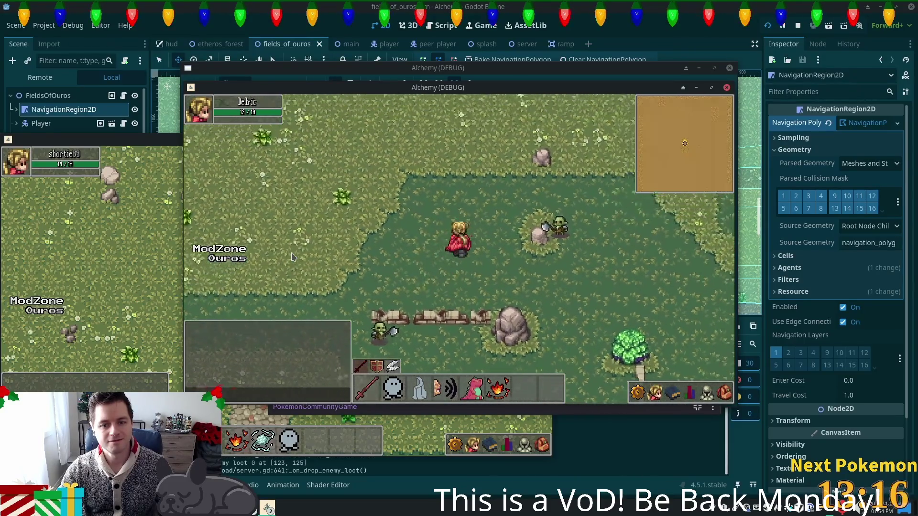
{"action": "key", "text": "a"}
{"action": "key", "text": "s"}
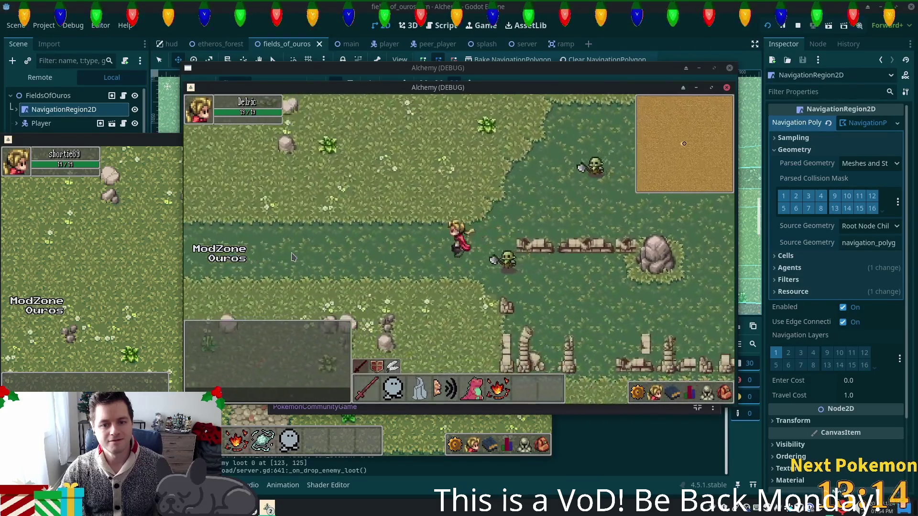
- Weave right and down past the goblin, then back up and left
{"action": "key", "text": "d"}
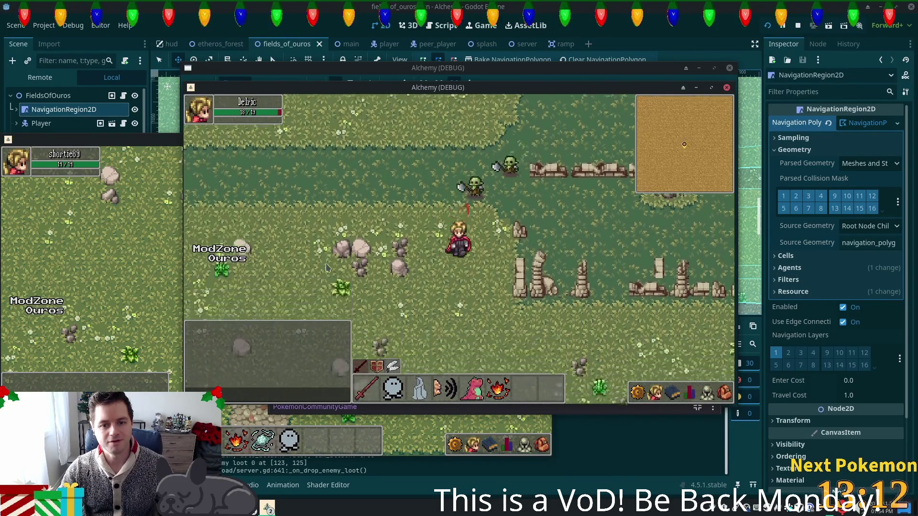
{"action": "key", "text": "s"}
{"action": "key", "text": "d"}
{"action": "key", "text": "d"}
{"action": "key", "text": "w"}
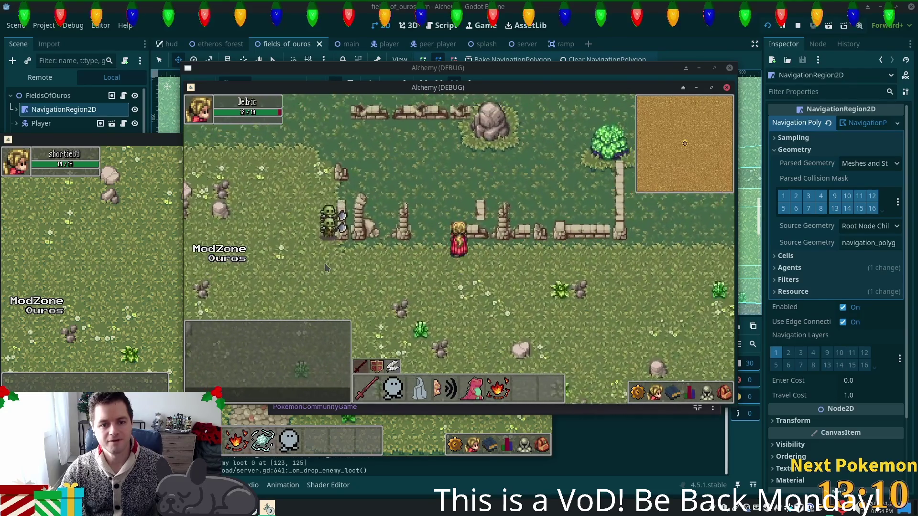
{"action": "key", "text": "s"}
{"action": "key", "text": "d"}
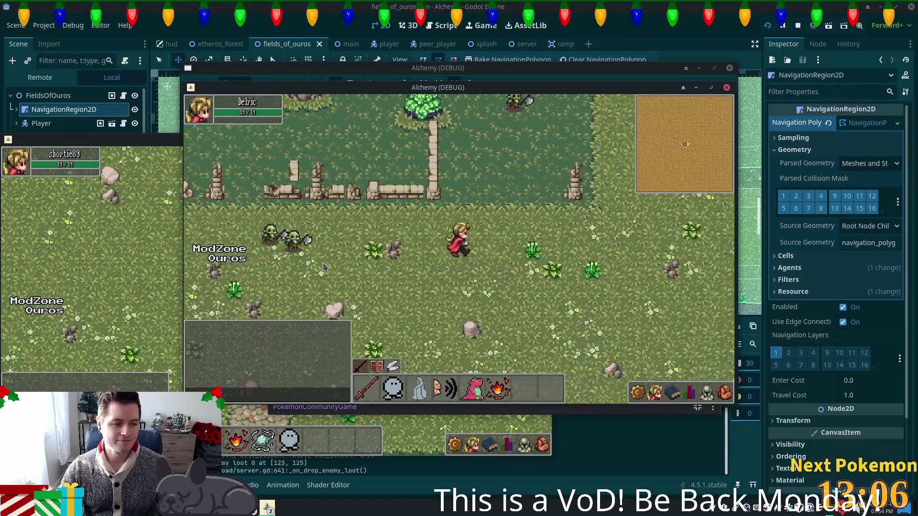
{"action": "key", "text": "w"}
{"action": "key", "text": "a"}
{"action": "key", "text": "s"}
{"action": "key", "text": "d"}
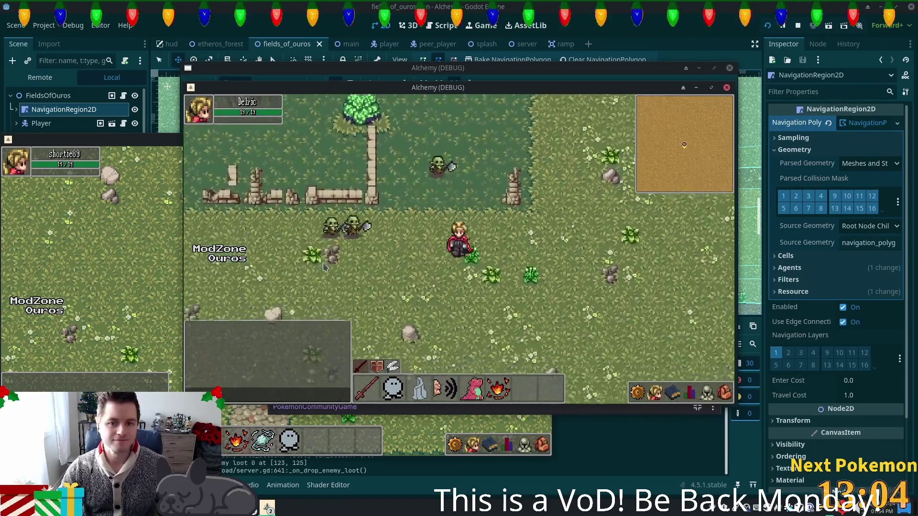
{"action": "key", "text": "a"}
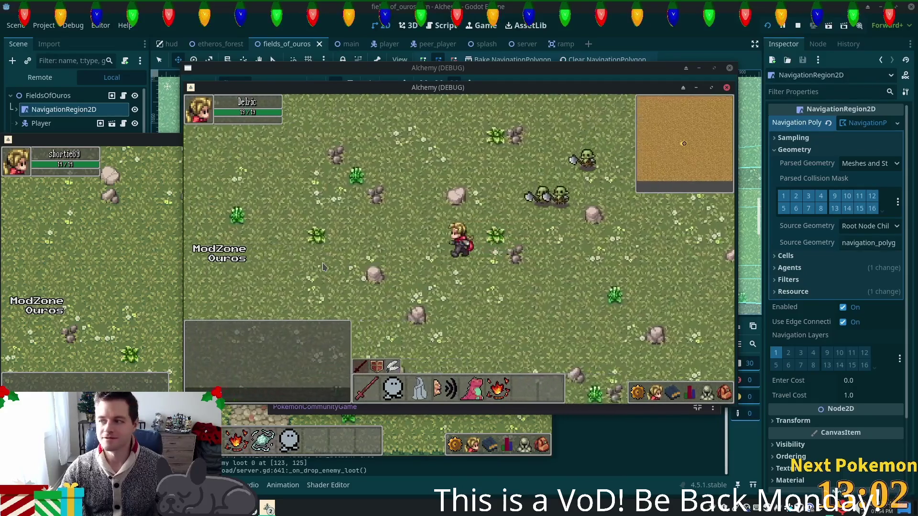
{"action": "key", "text": "w"}
{"action": "key", "text": "a"}
- Walk up past the stone wall into the ruins beside the boulder
{"action": "key", "text": "w"}
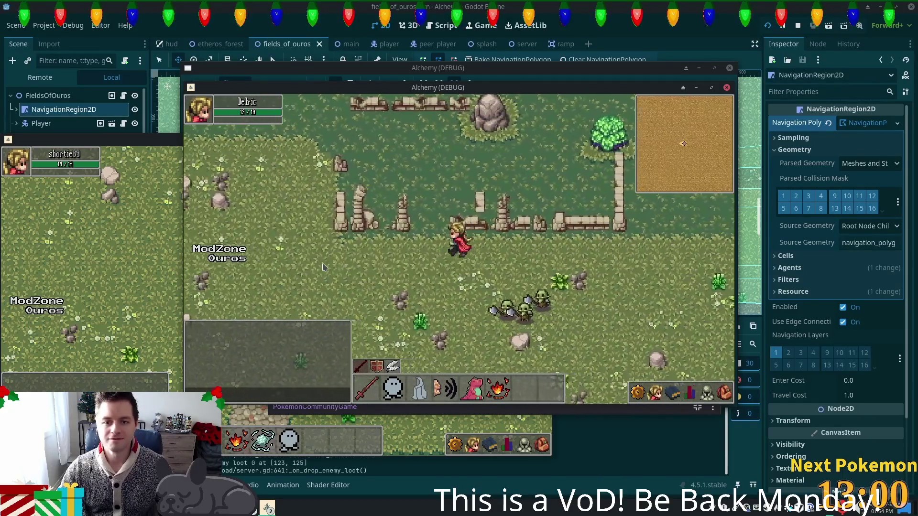
{"action": "key", "text": "w"}
{"action": "key", "text": "d"}
{"action": "key", "text": "w"}
{"action": "key", "text": "s"}
{"action": "key", "text": "a"}
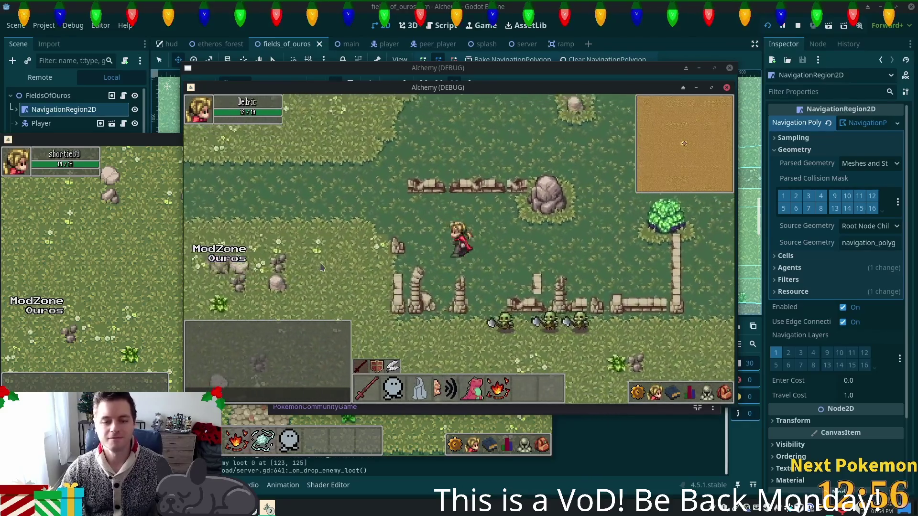
{"action": "key", "text": "w"}
{"action": "key", "text": "a"}
{"action": "key", "text": "w"}
{"action": "key", "text": "a"}
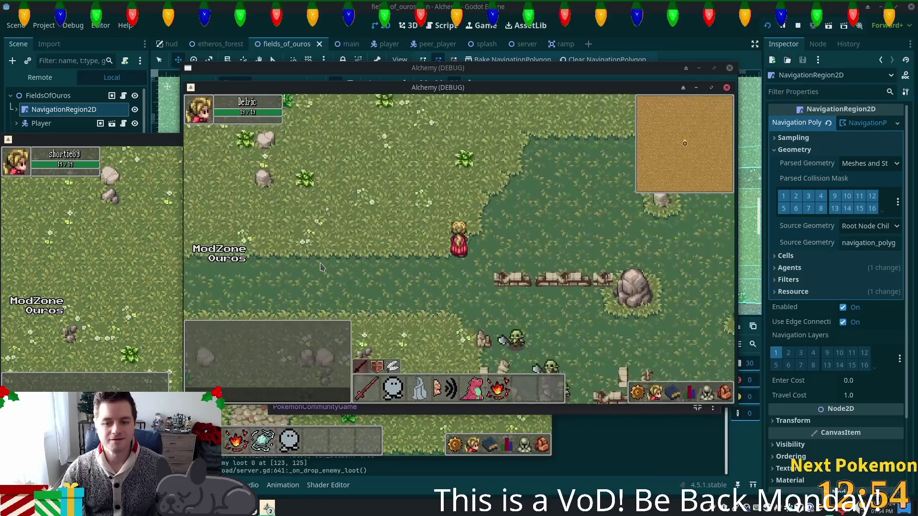
{"action": "key", "text": "d"}
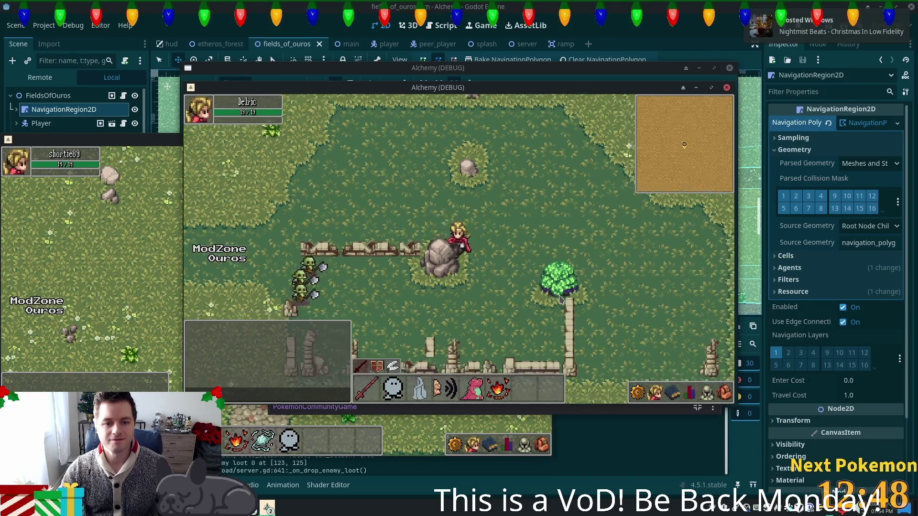
- Roam around the goblin ruins and through the meadow below them
{"action": "key", "text": "s"}
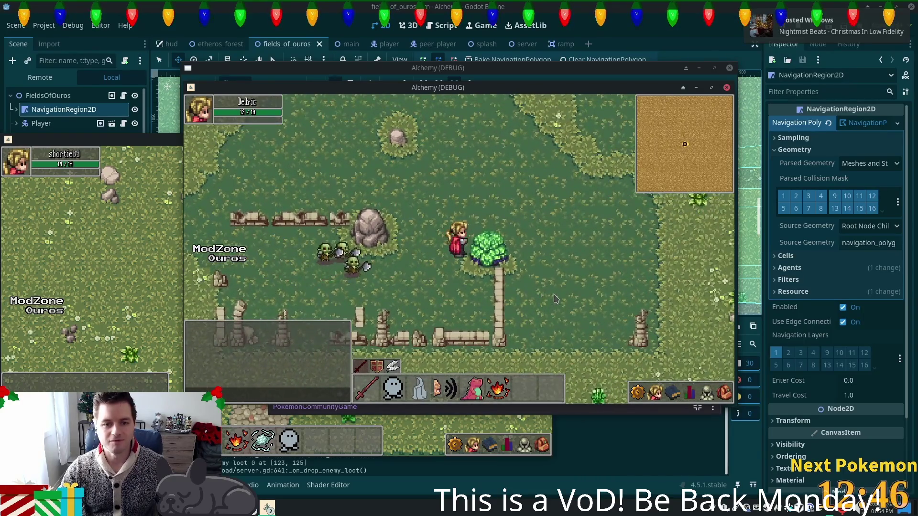
{"action": "key", "text": "w"}
{"action": "key", "text": "a"}
{"action": "key", "text": "d"}
{"action": "key", "text": "s"}
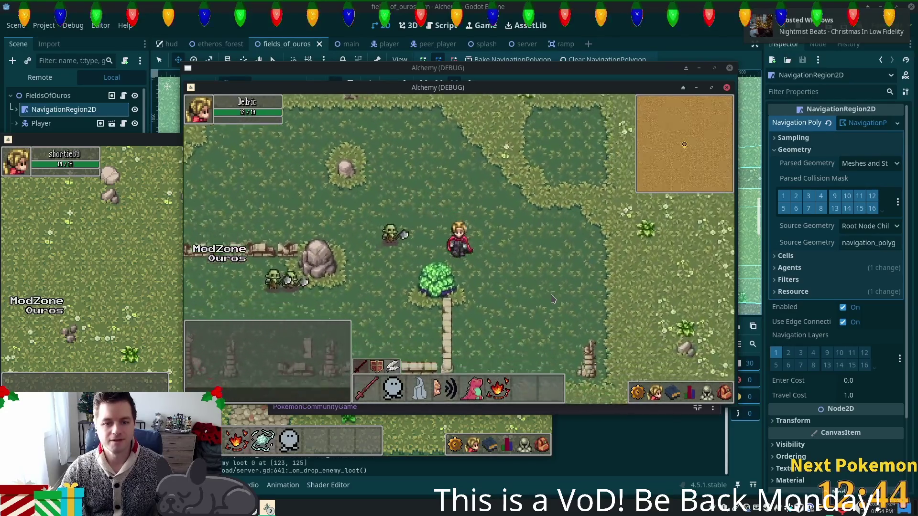
{"action": "key", "text": "s"}
{"action": "key", "text": "a"}
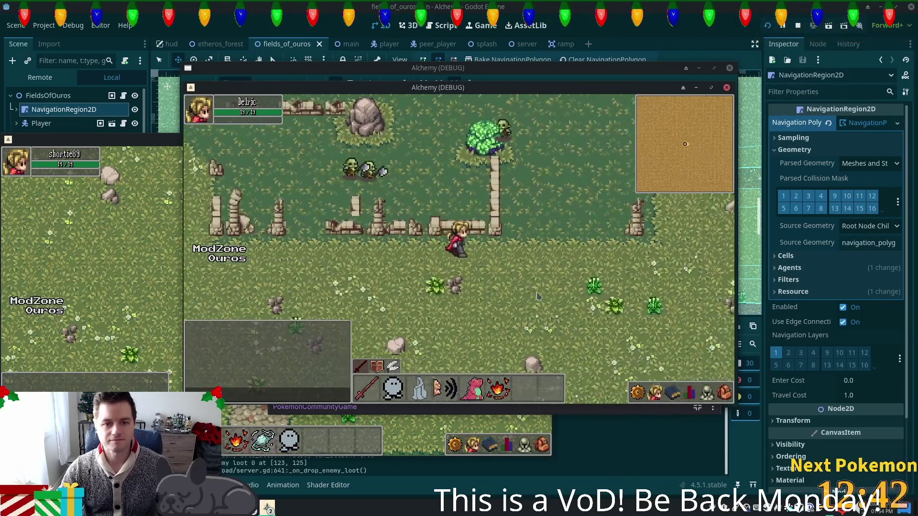
{"action": "key", "text": "s"}
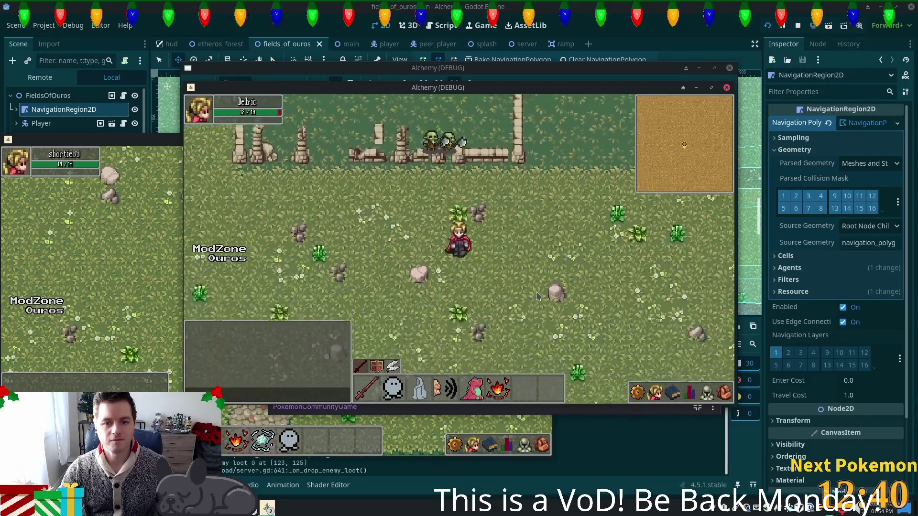
{"action": "key", "text": "a"}
{"action": "key", "text": "w"}
{"action": "key", "text": "a"}
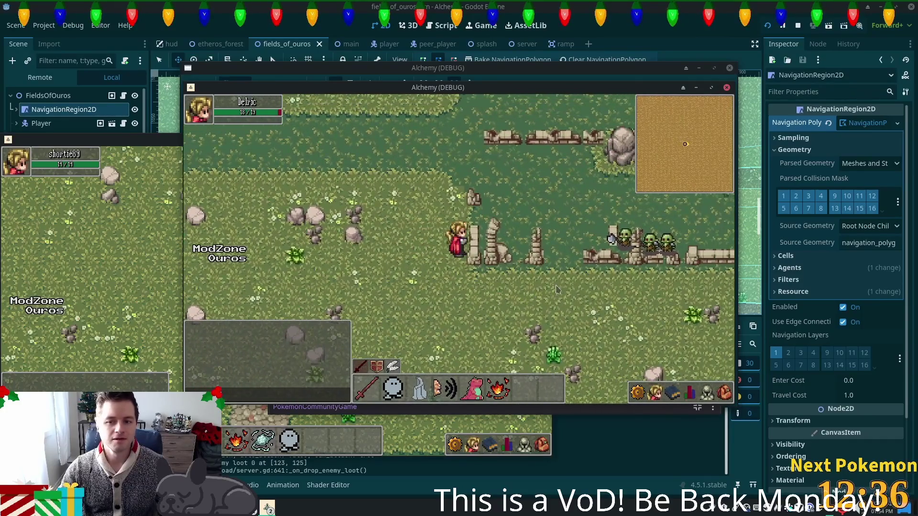
{"action": "key", "text": "s"}
{"action": "key", "text": "d"}
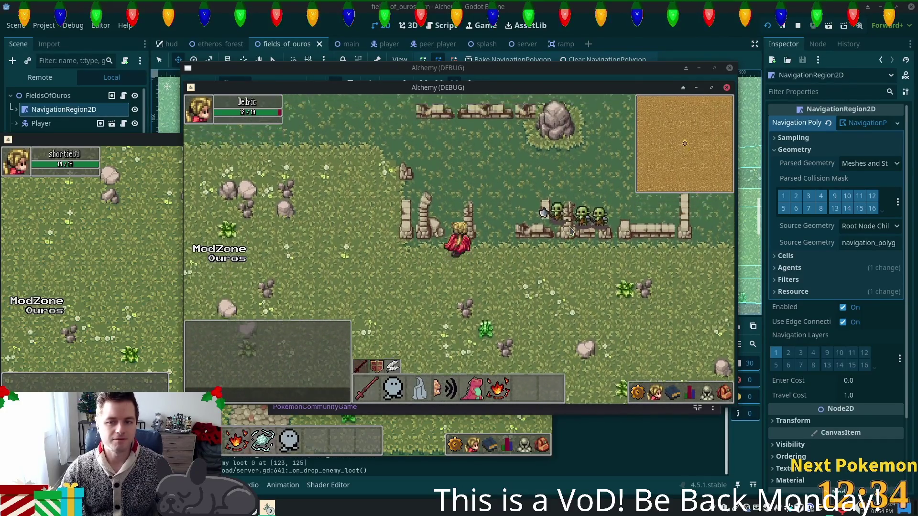
- Walk along the fence through the dark-grass area and past the ruins
{"action": "key", "text": "w"}
{"action": "key", "text": "a"}
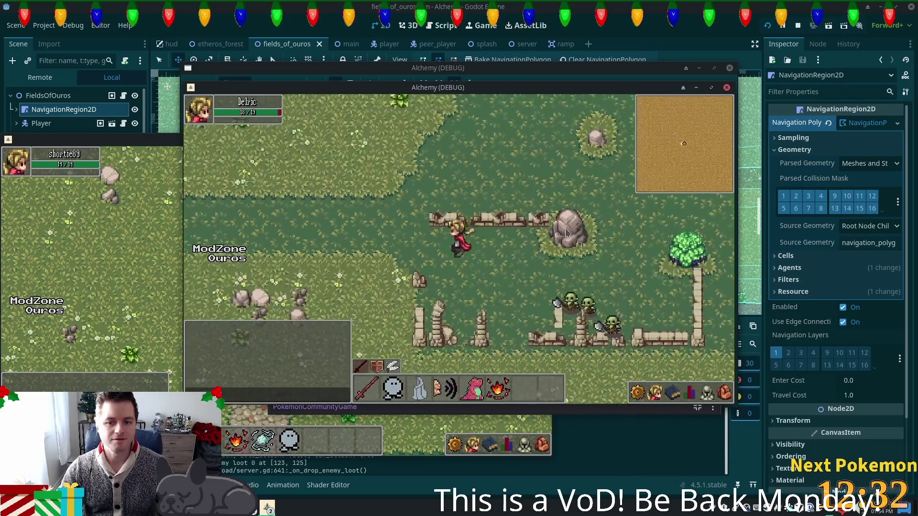
{"action": "key", "text": "w"}
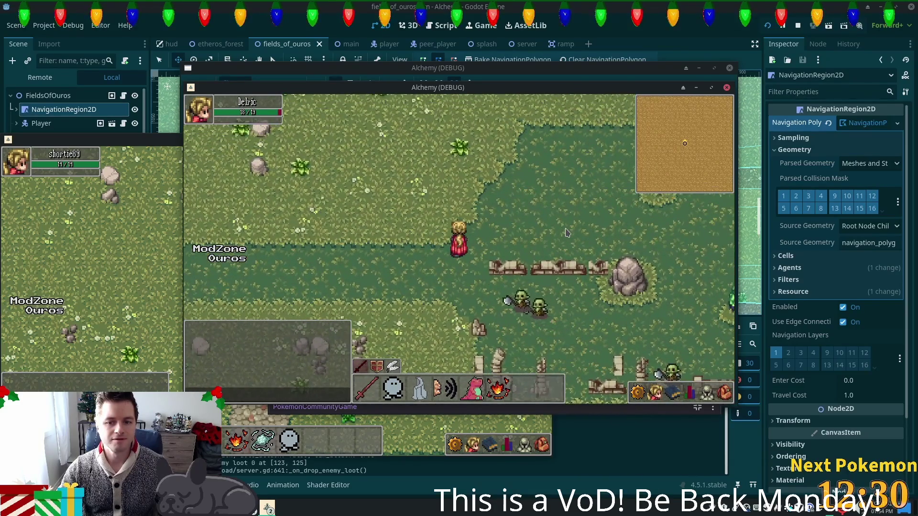
{"action": "key", "text": "d"}
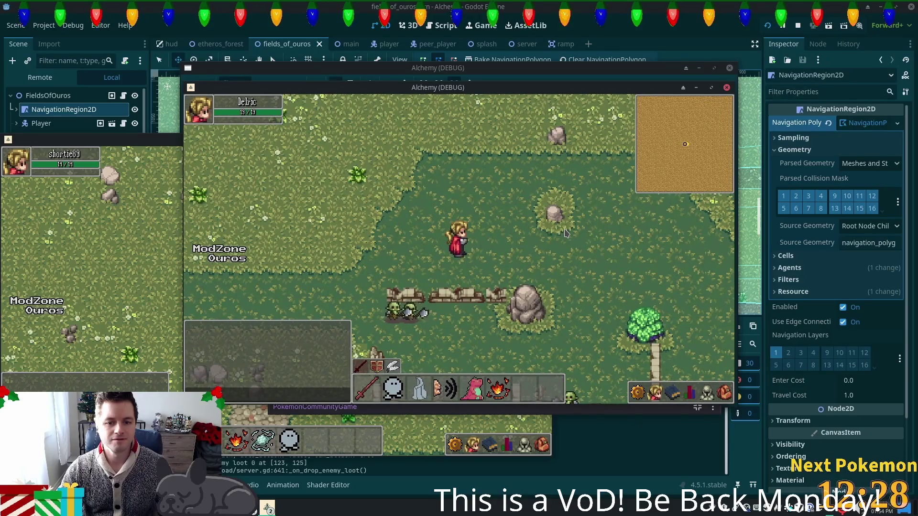
{"action": "key", "text": "d"}
{"action": "key", "text": "s"}
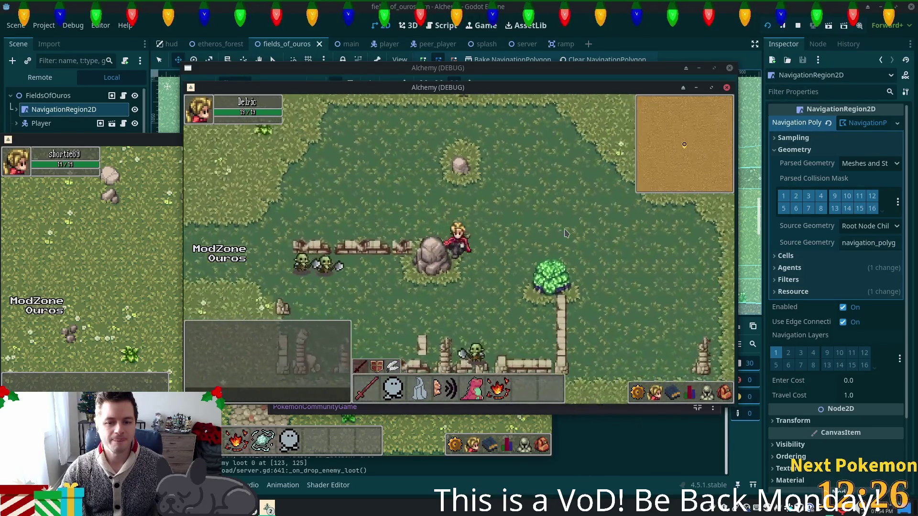
{"action": "key", "text": "w"}
{"action": "key", "text": "a"}
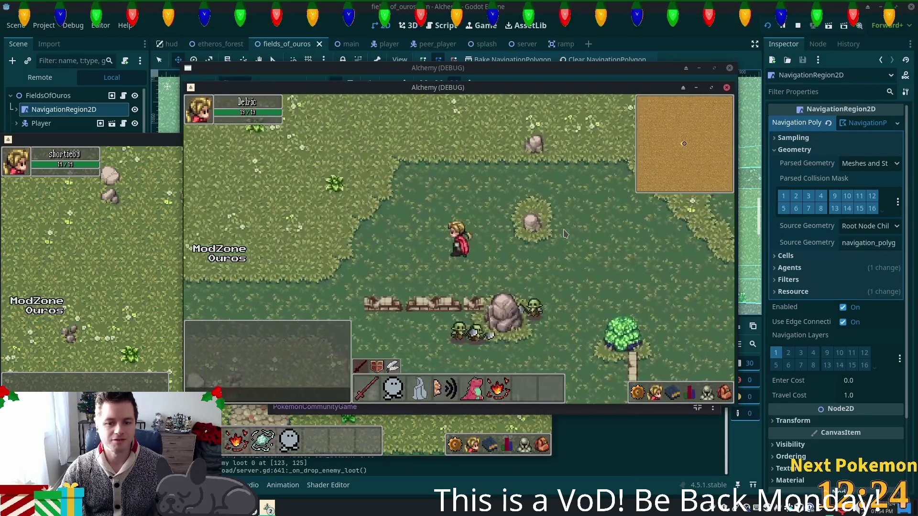
{"action": "key", "text": "w"}
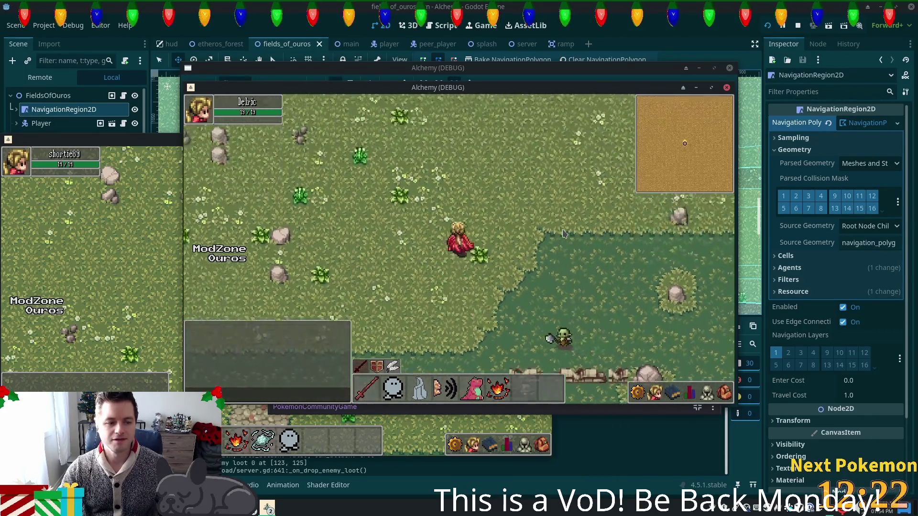
{"action": "key", "text": "s"}
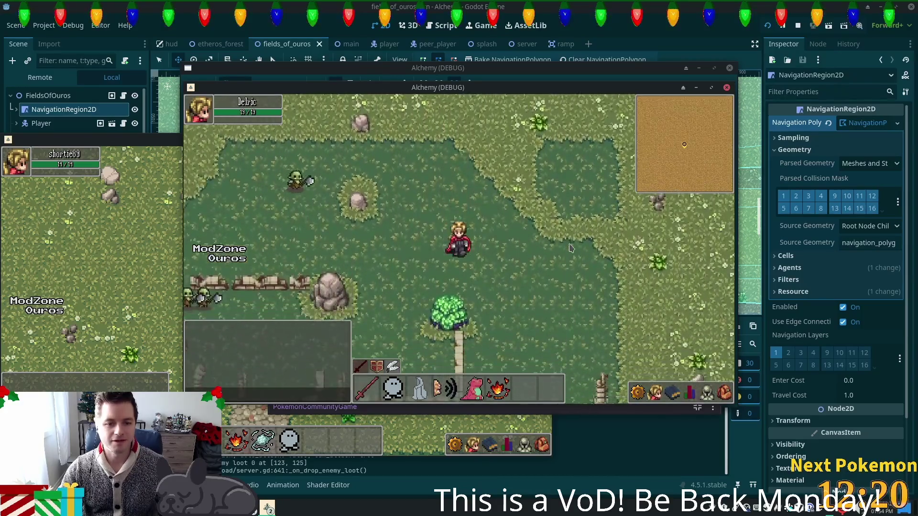
{"action": "key", "text": "s"}
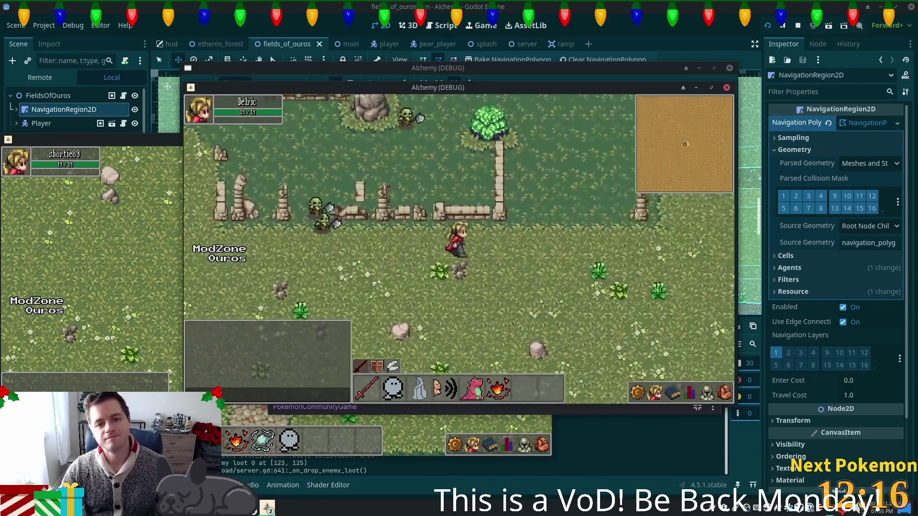
{"action": "key", "text": "d"}
{"action": "key", "text": "w"}
- Check the inventory with I, then close the character stats panel
{"action": "key", "text": "i"}
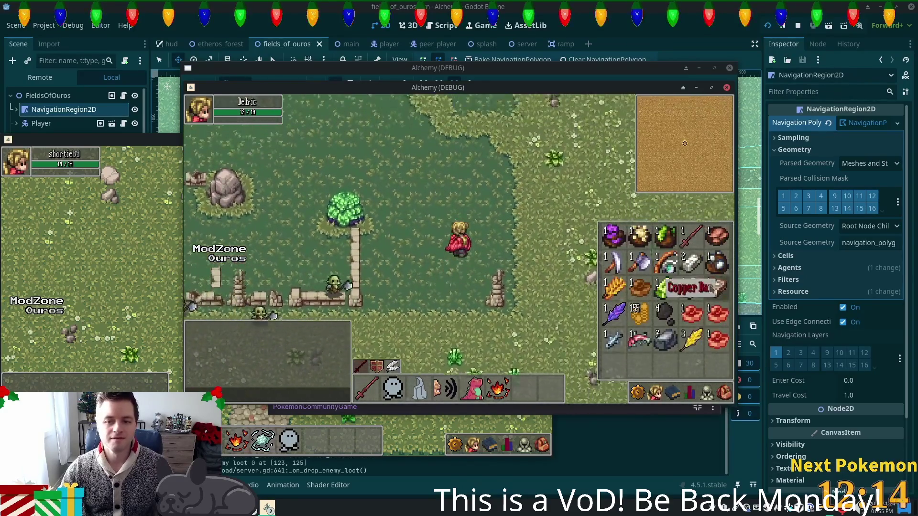
{"action": "key", "text": "i"}
{"action": "key", "text": "d"}
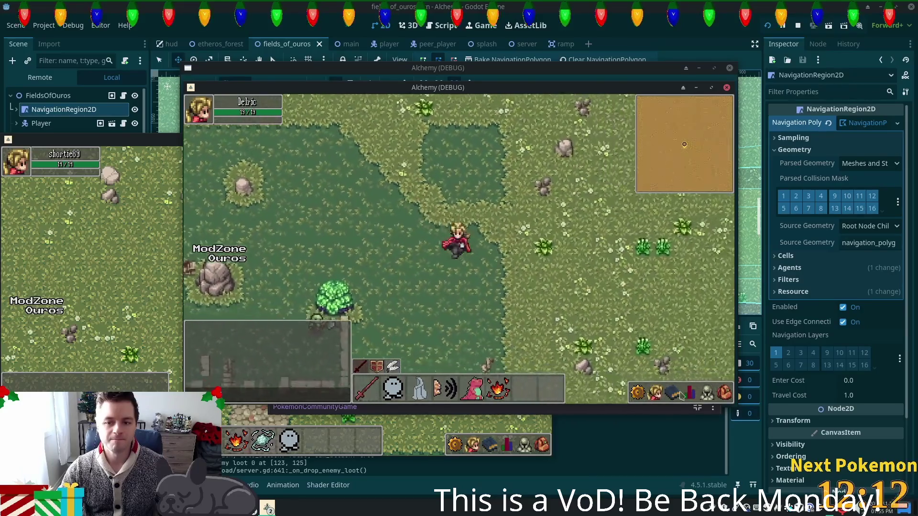
{"action": "key", "text": "w"}
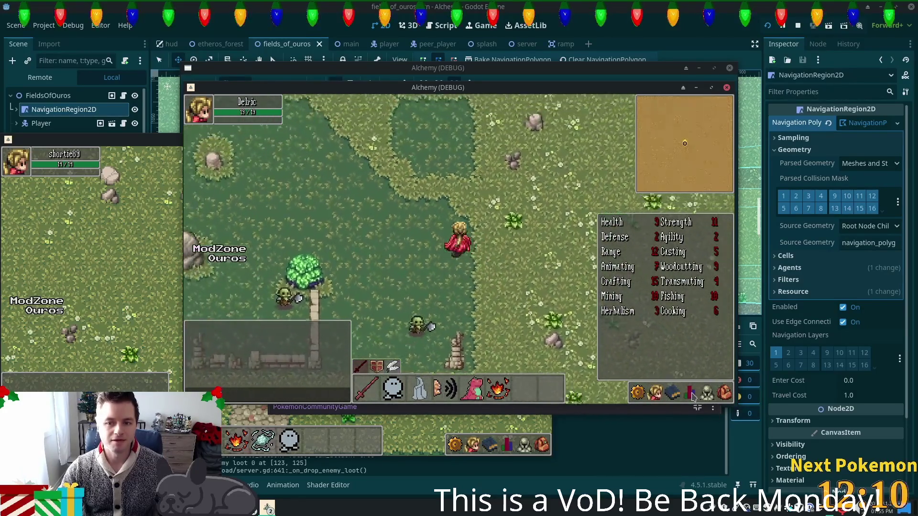
{"action": "left_click", "coordinate": [691, 393]}
{"action": "key", "text": "a"}
{"action": "key", "text": "a"}
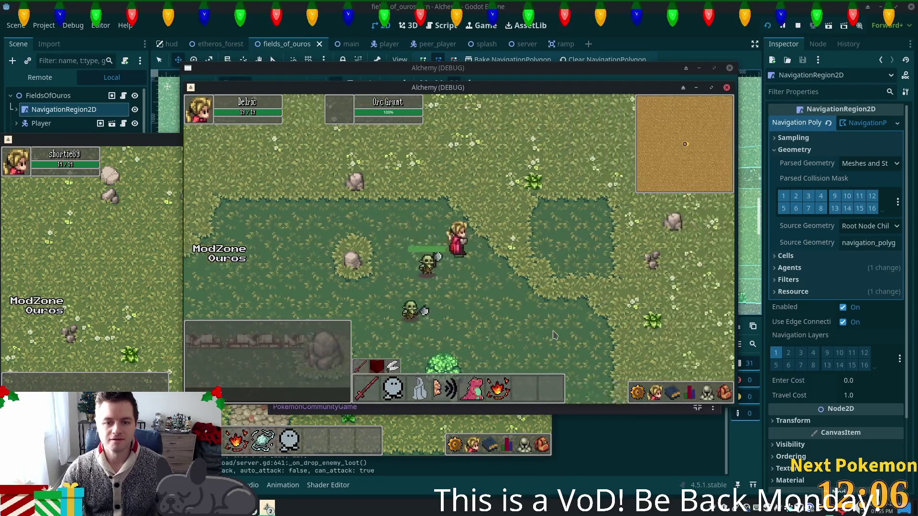
- Attack the Orc Grunt, retreat into the dark grass, and target it again
{"action": "key", "text": "d"}
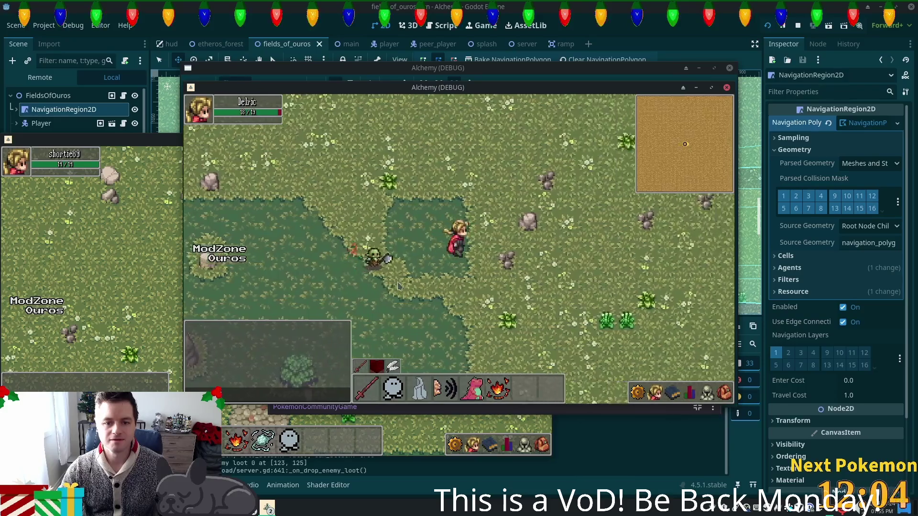
{"action": "left_click", "coordinate": [407, 266]}
{"action": "key", "text": "d"}
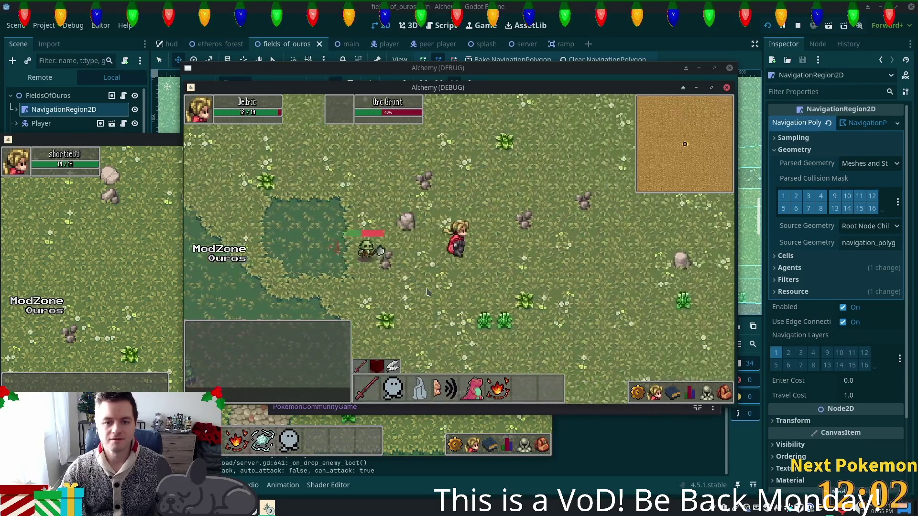
{"action": "key", "text": "a"}
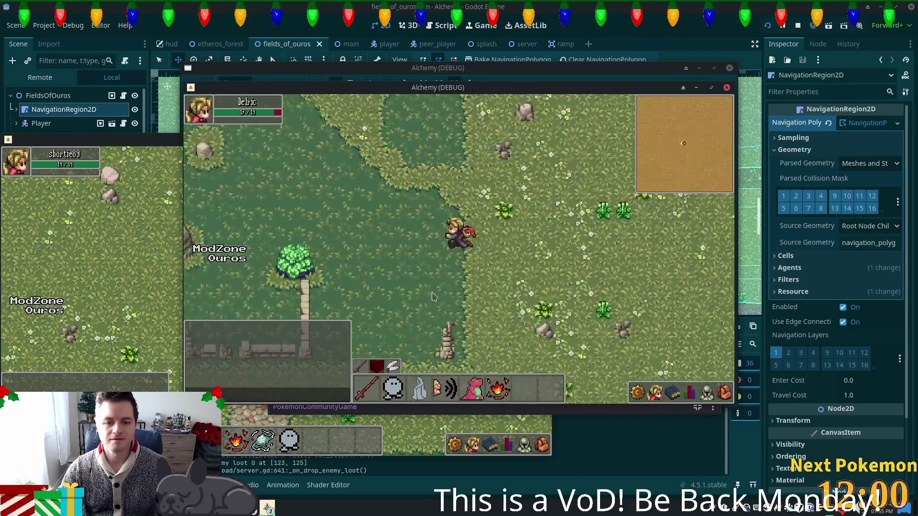
{"action": "key", "text": "s"}
{"action": "left_click", "coordinate": [391, 216]}
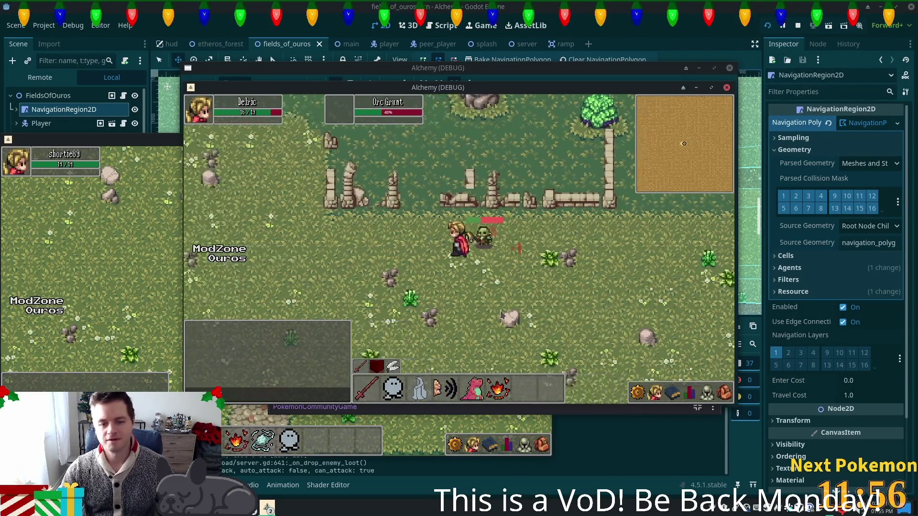
- Manoeuvre along the tree and fence to engage the Orc Grunt
{"action": "key", "text": "d"}
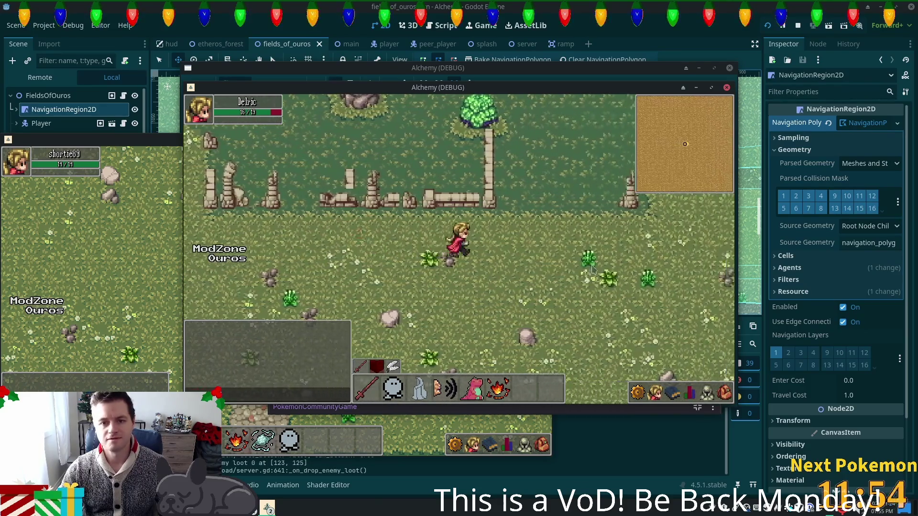
{"action": "key", "text": "w"}
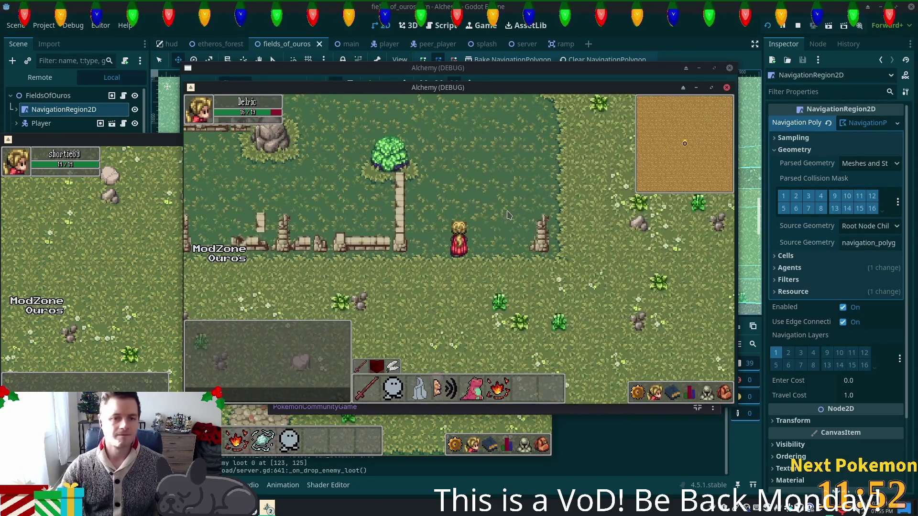
{"action": "key", "text": "w"}
{"action": "key", "text": "a"}
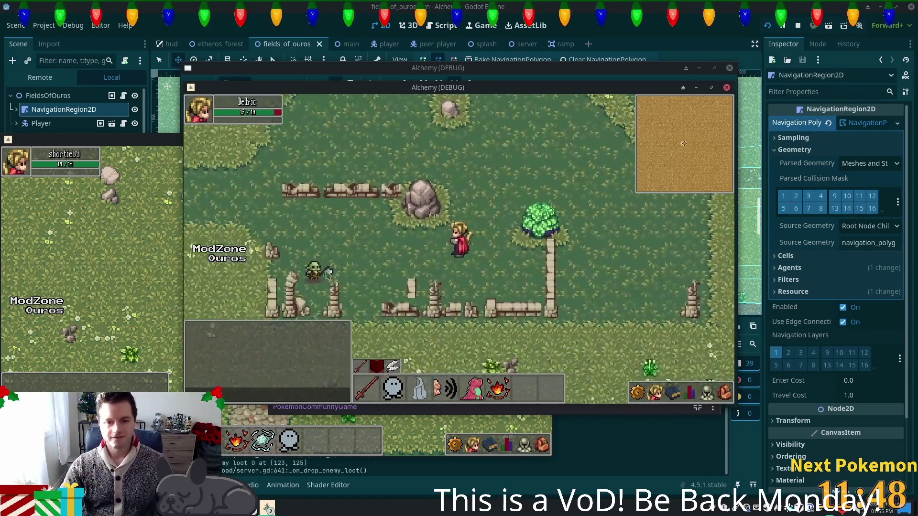
{"action": "key", "text": "a"}
{"action": "key", "text": "s"}
{"action": "key", "text": "s"}
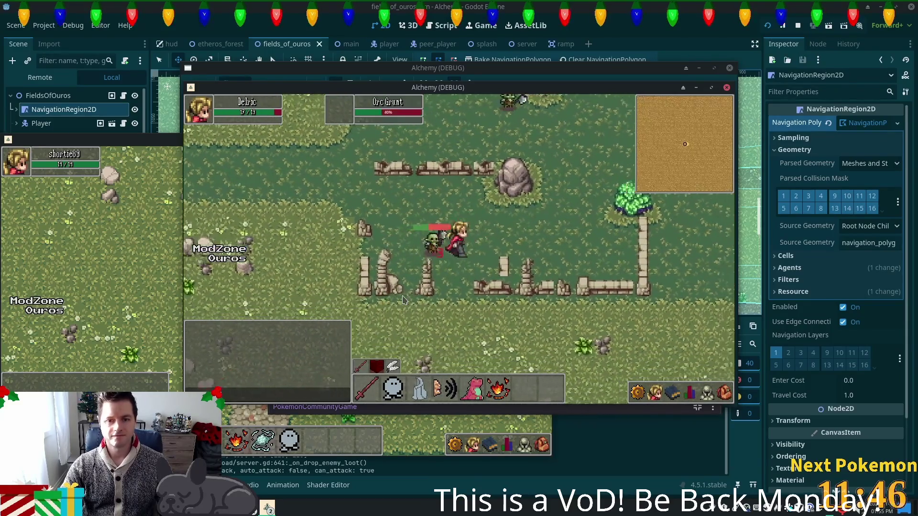
{"action": "key", "text": "d"}
{"action": "key", "text": "w"}
{"action": "key", "text": "d"}
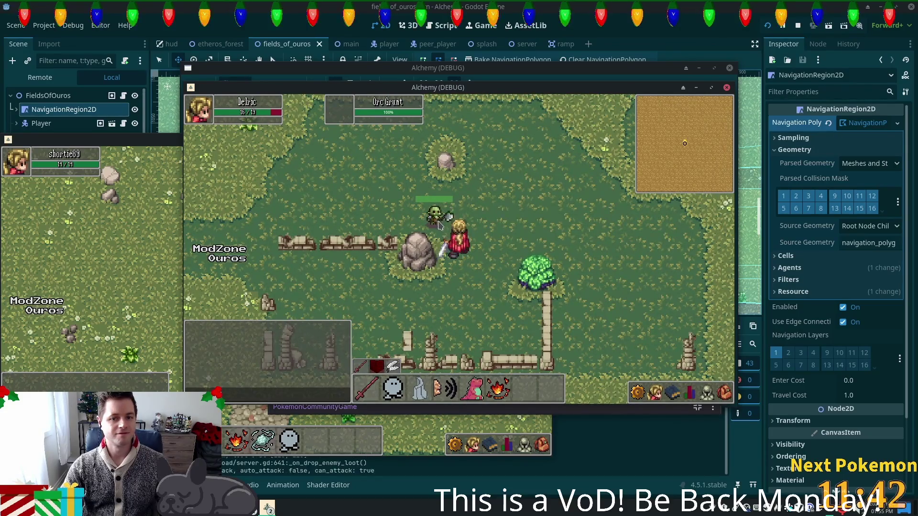
{"action": "key", "text": "s"}
{"action": "key", "text": "a"}
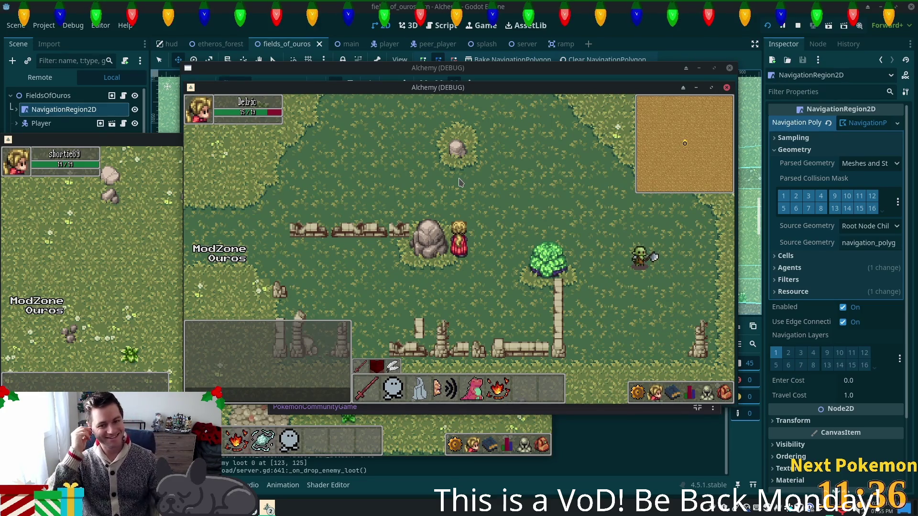
{"action": "key", "text": "d"}
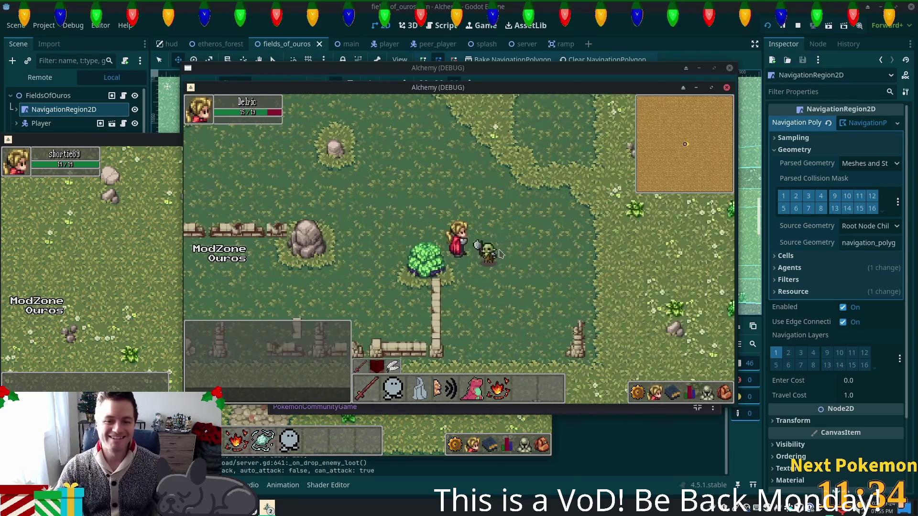
- Attack the Orc Grunt and view the skills and stats panel twice
{"action": "left_click", "coordinate": [499, 252]}
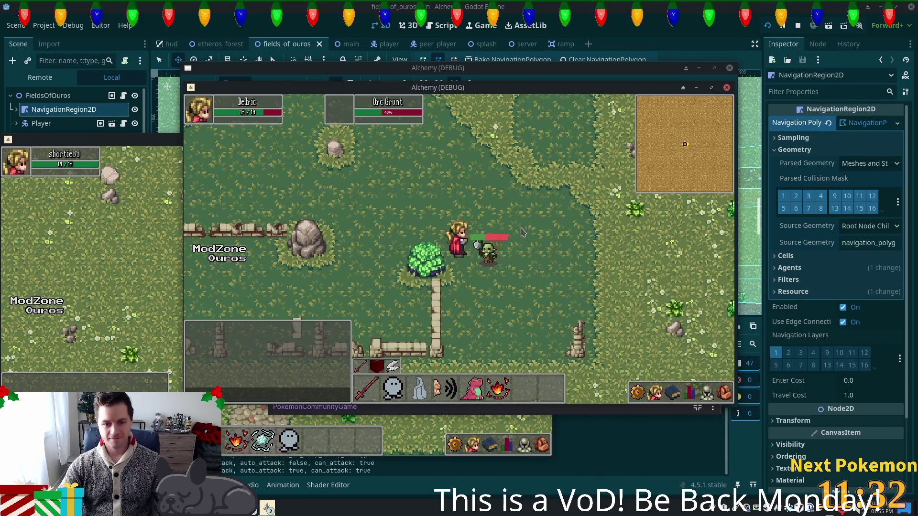
{"action": "left_click", "coordinate": [690, 393]}
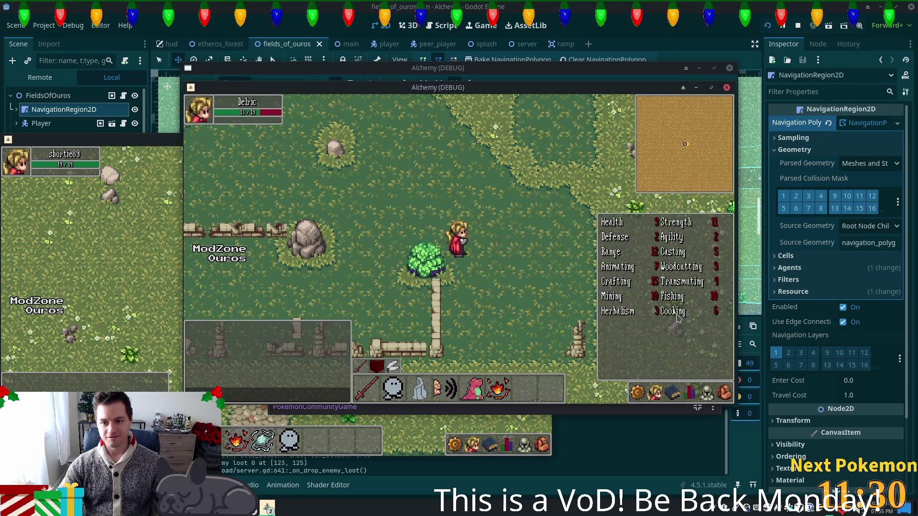
{"action": "left_click", "coordinate": [206, 308]}
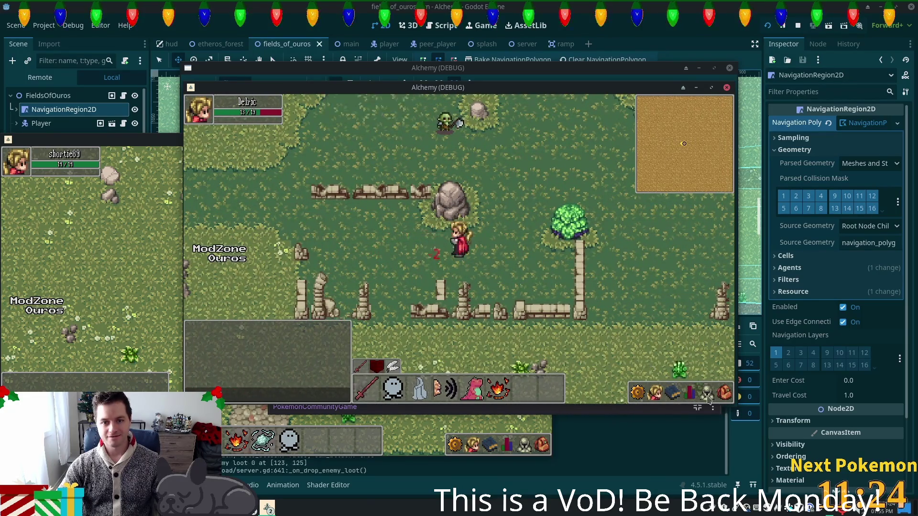
{"action": "left_click", "coordinate": [655, 393]}
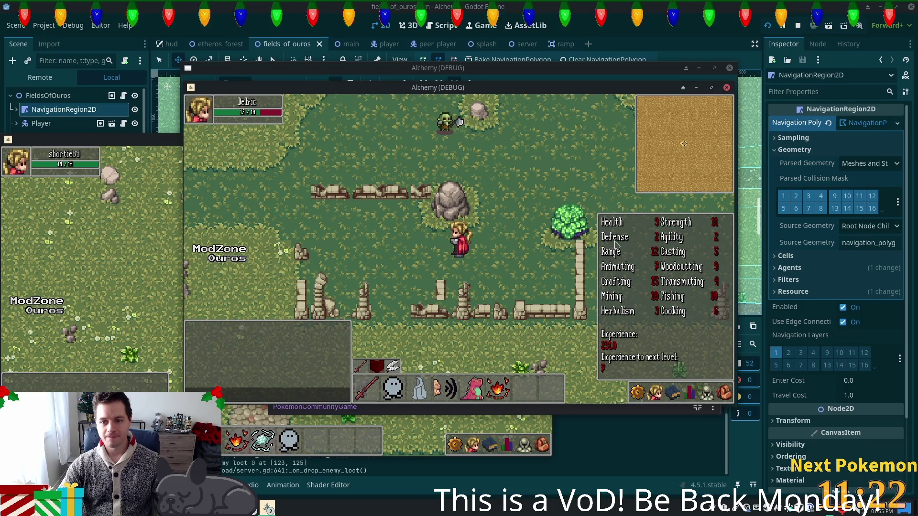
{"action": "left_click", "coordinate": [526, 192]}
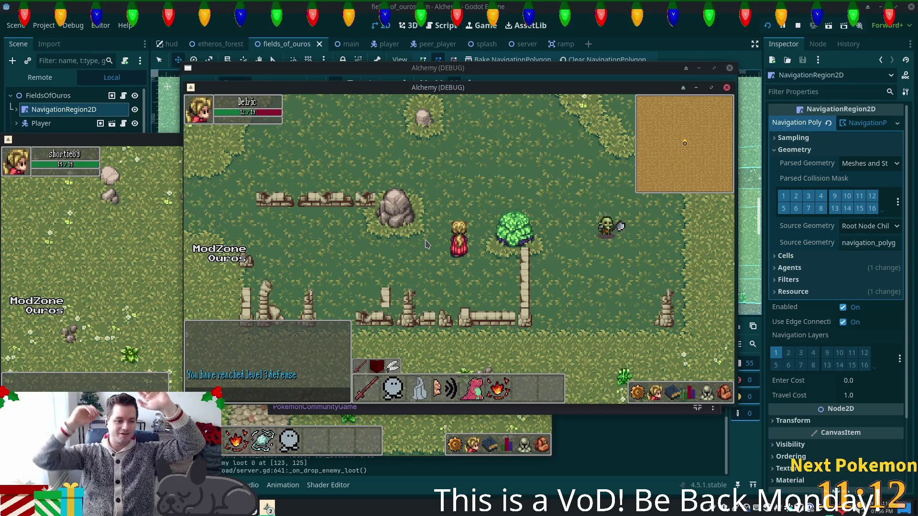
- Walk the hero north, west onto the cobblestones, onto the docks, and back north
{"action": "key", "text": "w"}
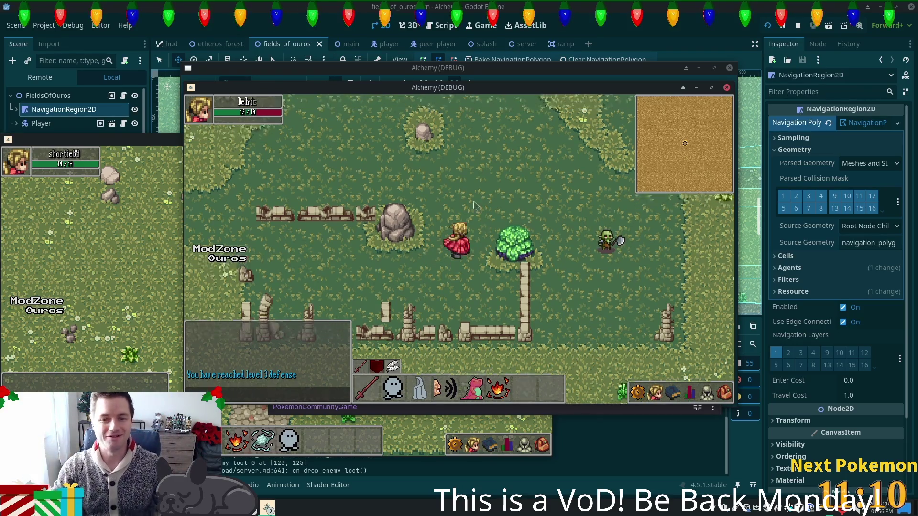
{"action": "key", "text": "w"}
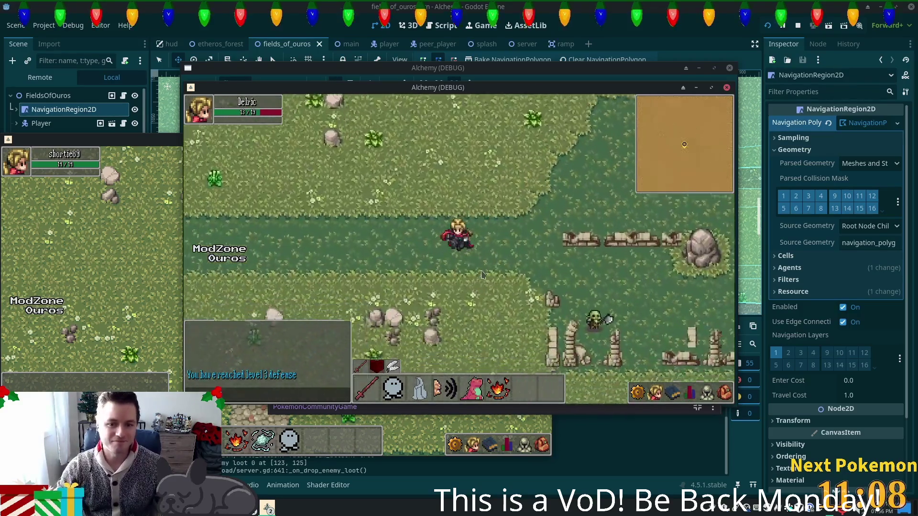
{"action": "key", "text": "a"}
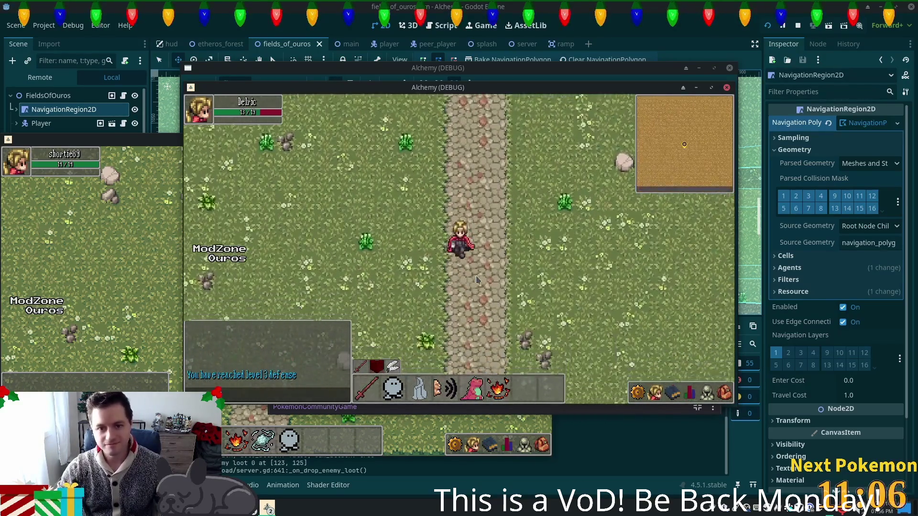
{"action": "key", "text": "s"}
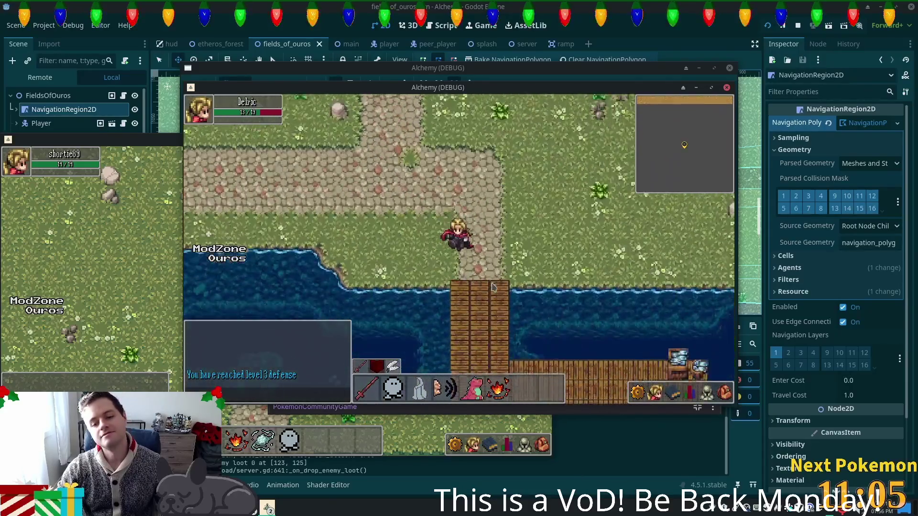
{"action": "key", "text": "a"}
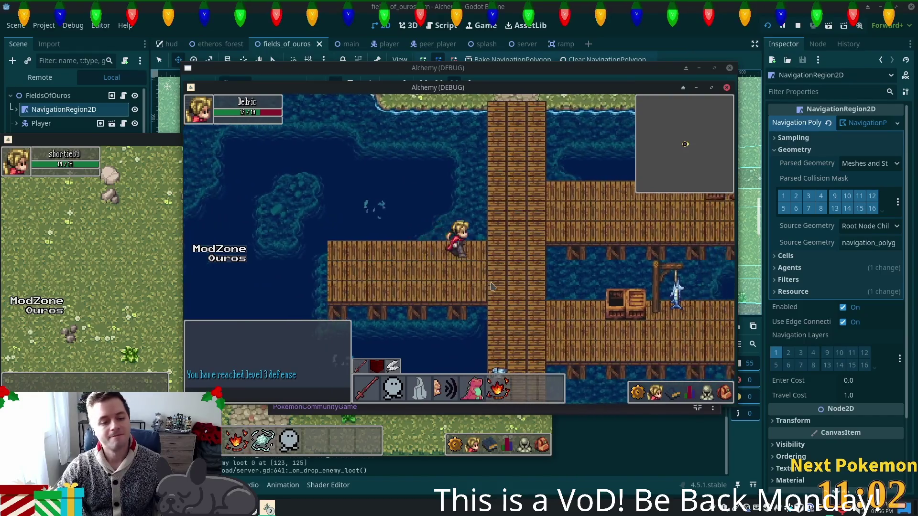
{"action": "key", "text": "d"}
{"action": "key", "text": "w"}
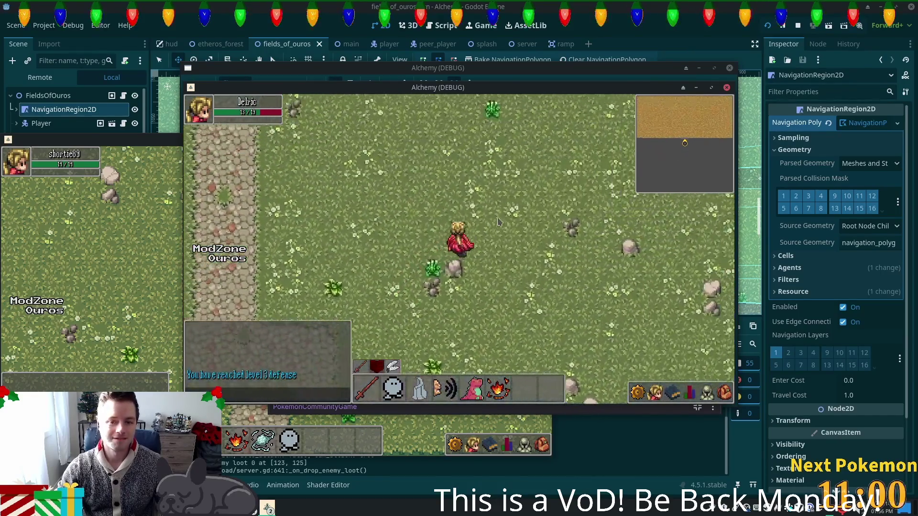
{"action": "key", "text": "w"}
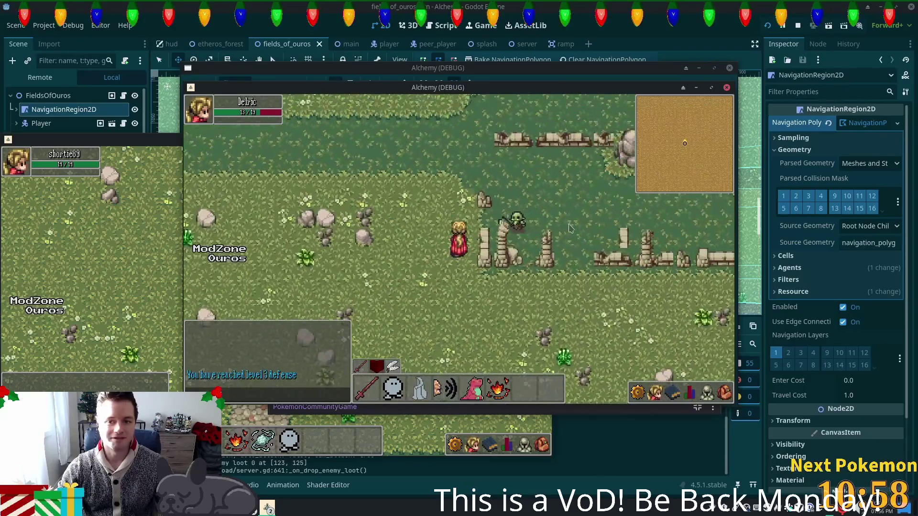
- Circle around the stone ruins and tree
{"action": "key", "text": "d"}
{"action": "key", "text": "s"}
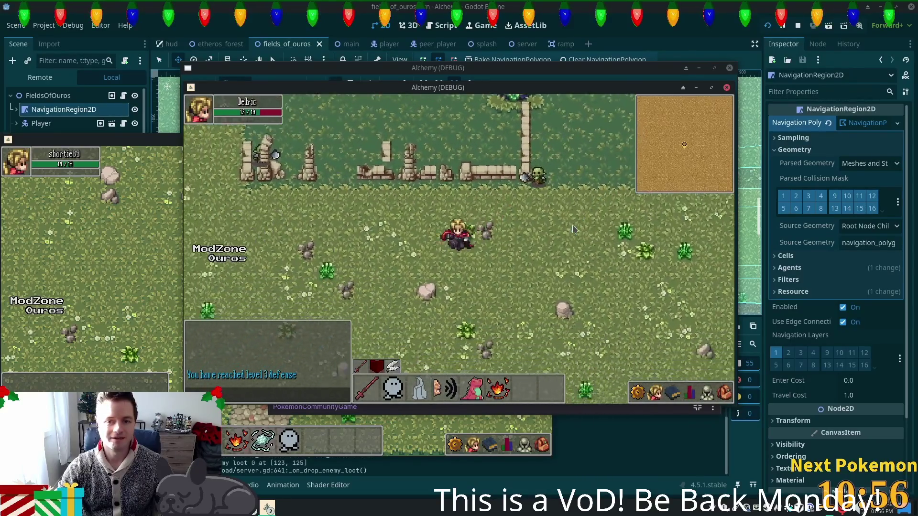
{"action": "key", "text": "w"}
{"action": "key", "text": "a"}
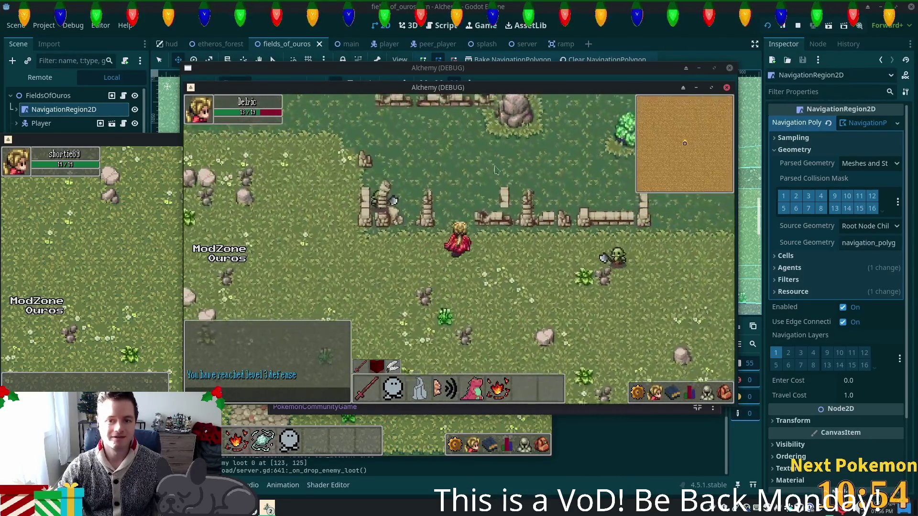
{"action": "key", "text": "d"}
{"action": "key", "text": "w"}
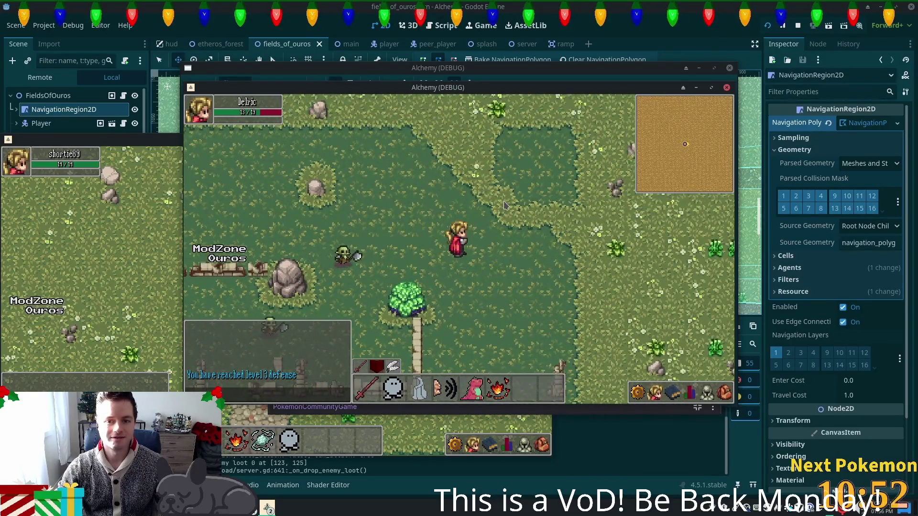
{"action": "key", "text": "s"}
{"action": "key", "text": "d"}
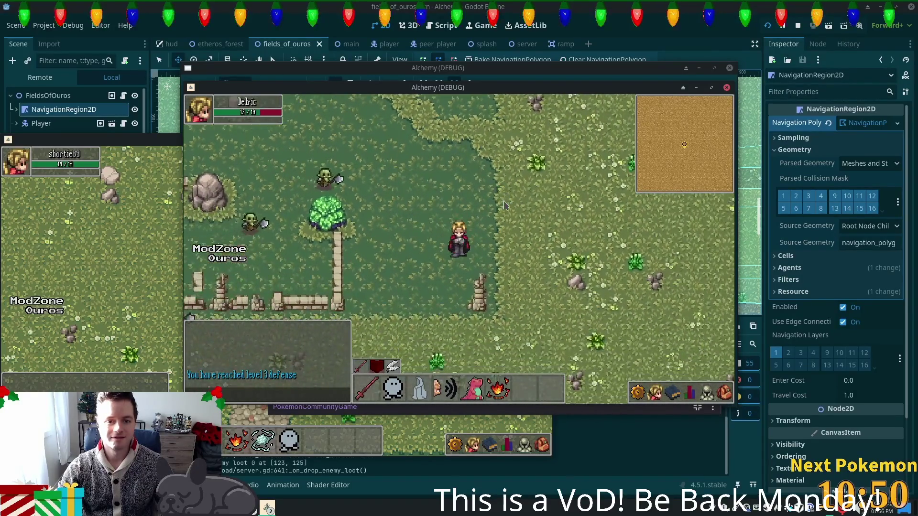
{"action": "key", "text": "w"}
{"action": "key", "text": "d"}
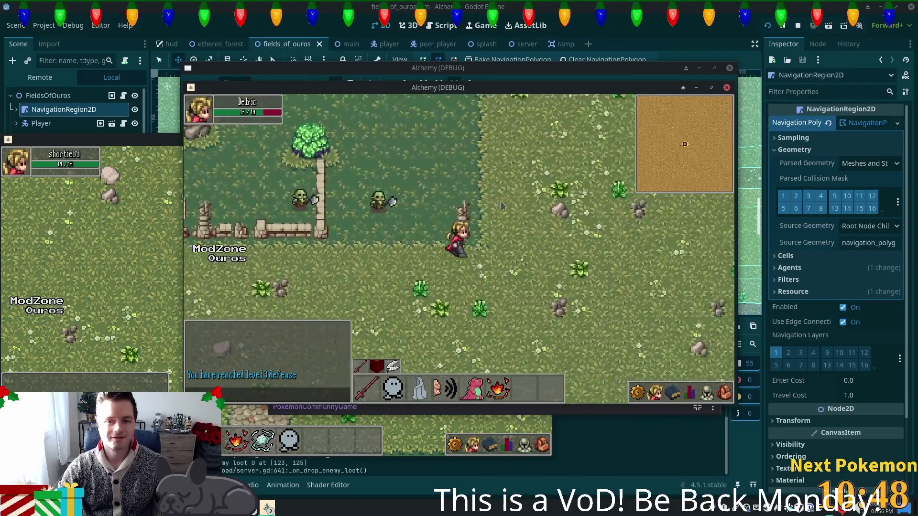
{"action": "key", "text": "a"}
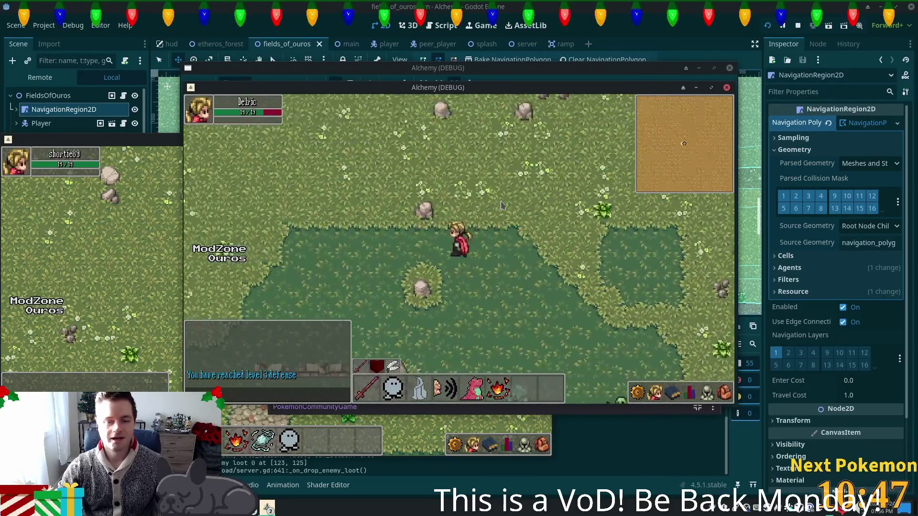
{"action": "key", "text": "s"}
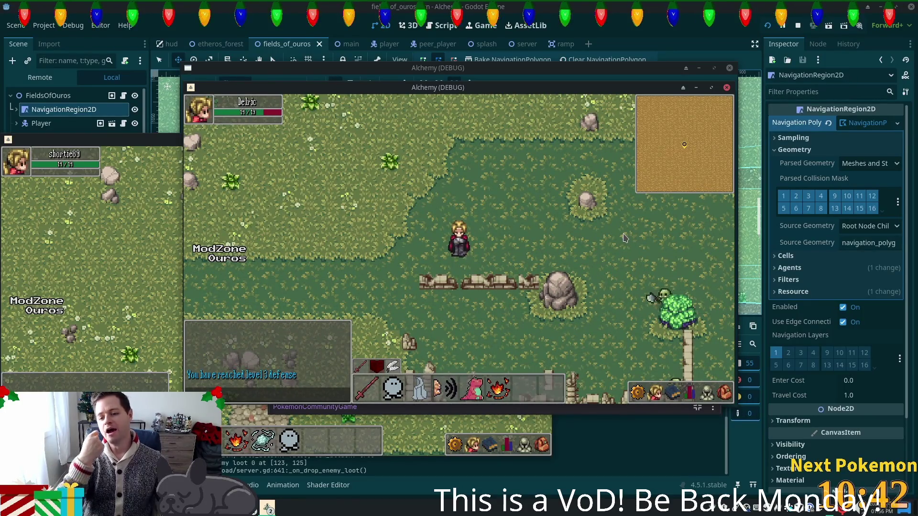
- Walk west, north, then east and south toward the goblins by the tree
{"action": "key", "text": "a"}
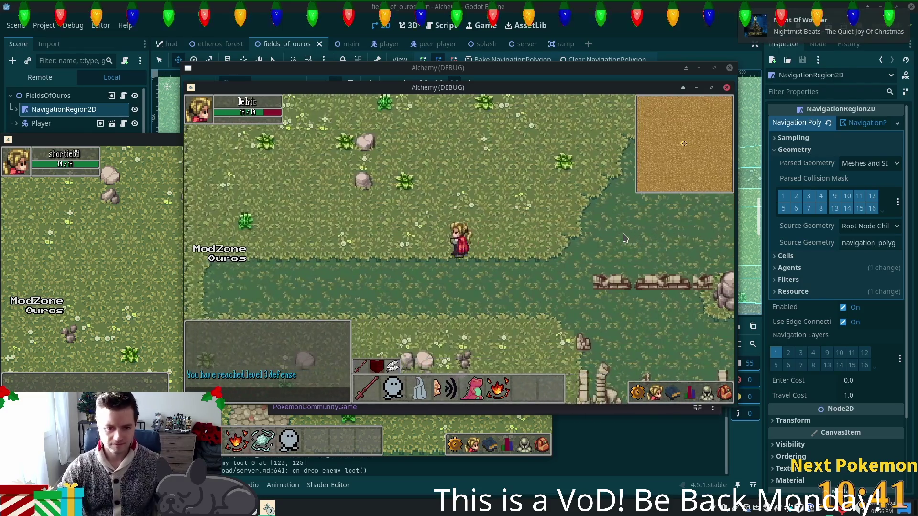
{"action": "key", "text": "w"}
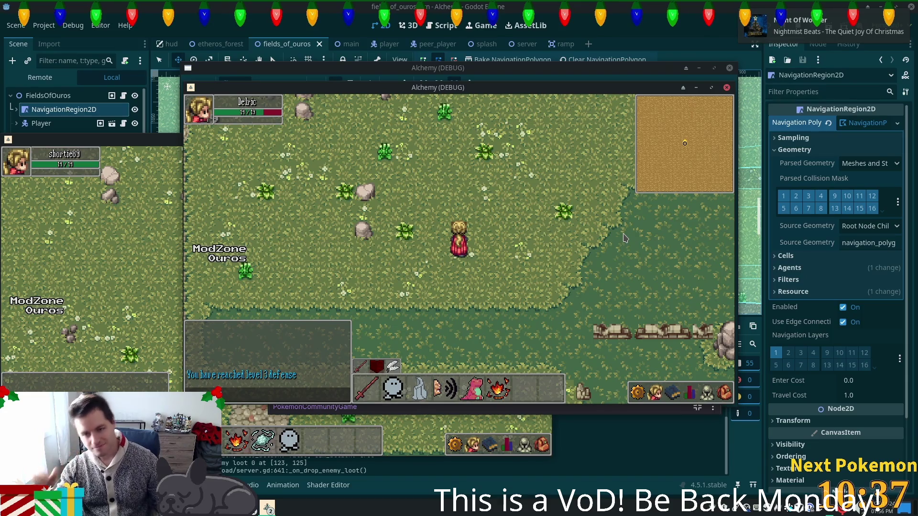
{"action": "key", "text": "d"}
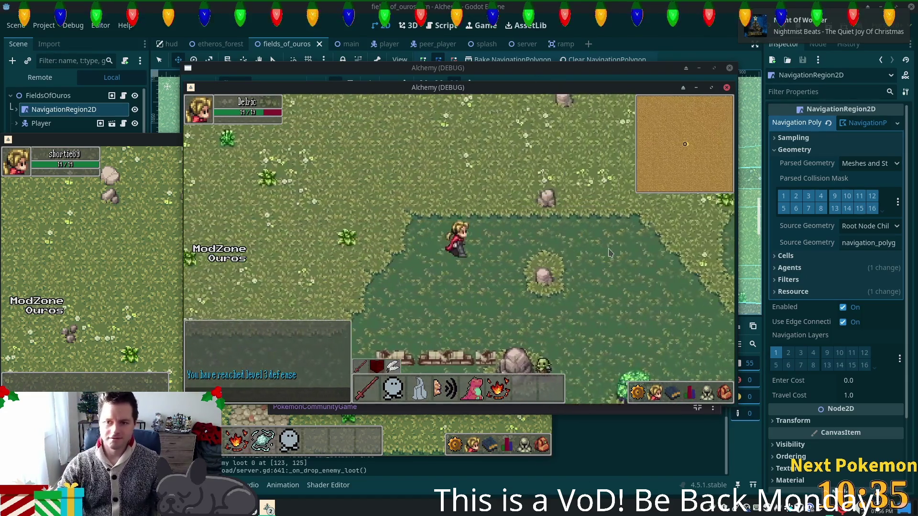
{"action": "key", "text": "d"}
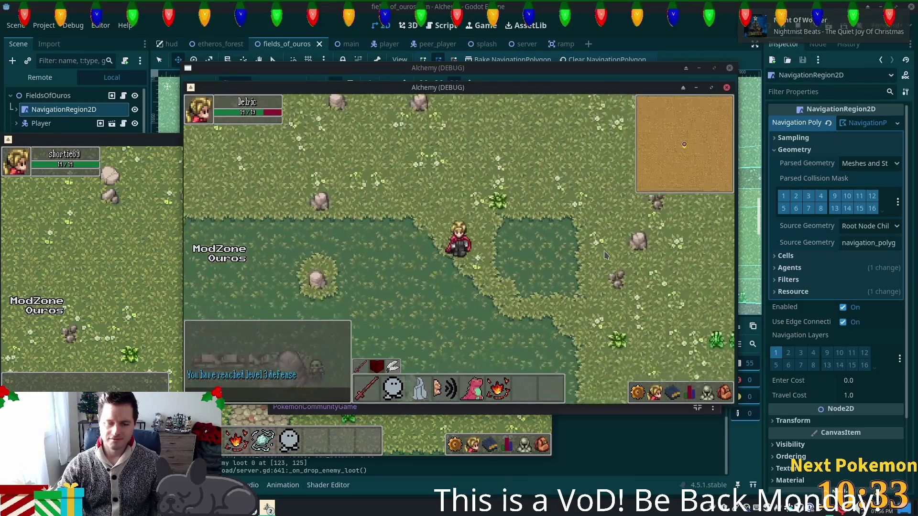
{"action": "key", "text": "s"}
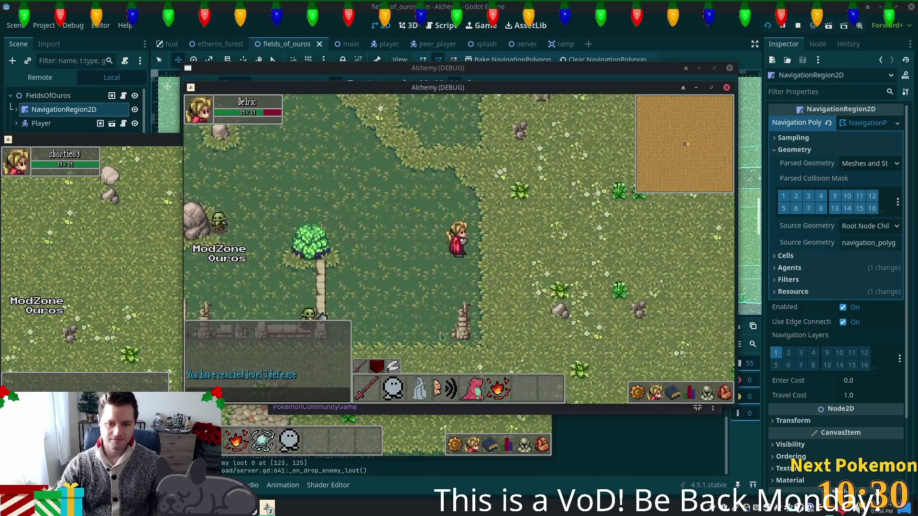
- Summon the ghost from hotbar slot 2 against an Orc Grunt, then lead it west
{"action": "key", "text": "a"}
{"action": "key", "text": "2"}
{"action": "left_click", "coordinate": [440, 293]}
{"action": "key", "text": "w"}
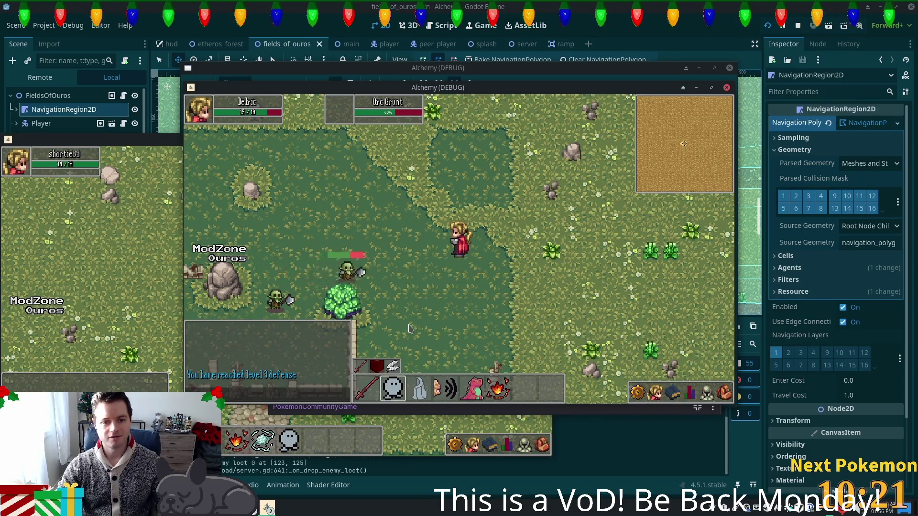
{"action": "left_click", "coordinate": [395, 395]}
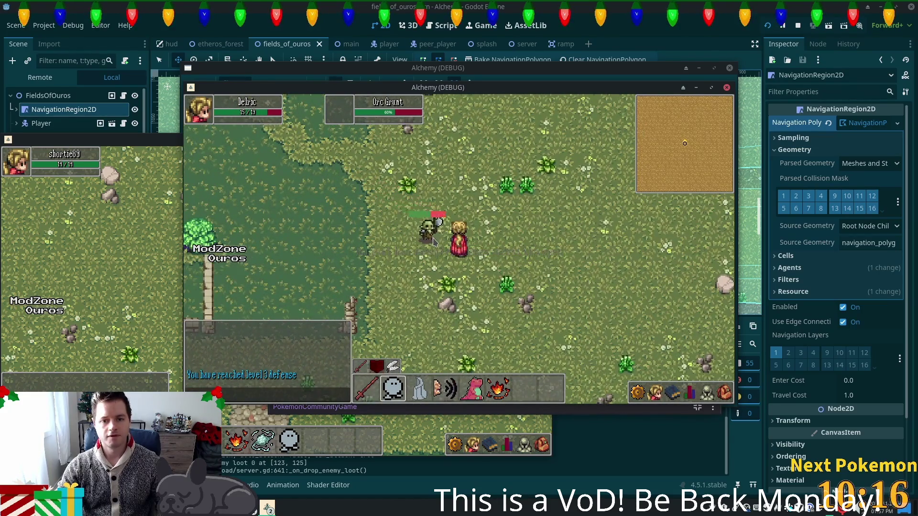
{"action": "key", "text": "a"}
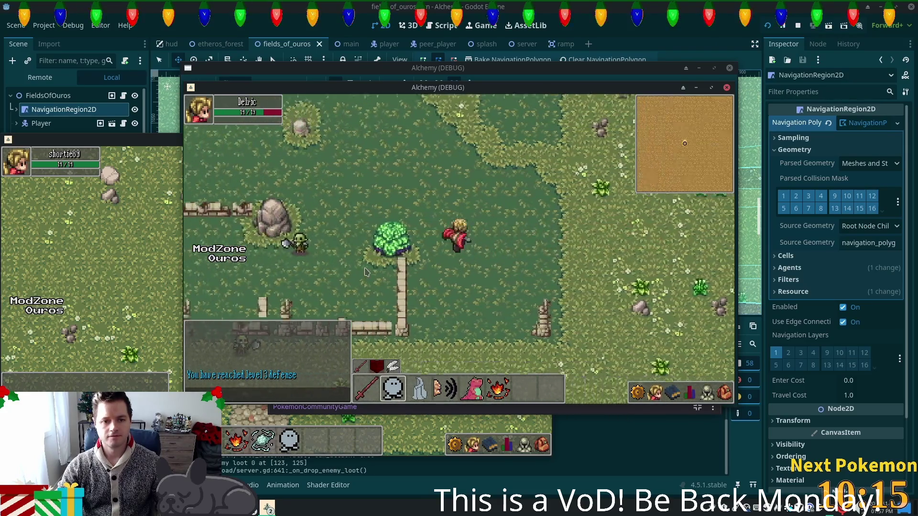
{"action": "key", "text": "s"}
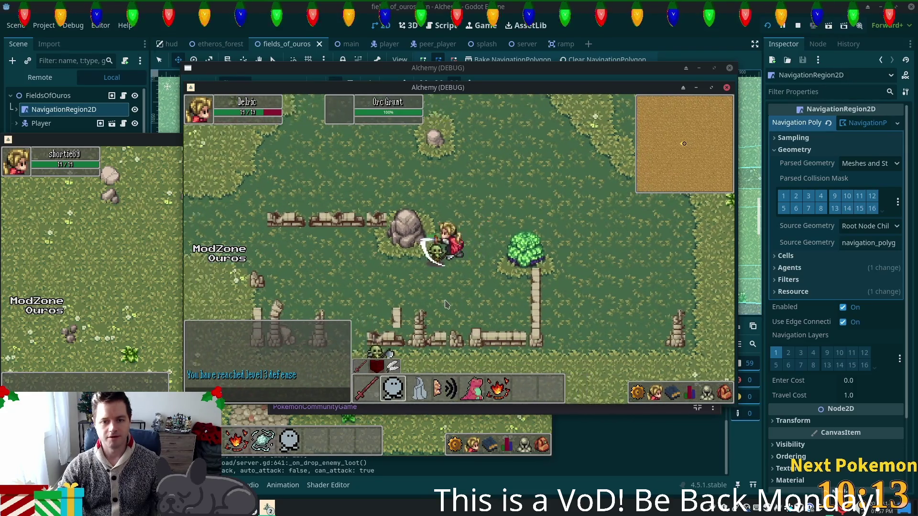
- Walk the character north from the fields, up the cliff stairs and into the village house
{"action": "key", "text": "w"}
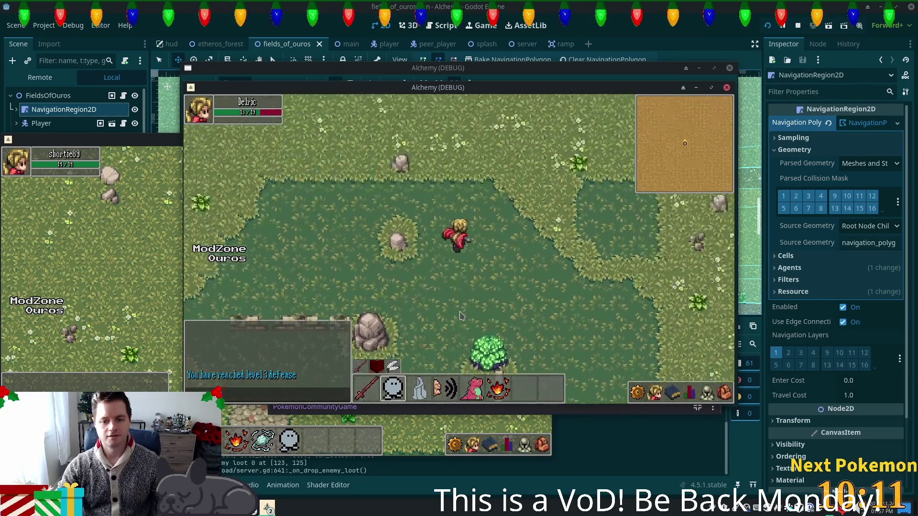
{"action": "key", "text": "w"}
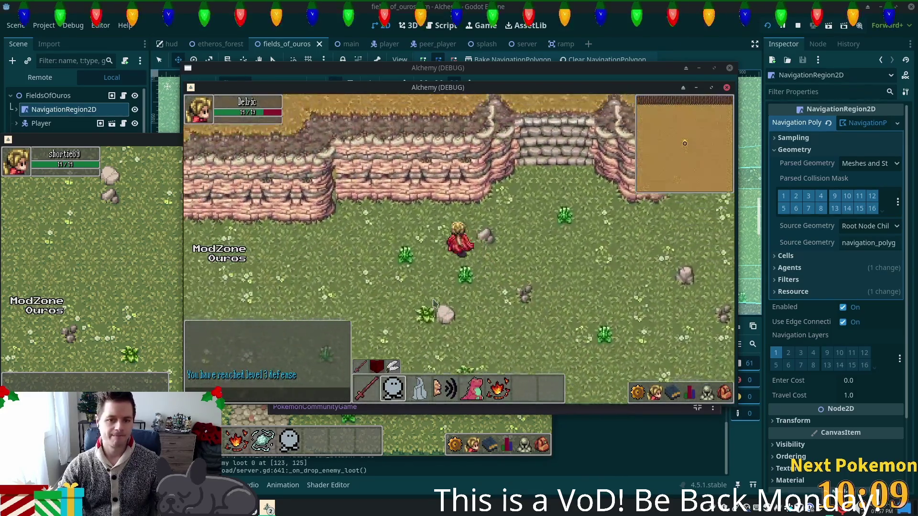
{"action": "key", "text": "w"}
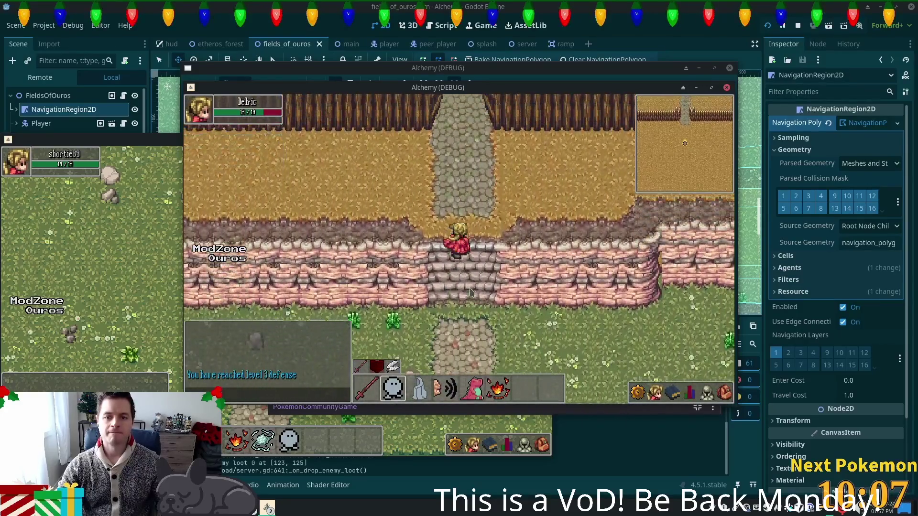
{"action": "key", "text": "w"}
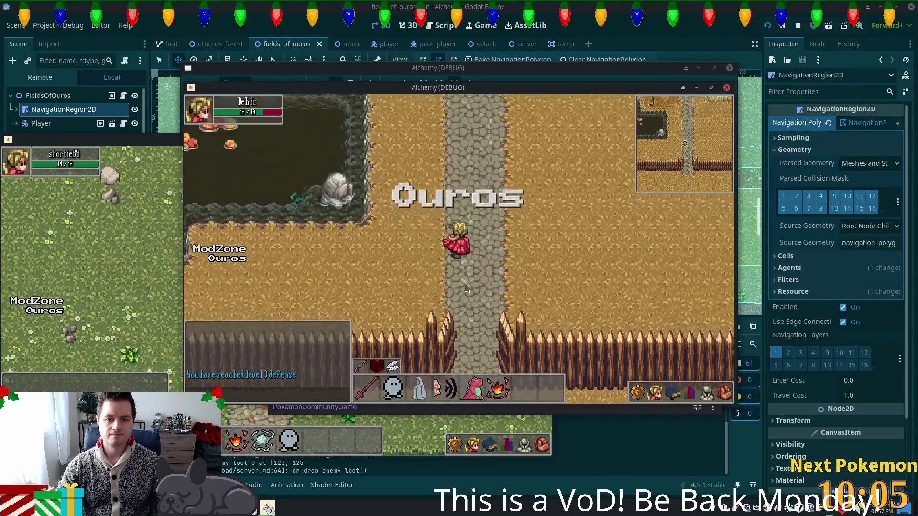
{"action": "key", "text": "w"}
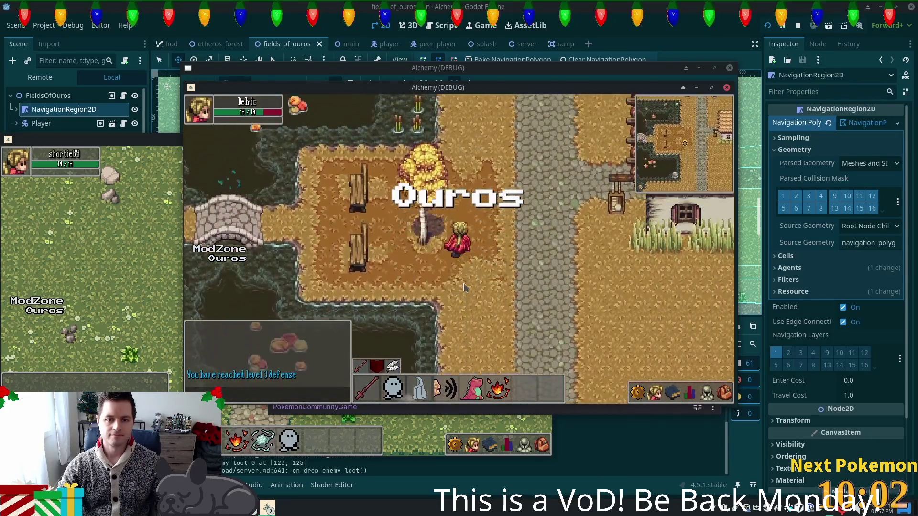
{"action": "key", "text": "w"}
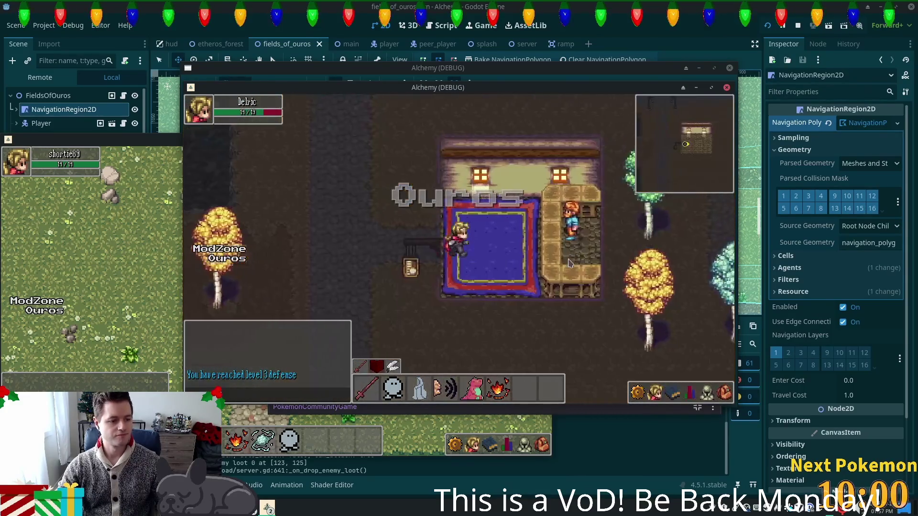
- View the chest's stored items, close the grid, and head out toward the next building
{"action": "key", "text": "i"}
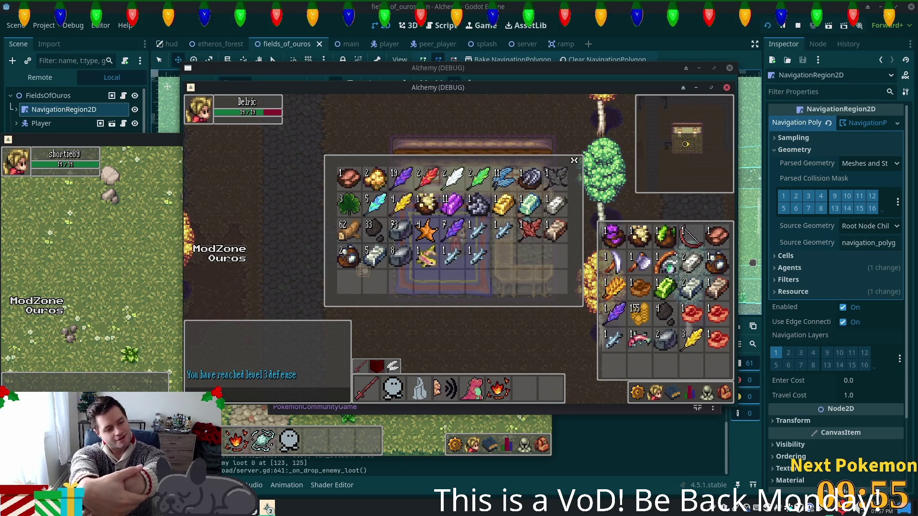
{"action": "key", "text": "i"}
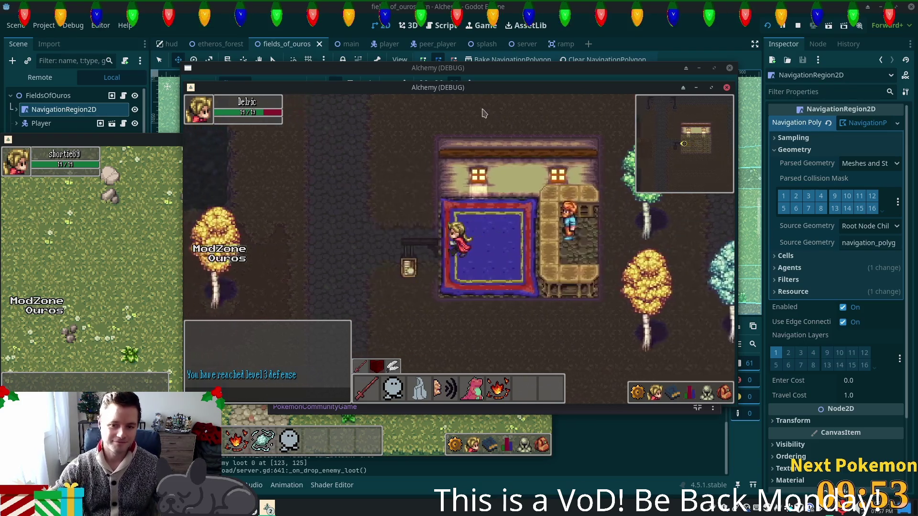
{"action": "key", "text": "s"}
{"action": "key", "text": "w"}
{"action": "key", "text": "w"}
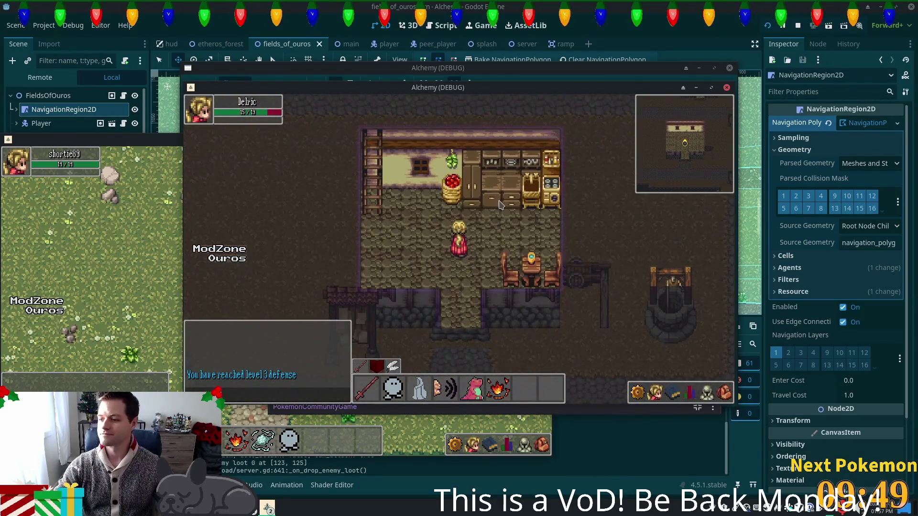
- Leave the house, cross the stone bridge west, and climb north past the waterfalls into the canyon
{"action": "key", "text": "s"}
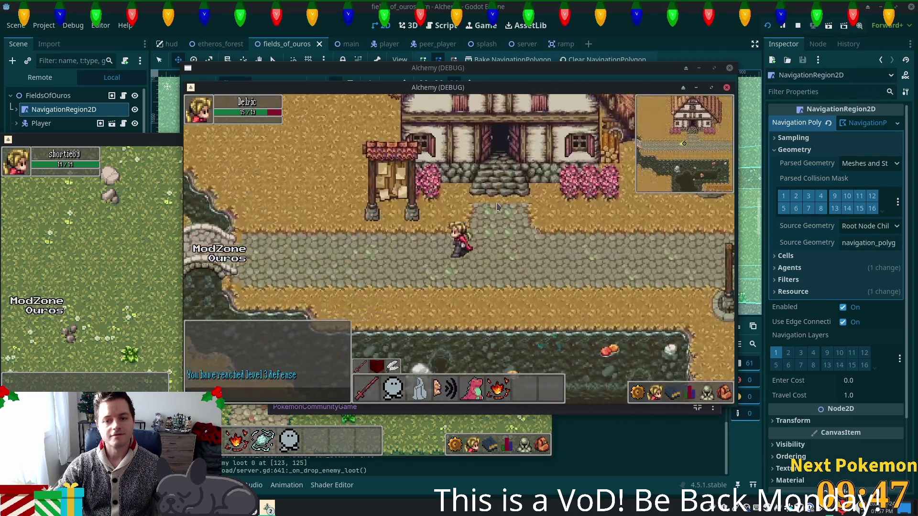
{"action": "key", "text": "a"}
{"action": "key", "text": "a"}
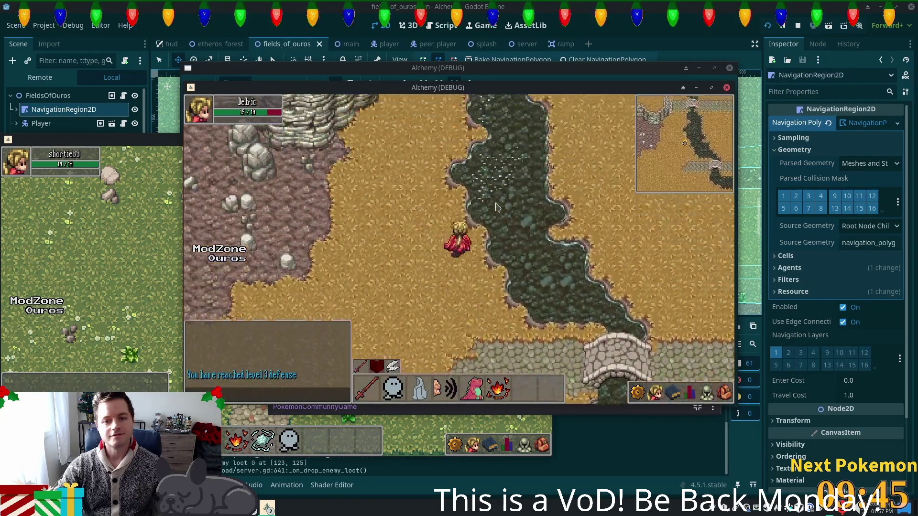
{"action": "key", "text": "w"}
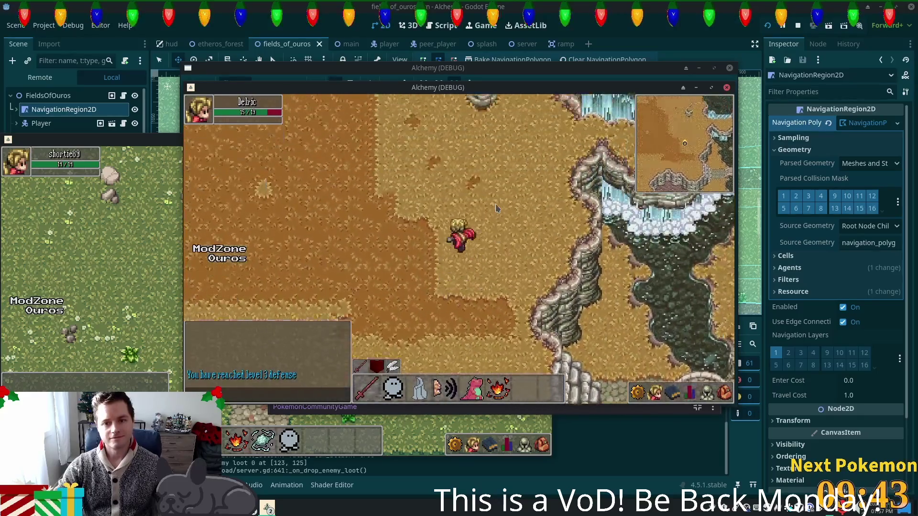
{"action": "key", "text": "w"}
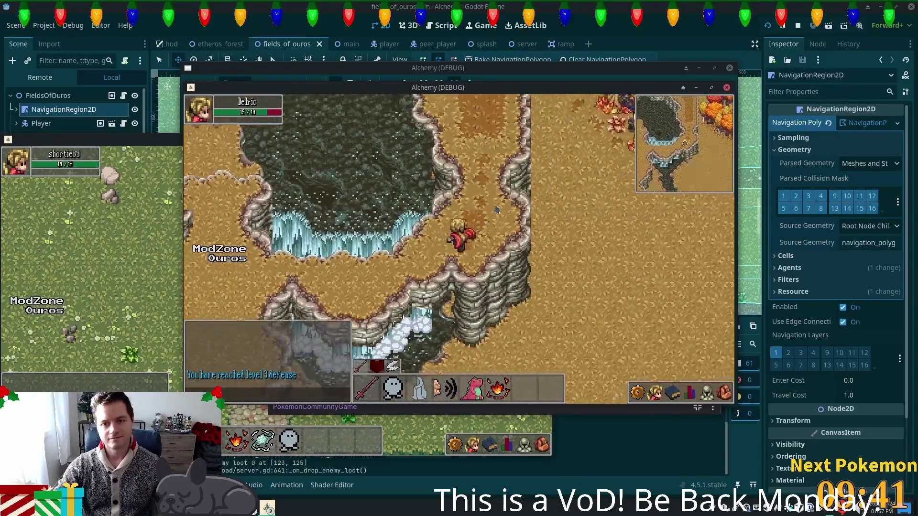
{"action": "key", "text": "w"}
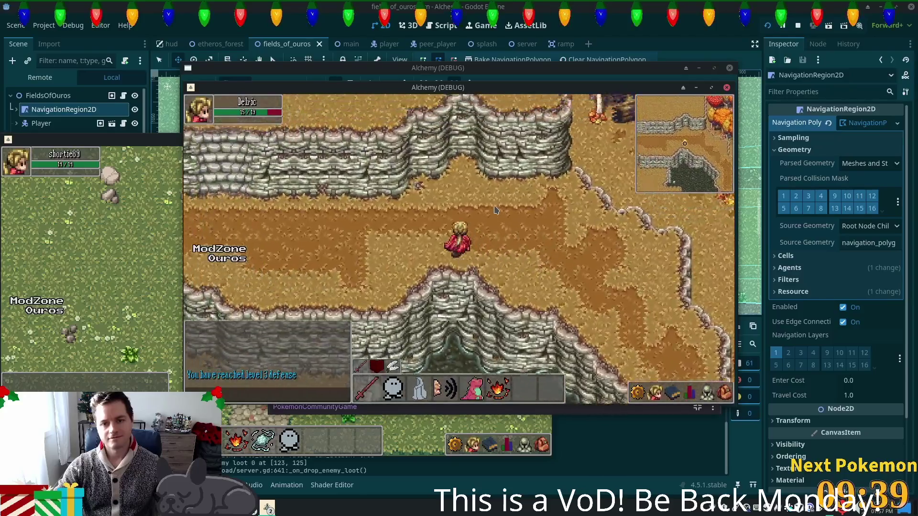
- Walk west along the canyon onto the rocky ridge, then turn east back toward Ouros
{"action": "key", "text": "a"}
{"action": "key", "text": "a"}
{"action": "key", "text": "s"}
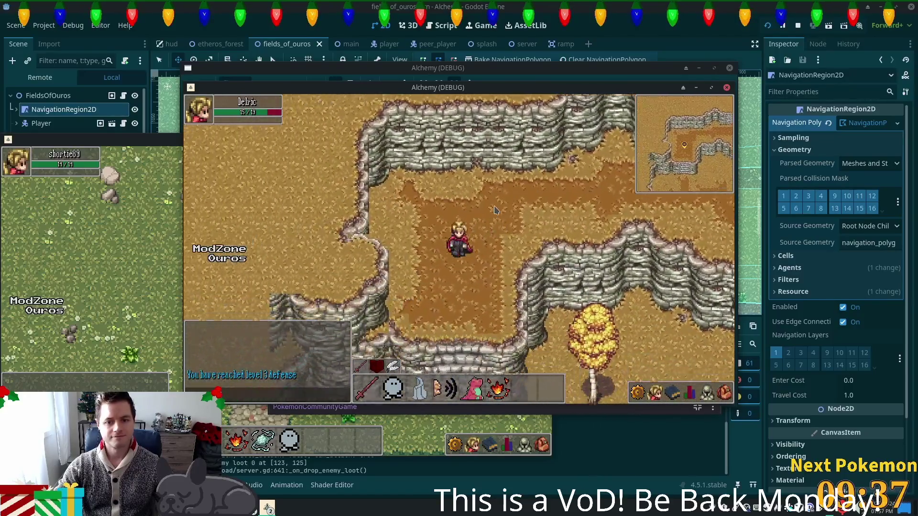
{"action": "key", "text": "s"}
{"action": "key", "text": "a"}
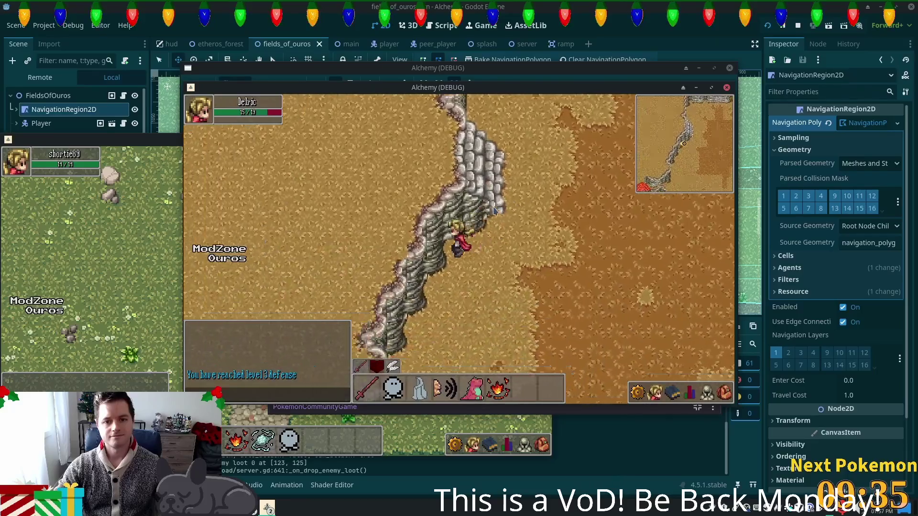
{"action": "key", "text": "a"}
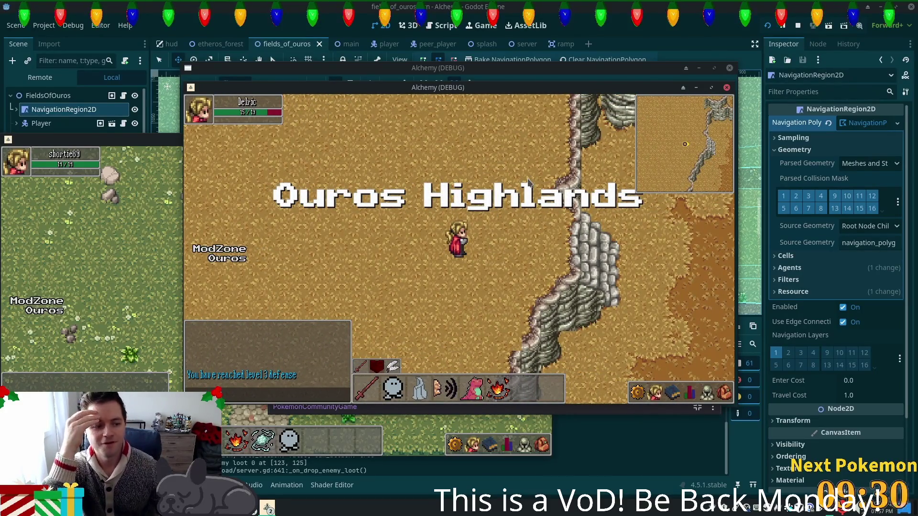
{"action": "key", "text": "d"}
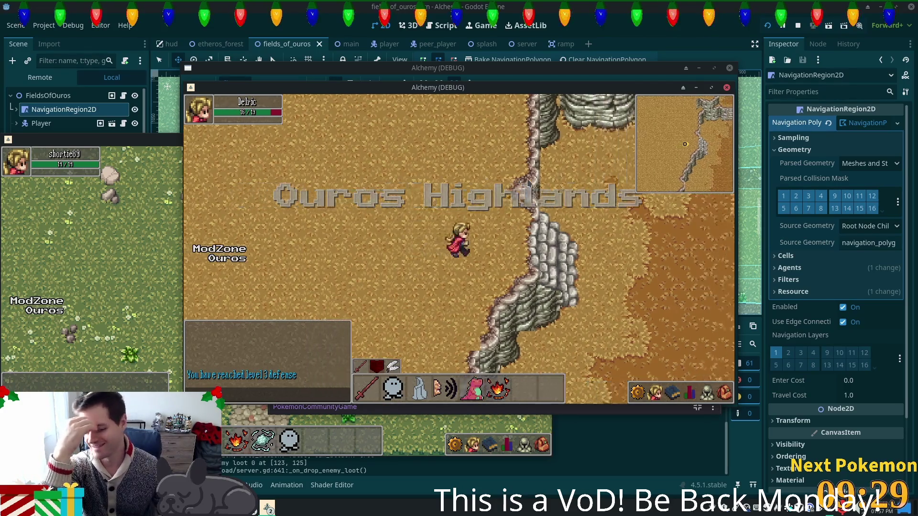
{"action": "key", "text": "d"}
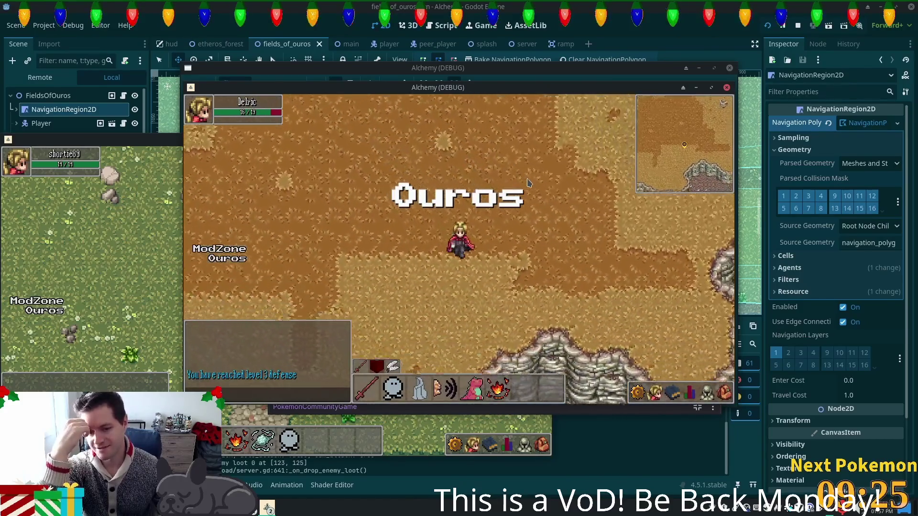
- Cross the bridge east, pass the house and pond, and follow the cobblestone path south
{"action": "key", "text": "d"}
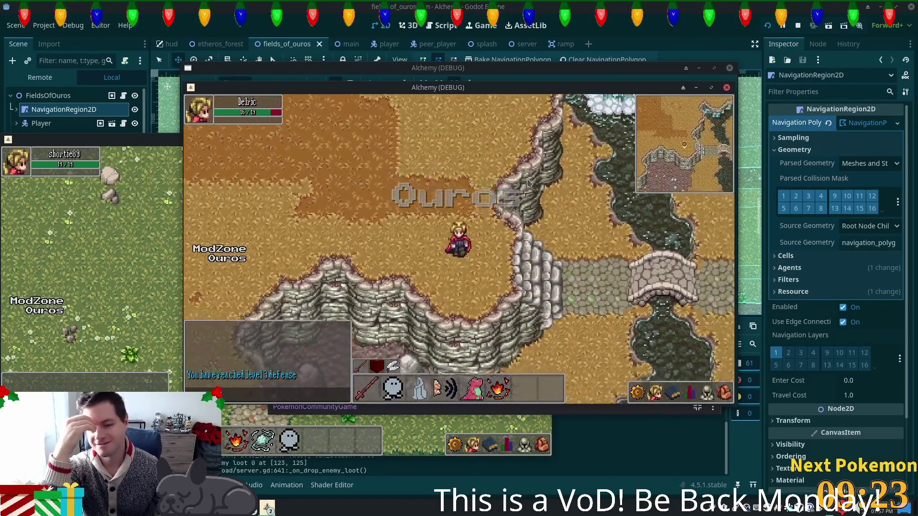
{"action": "key", "text": "d"}
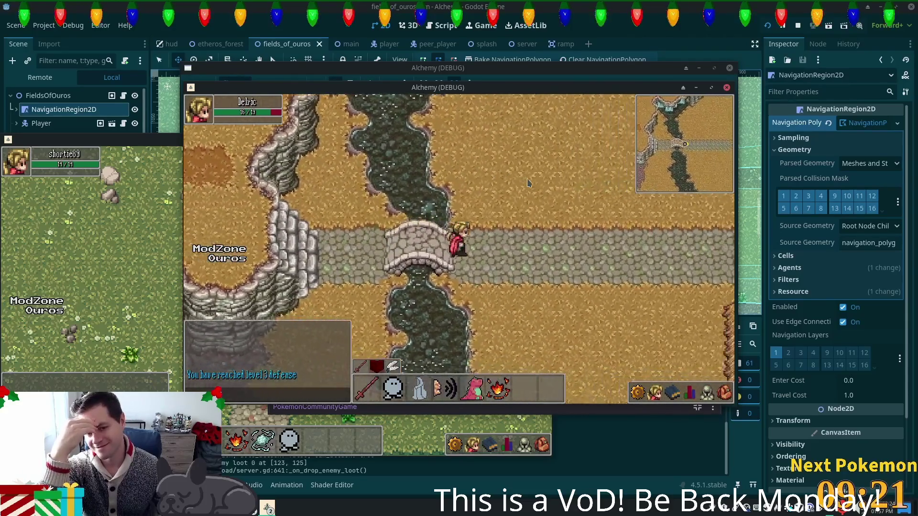
{"action": "key", "text": "s"}
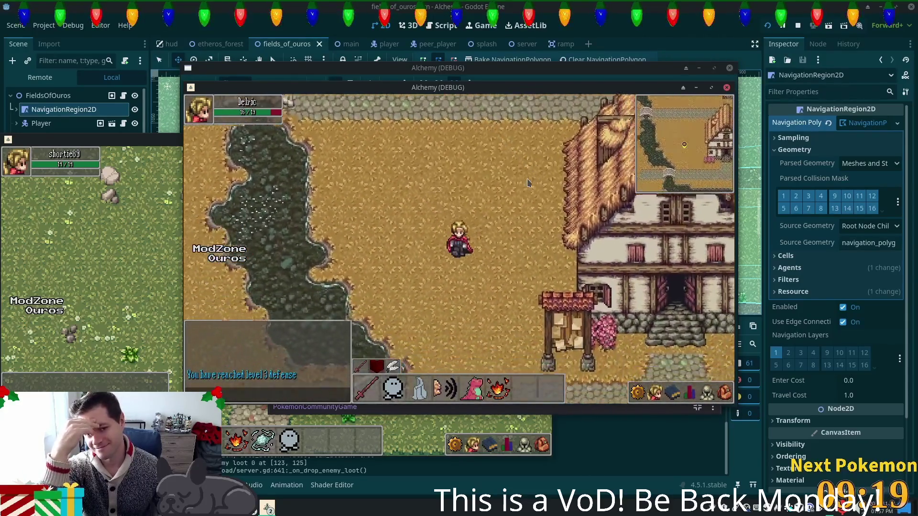
{"action": "key", "text": "s"}
{"action": "key", "text": "d"}
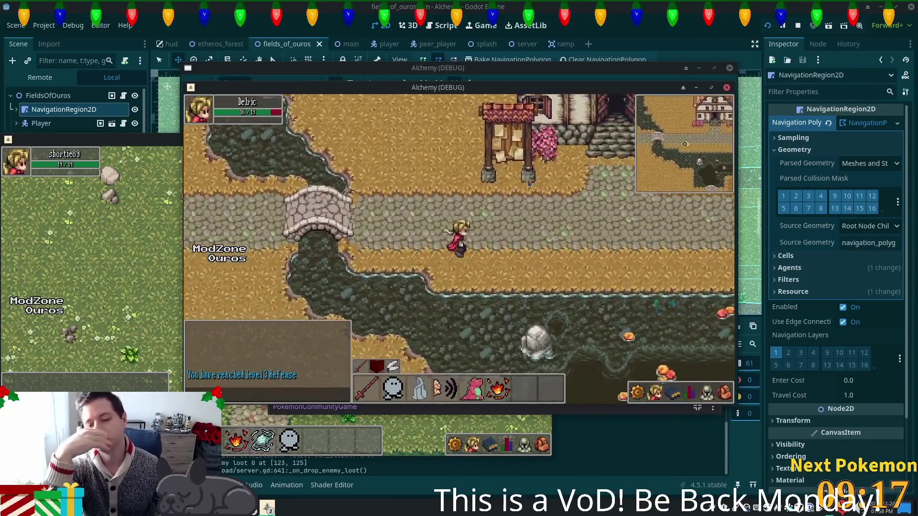
{"action": "key", "text": "d"}
{"action": "key", "text": "s"}
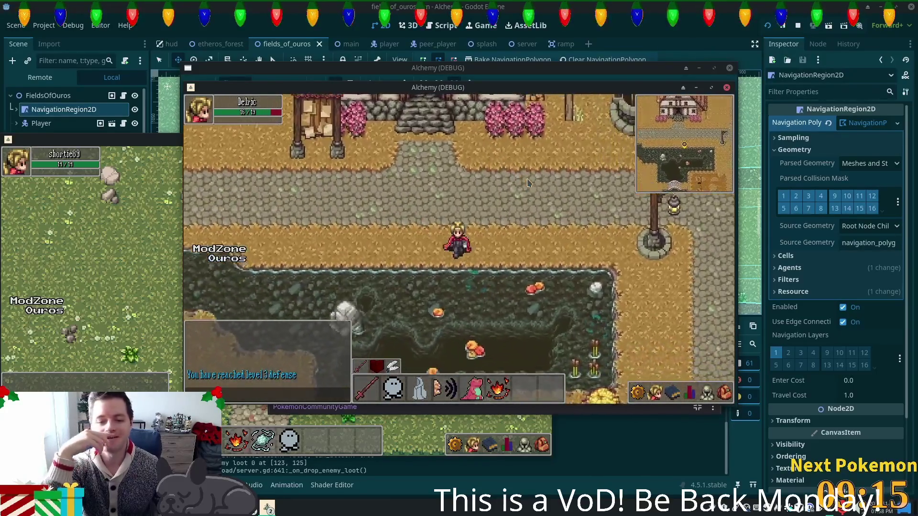
{"action": "key", "text": "d"}
{"action": "key", "text": "s"}
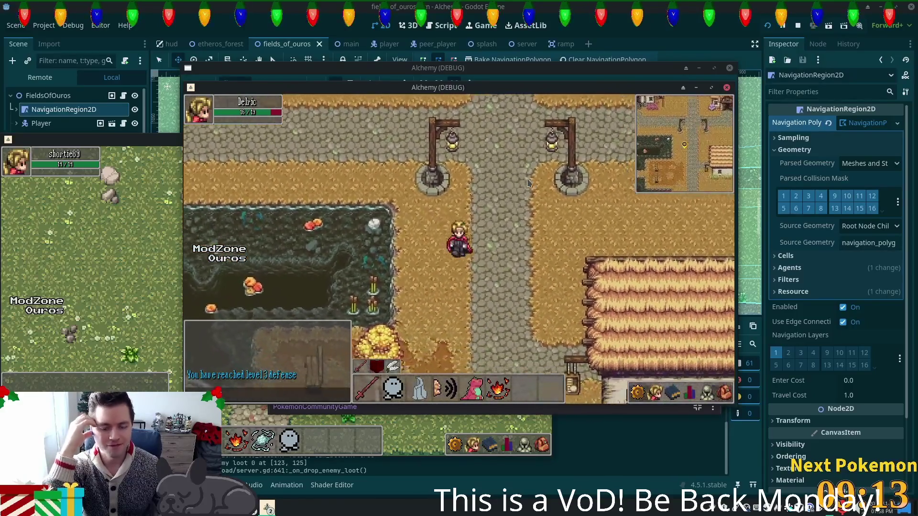
{"action": "key", "text": "s"}
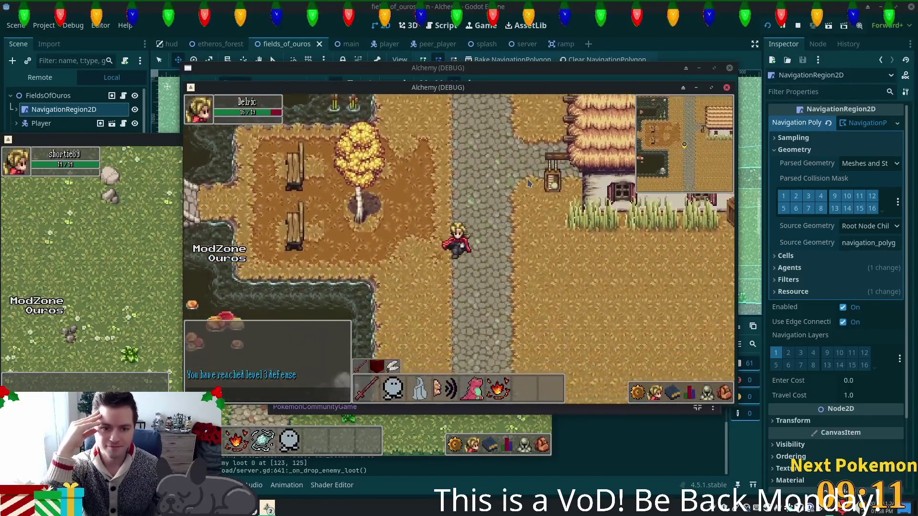
- Go through the palisade gate into Fields of Ouros and continue south-east past the ruins
{"action": "key", "text": "s"}
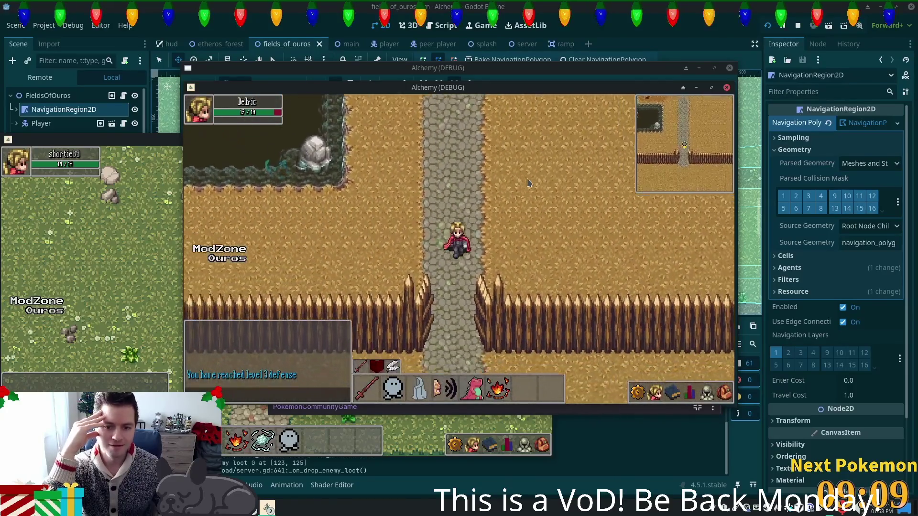
{"action": "key", "text": "s"}
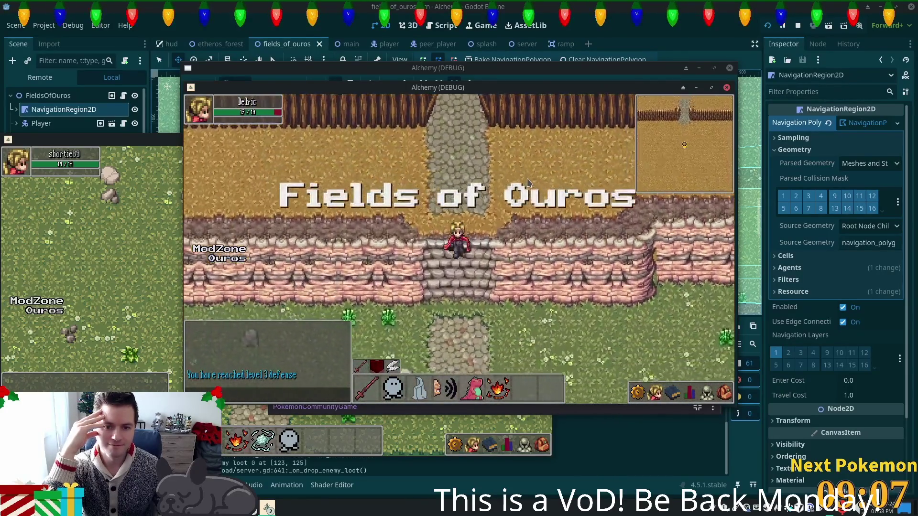
{"action": "key", "text": "s"}
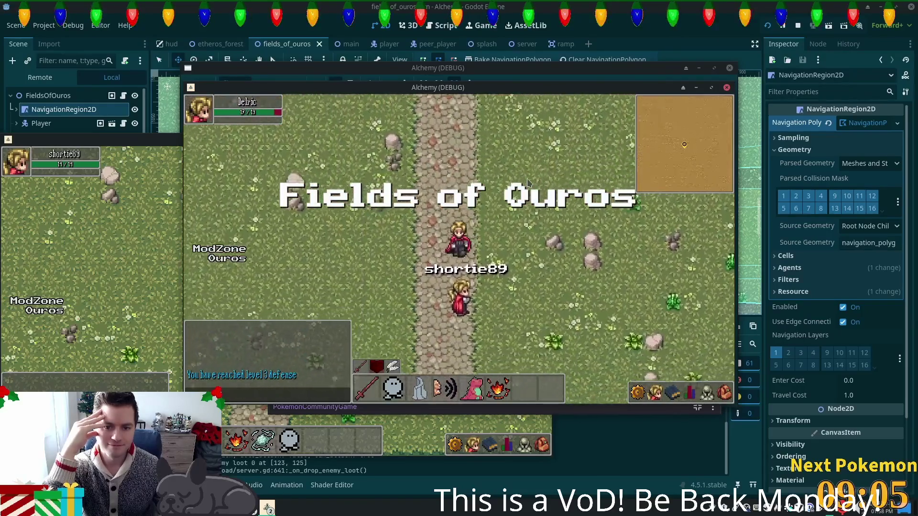
{"action": "key", "text": "s"}
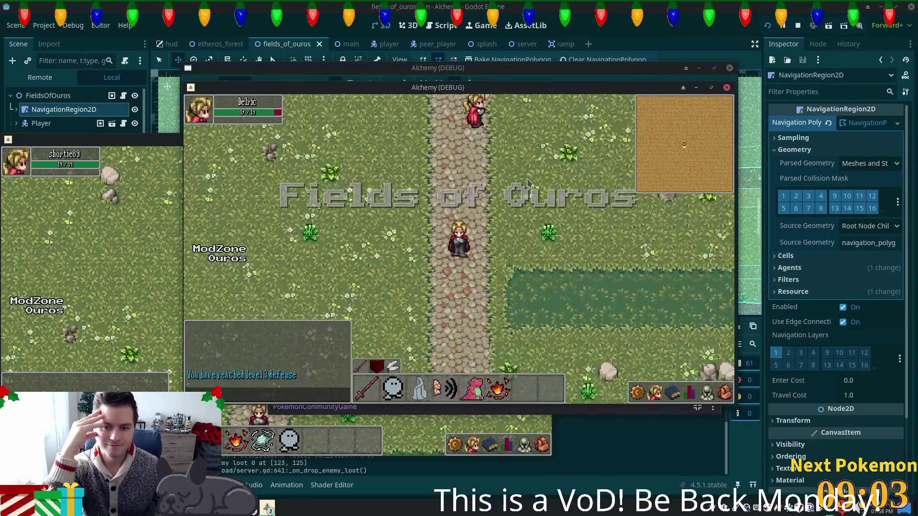
{"action": "key", "text": "d"}
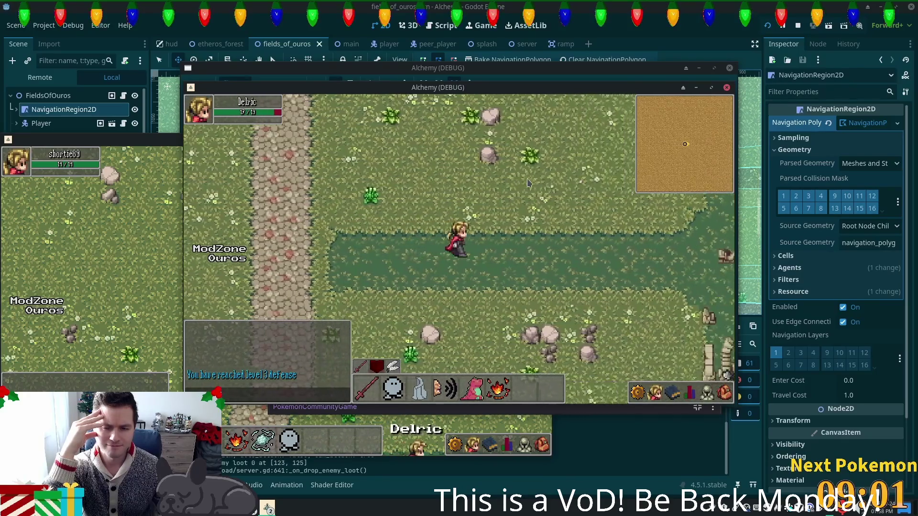
{"action": "key", "text": "s"}
{"action": "key", "text": "d"}
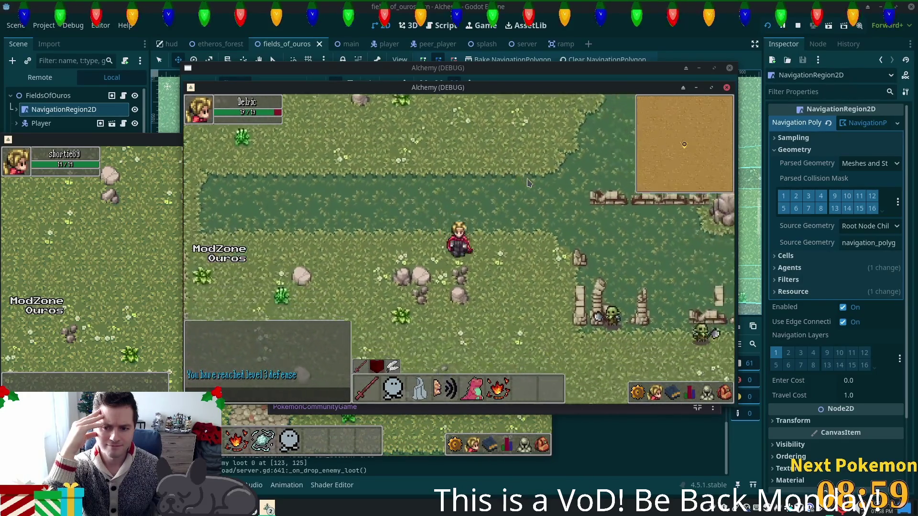
{"action": "key", "text": "s"}
{"action": "key", "text": "d"}
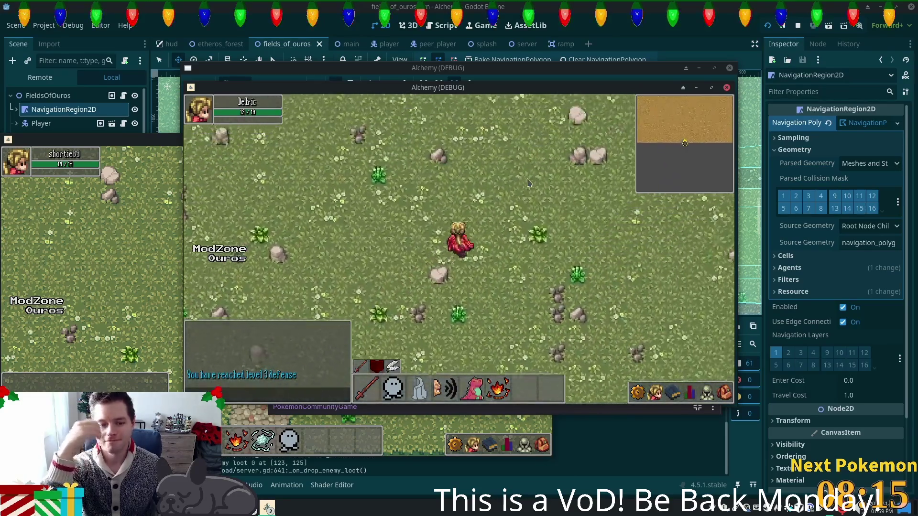
- Walk north to the lake, east along the shore, then west across the wooden bridge onto the dirt path
{"action": "key", "text": "Down"}
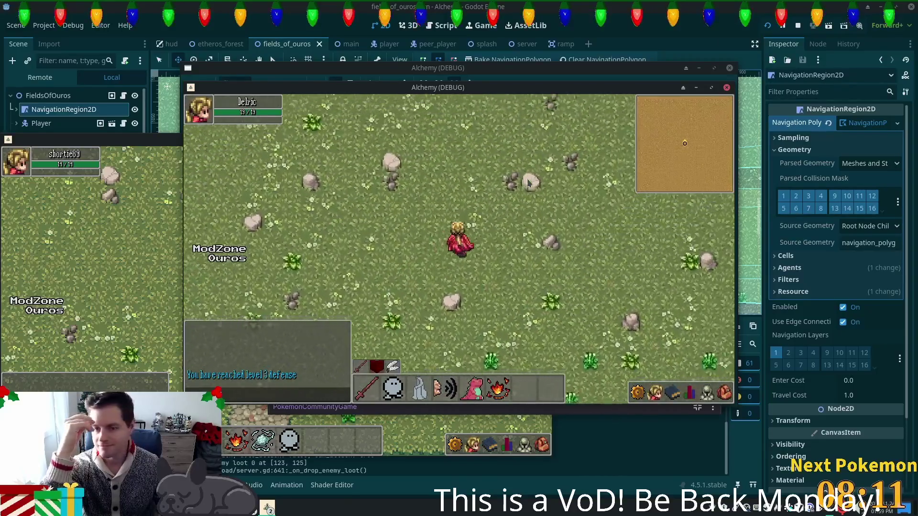
{"action": "key", "text": "Up"}
{"action": "key", "text": "Right"}
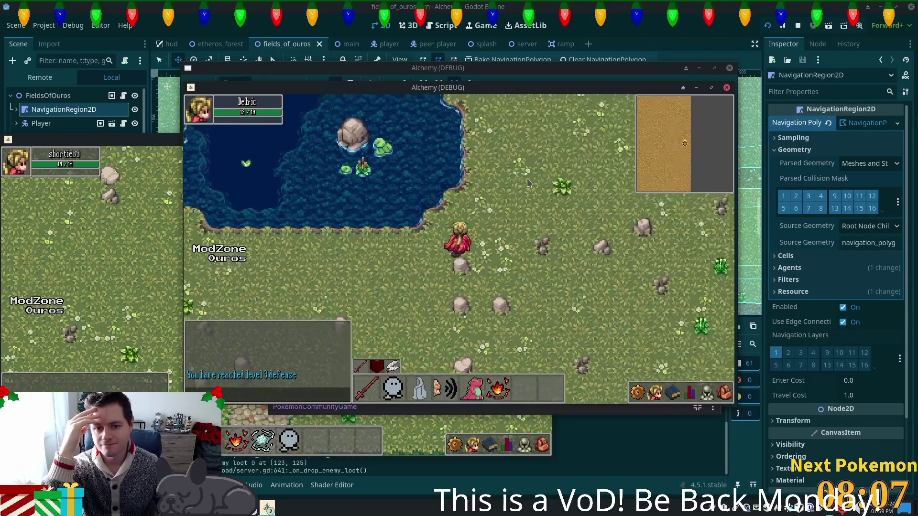
{"action": "key", "text": "Up"}
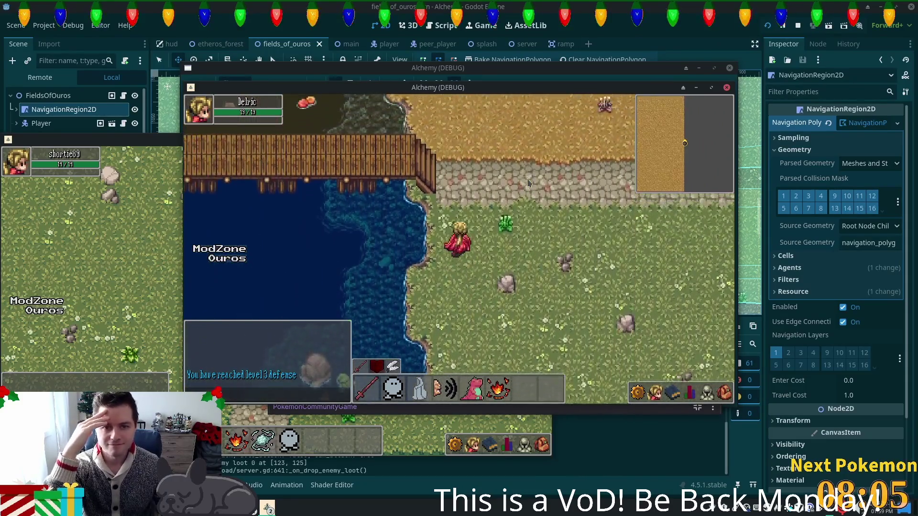
{"action": "key", "text": "Up"}
{"action": "key", "text": "Left"}
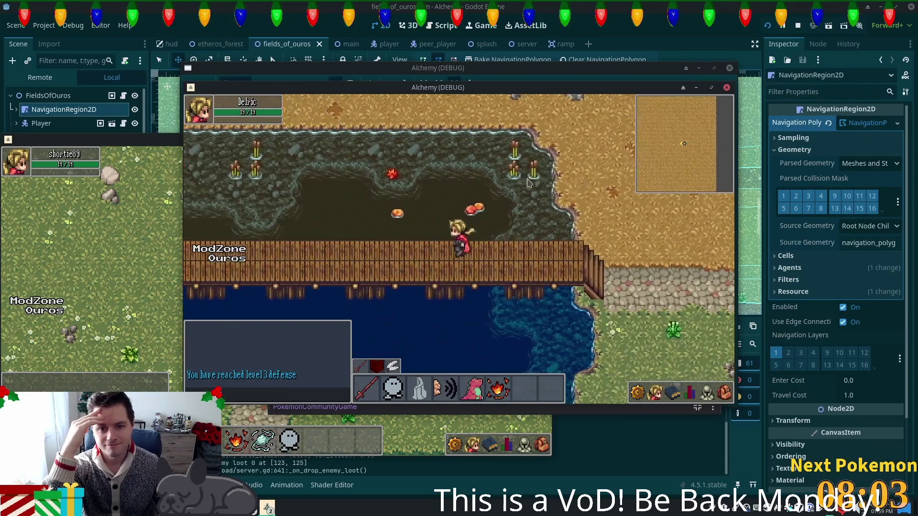
{"action": "key", "text": "Left"}
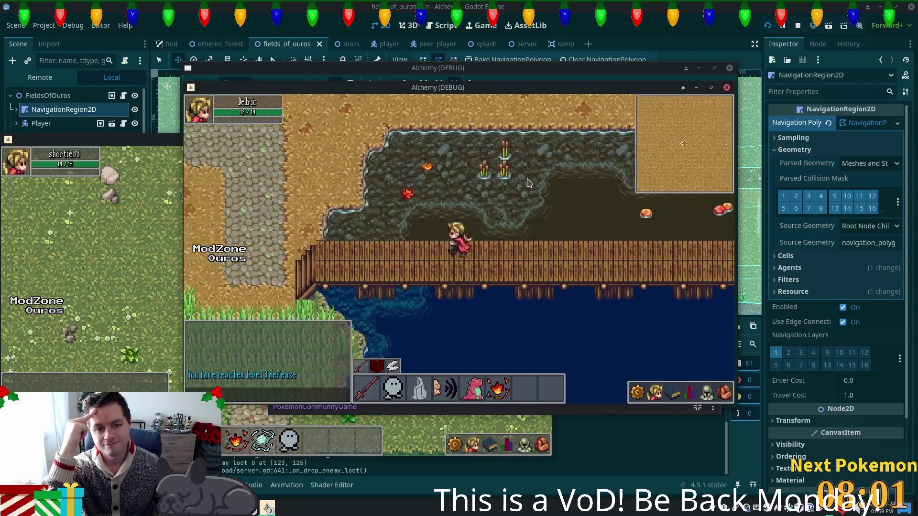
{"action": "key", "text": "Left"}
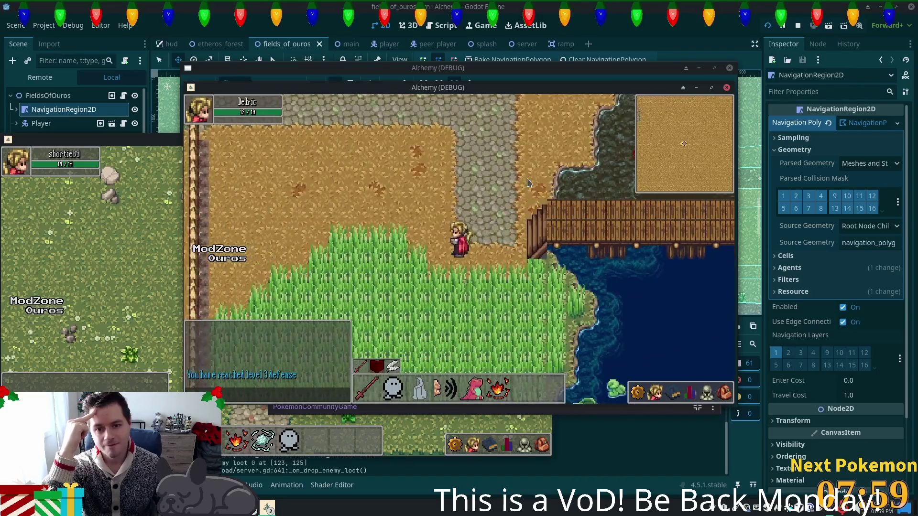
- Head south to the pond and follow its shore east onto the cobblestone road
{"action": "key", "text": "Down"}
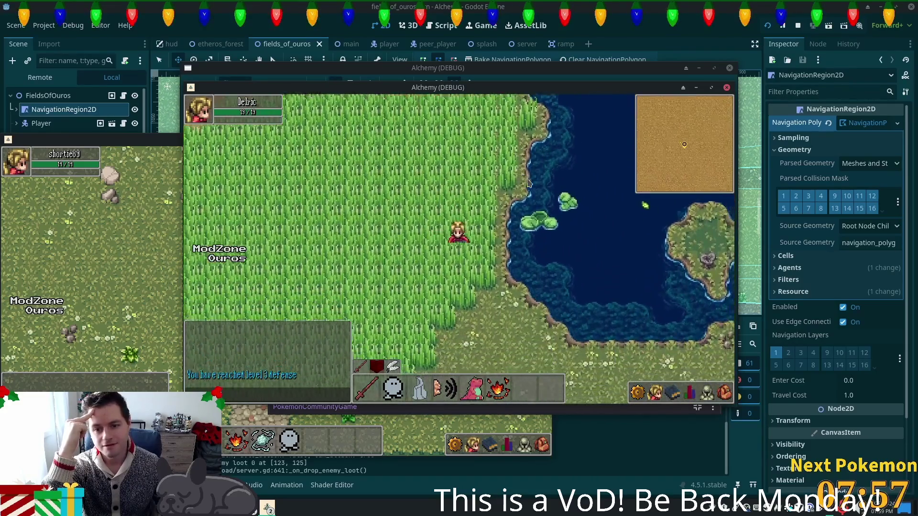
{"action": "key", "text": "Down"}
{"action": "key", "text": "Right"}
{"action": "key", "text": "Right"}
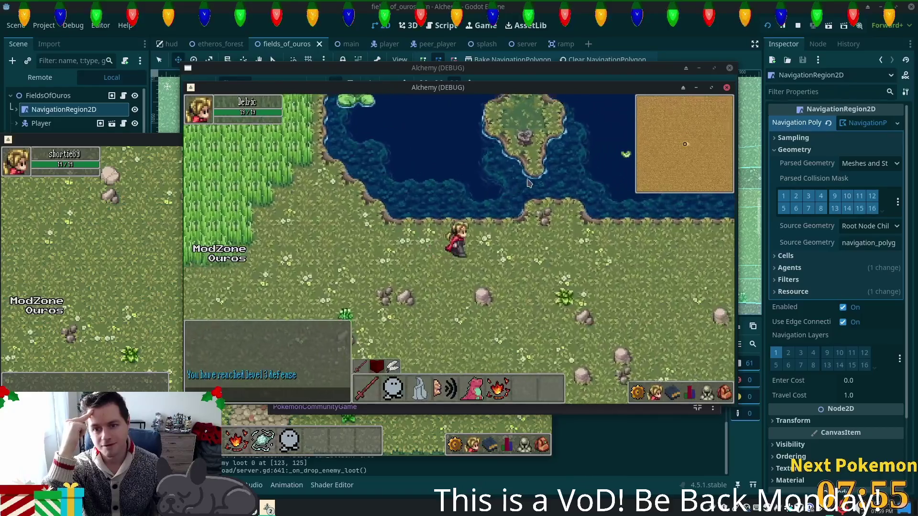
{"action": "key", "text": "Up"}
{"action": "key", "text": "Right"}
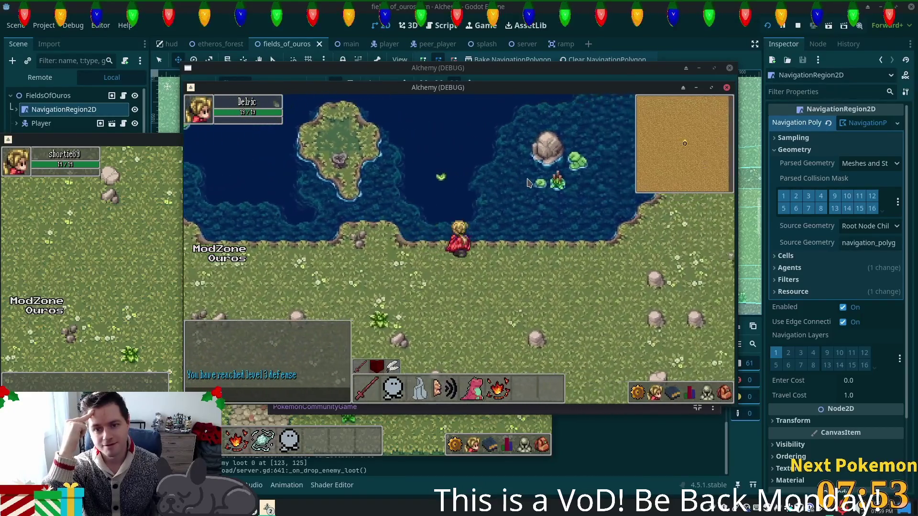
{"action": "key", "text": "Up"}
{"action": "key", "text": "Up"}
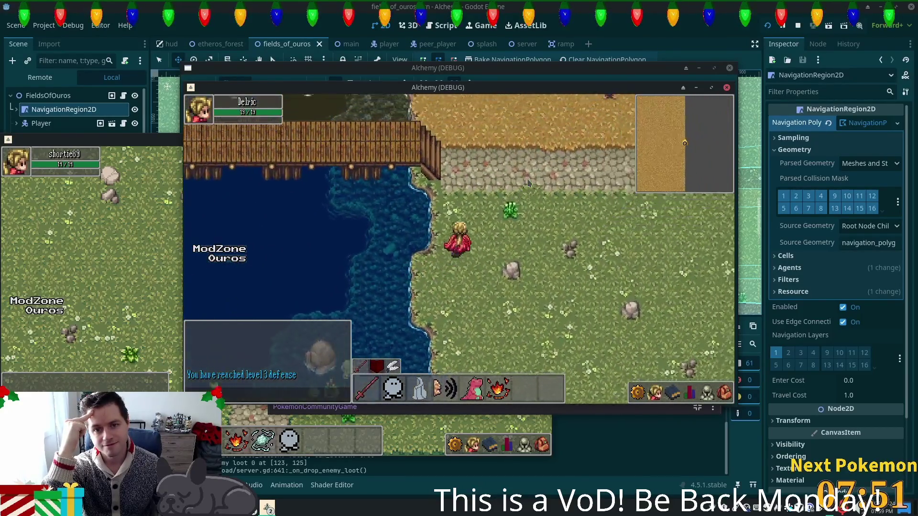
{"action": "key", "text": "Right"}
{"action": "key", "text": "Right"}
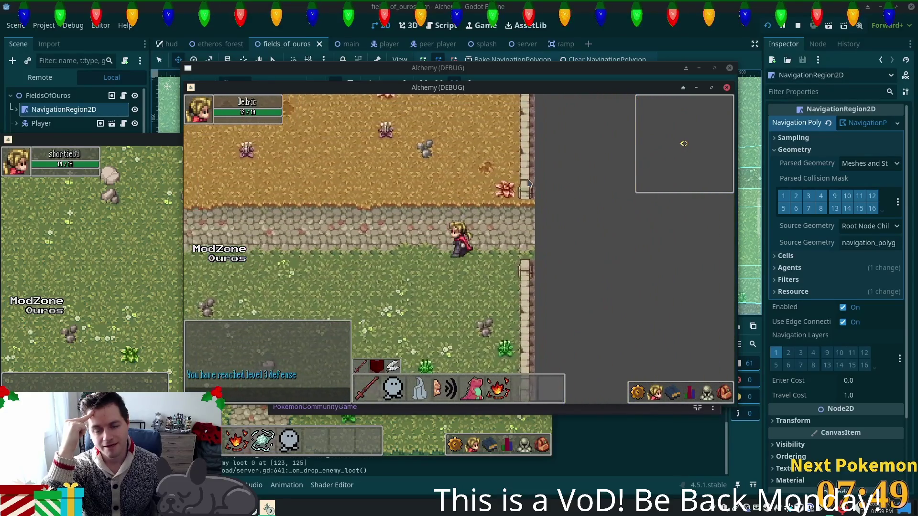
{"action": "key", "text": "Right"}
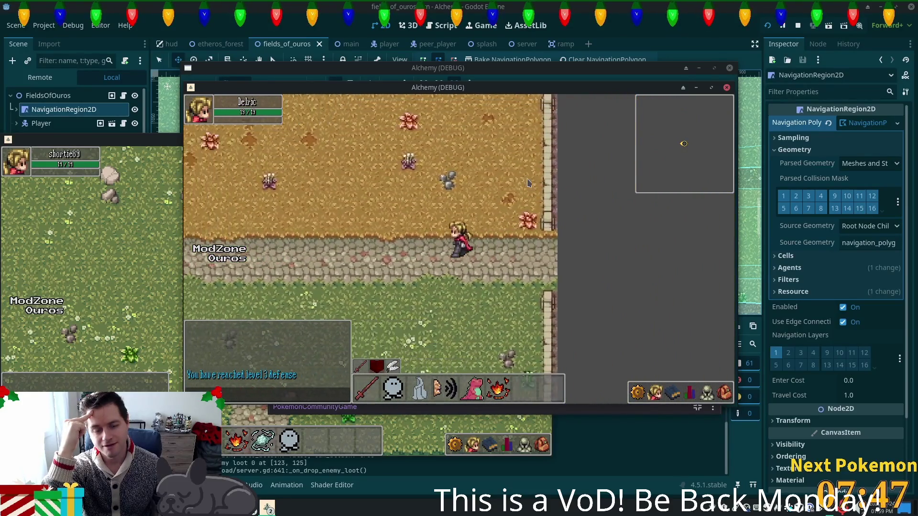
- Walk west into Ouros past the crops, then turn back east toward the Fields of Ouros
{"action": "key", "text": "Left"}
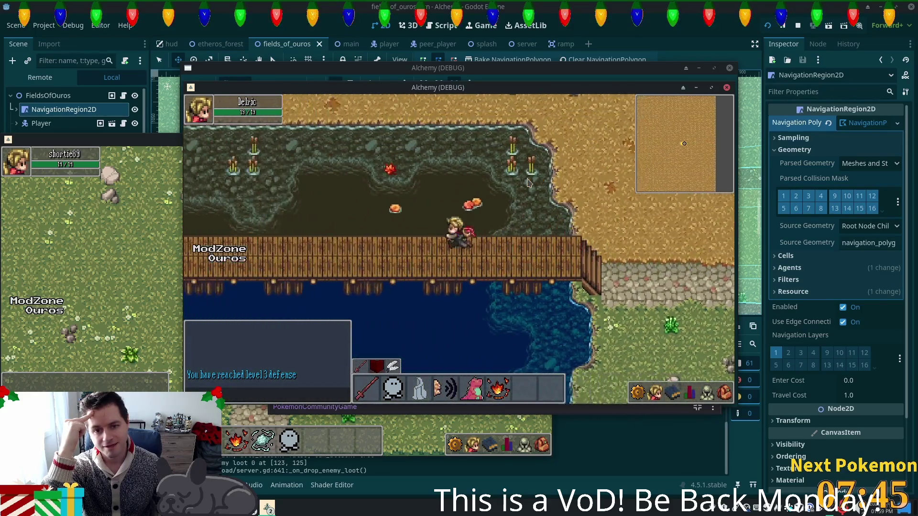
{"action": "key", "text": "Up"}
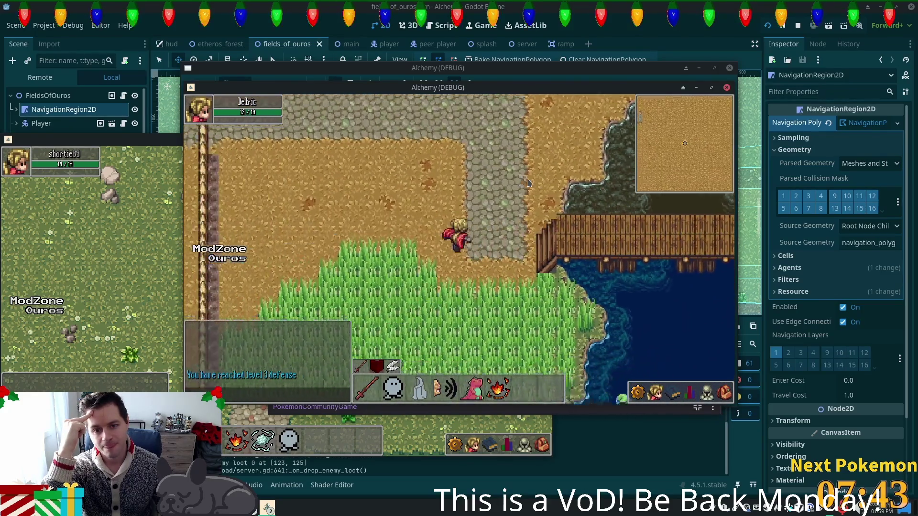
{"action": "key", "text": "Left"}
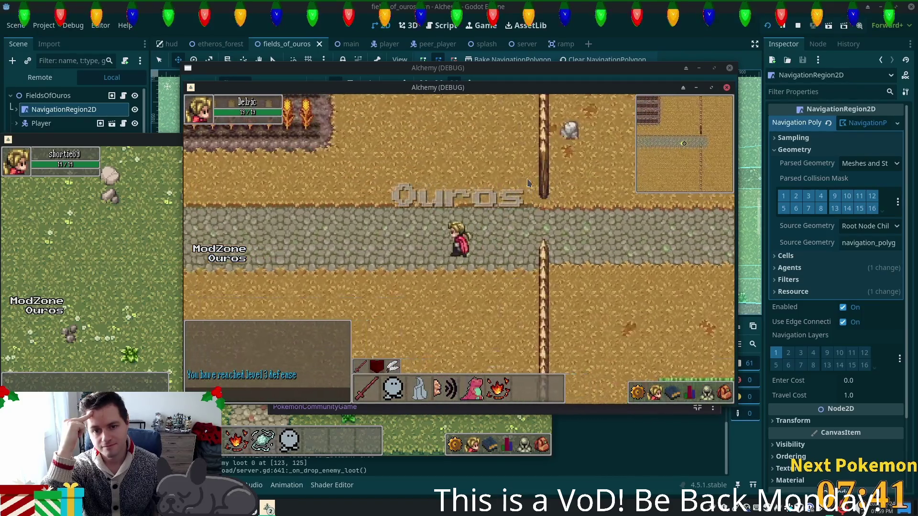
{"action": "key", "text": "Left"}
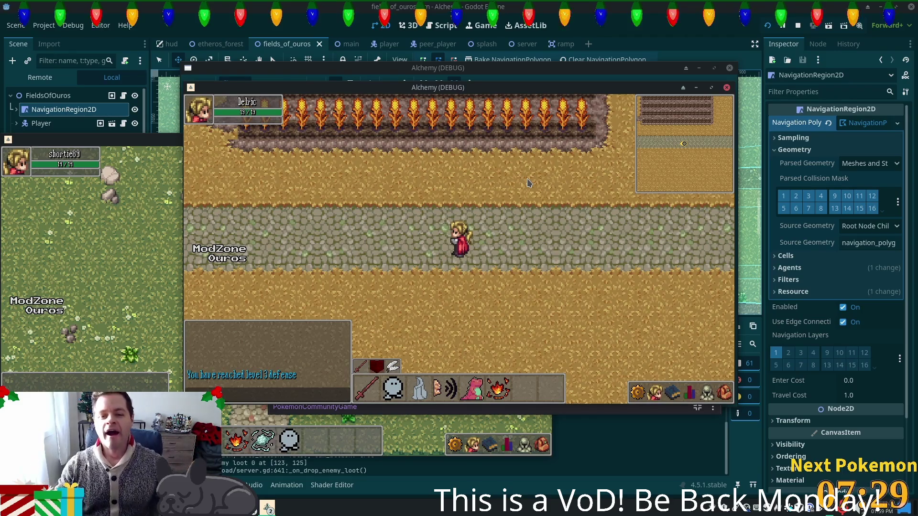
{"action": "key", "text": "d"}
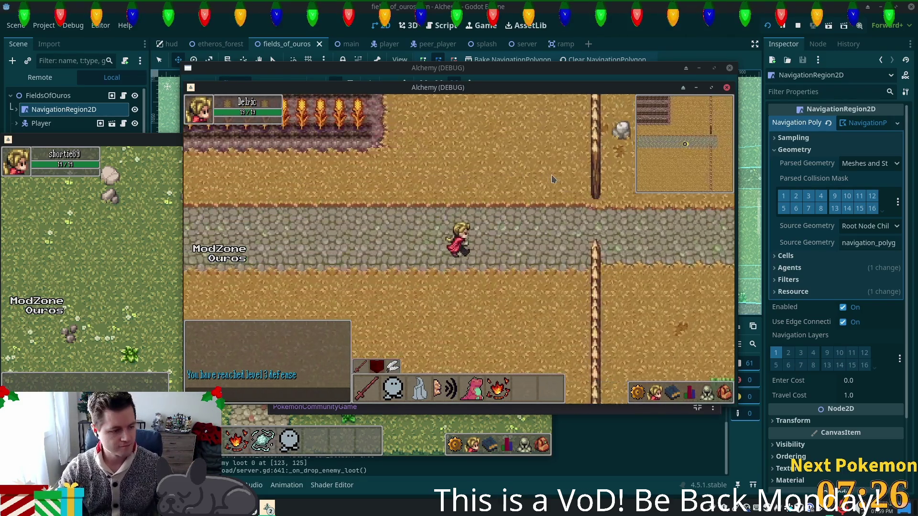
{"action": "key", "text": "d"}
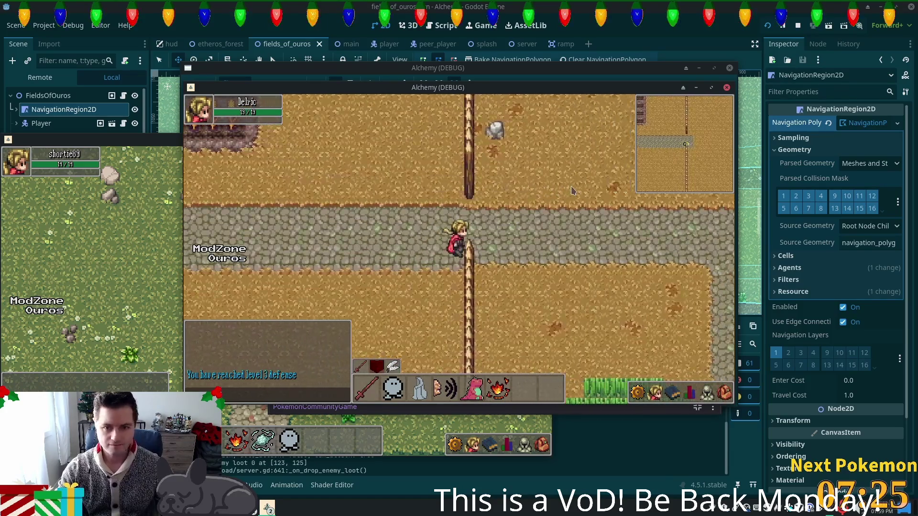
- Follow the cobble path down to the wooden bridge, cross it east, and go north onto the dirt field
{"action": "key", "text": "s"}
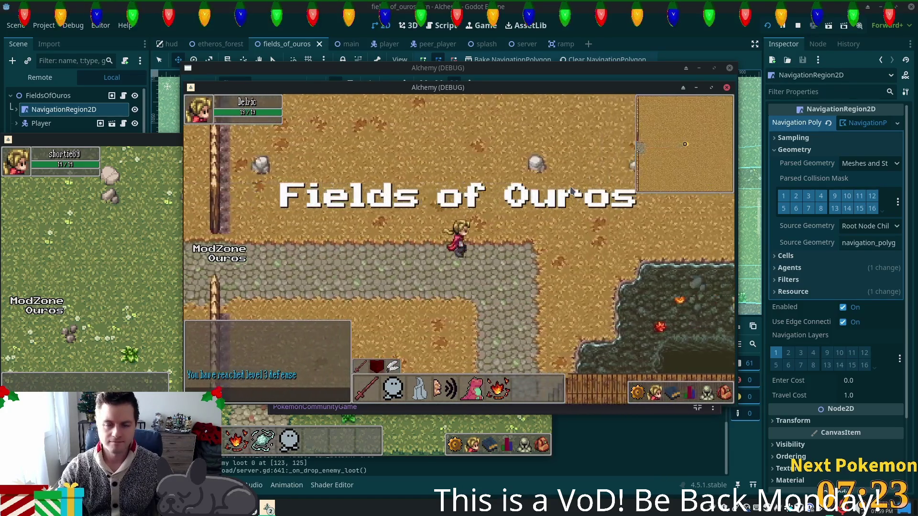
{"action": "key", "text": "s"}
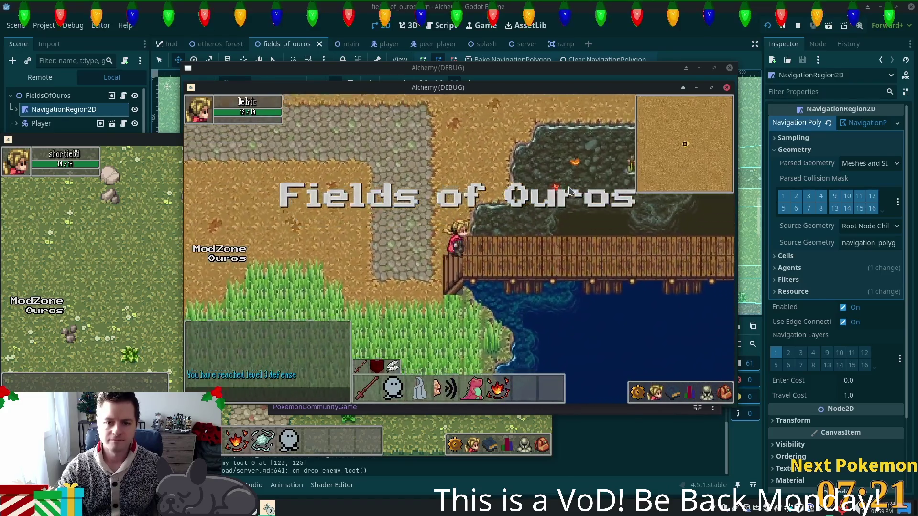
{"action": "key", "text": "d"}
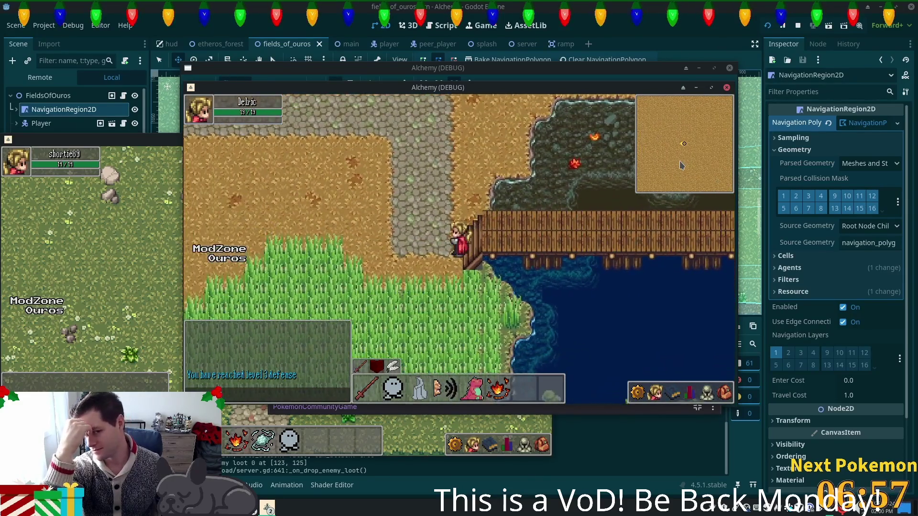
{"action": "key", "text": "Up"}
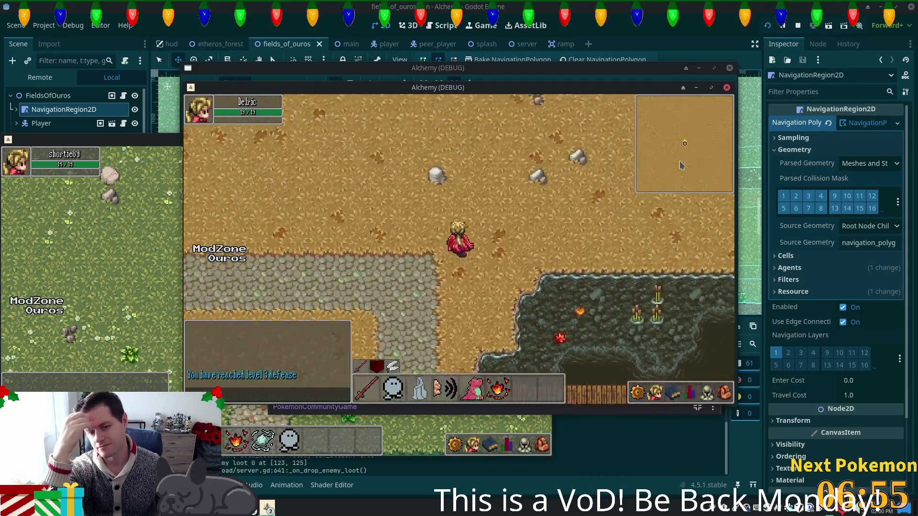
{"action": "key", "text": "Up"}
{"action": "key", "text": "Right"}
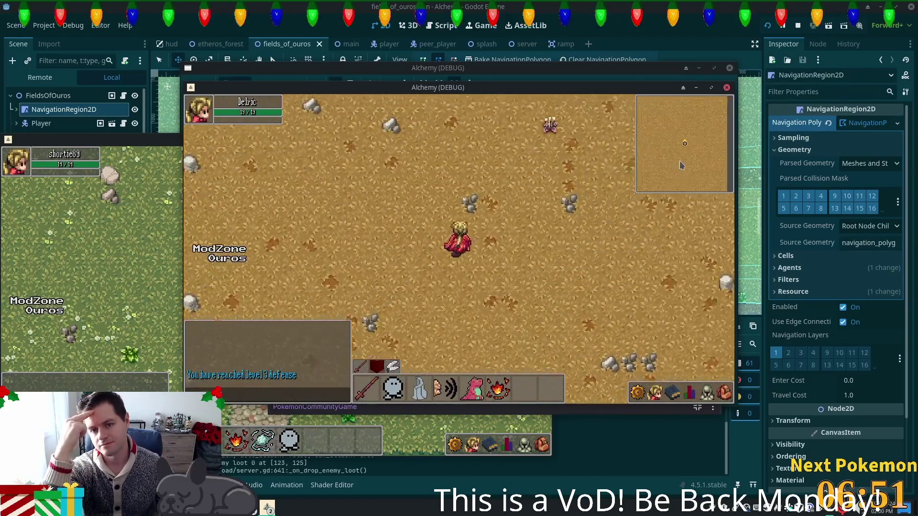
- Walk up to the autumn trees and fence, wander down-left across the field, and return north
{"action": "key", "text": "Up"}
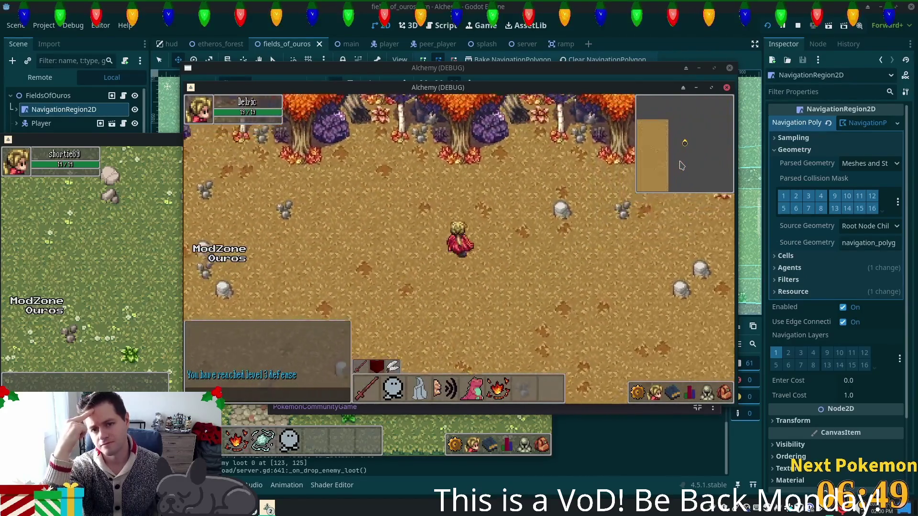
{"action": "key", "text": "Up"}
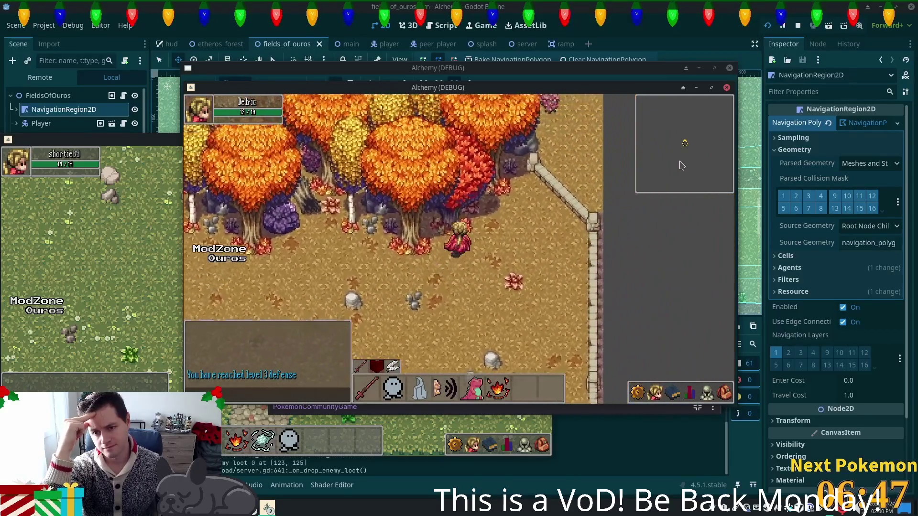
{"action": "key", "text": "Right"}
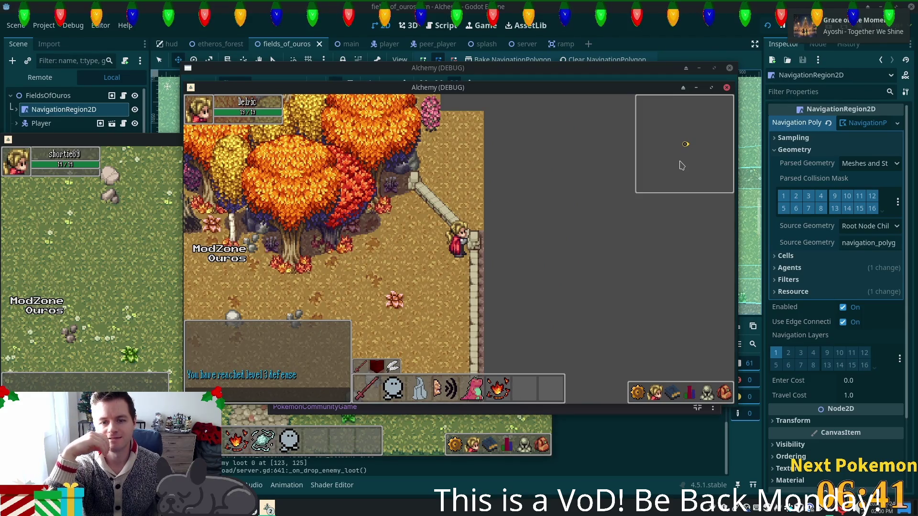
{"action": "key", "text": "Left"}
{"action": "key", "text": "Down"}
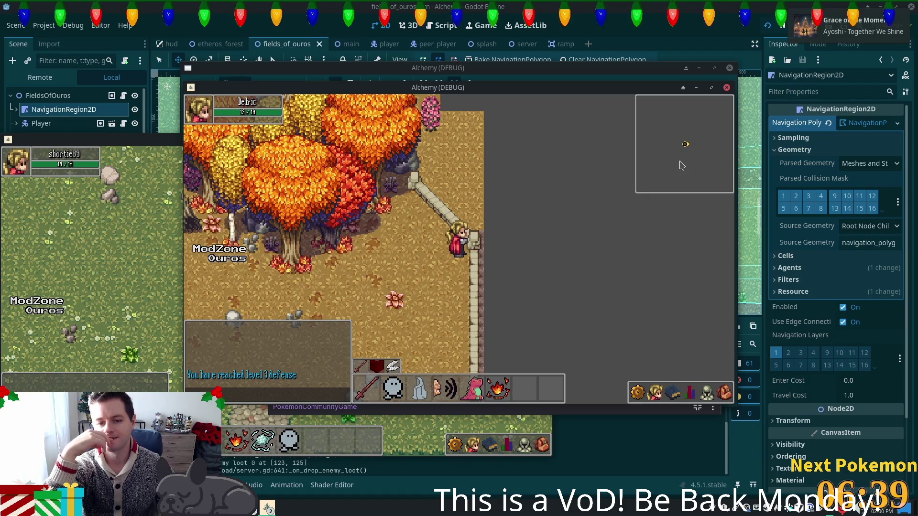
{"action": "key", "text": "Left"}
{"action": "key", "text": "Down"}
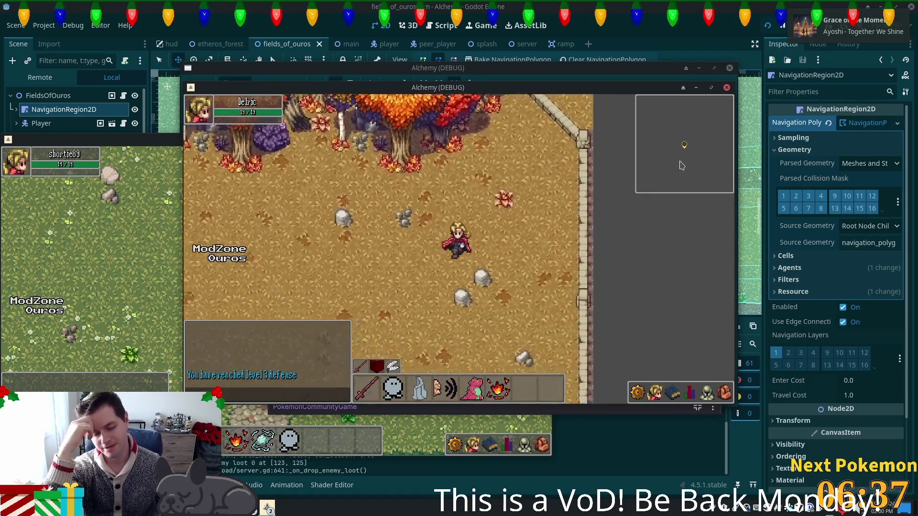
{"action": "key", "text": "Left"}
{"action": "key", "text": "Down"}
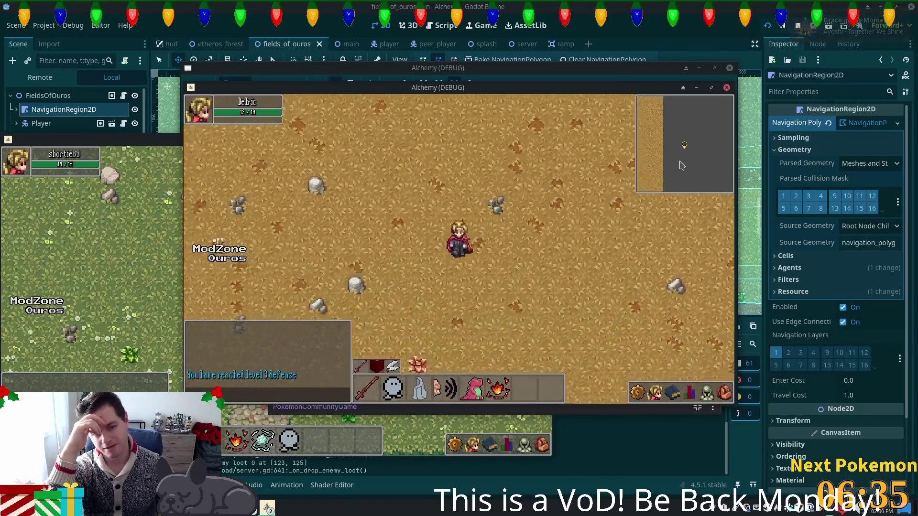
{"action": "key", "text": "Up"}
{"action": "key", "text": "Up"}
{"action": "key", "text": "Up"}
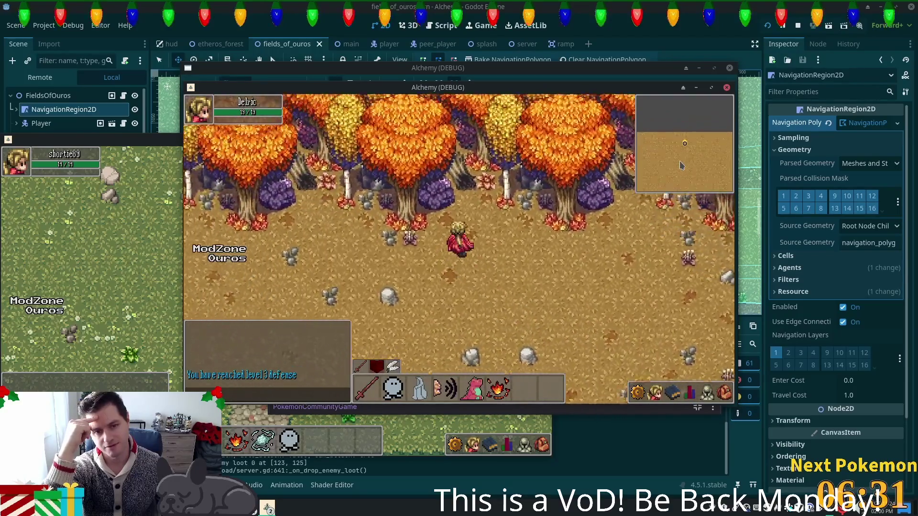
- Go south to the wooden fence and around its east end
{"action": "key", "text": "Down"}
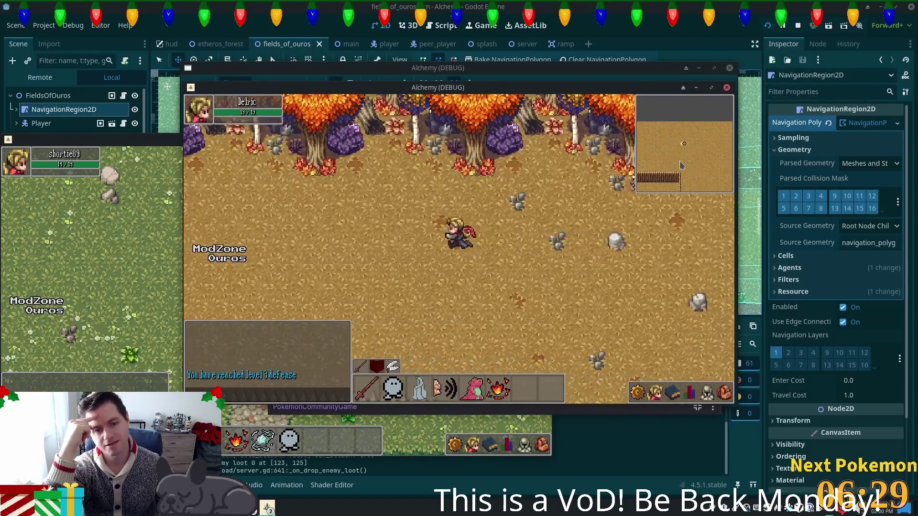
{"action": "key", "text": "Down"}
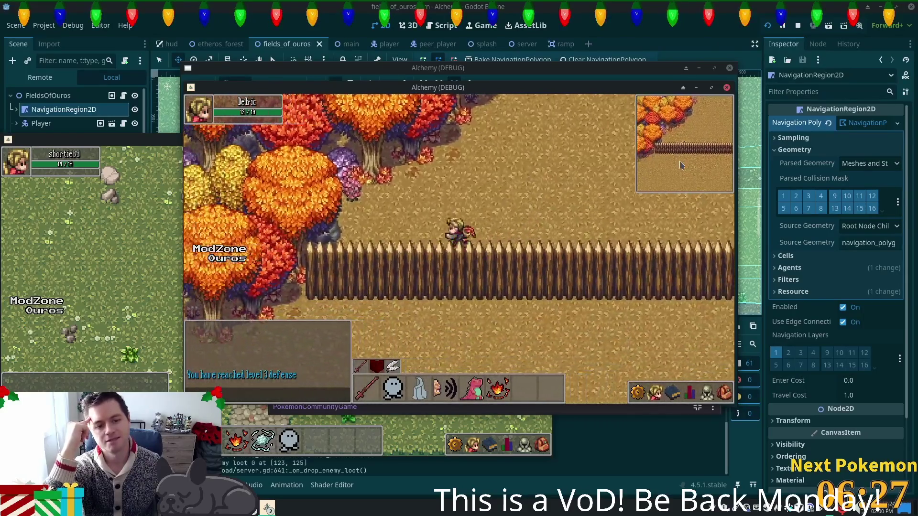
{"action": "key", "text": "Up"}
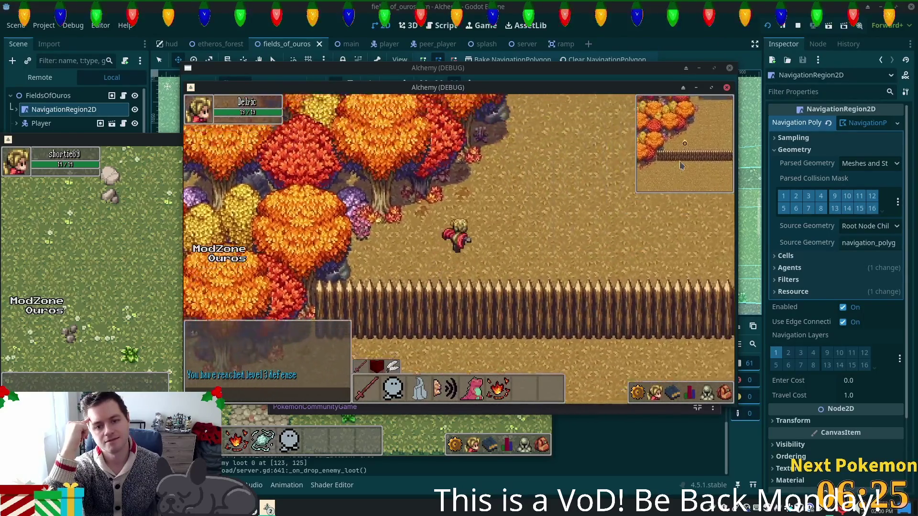
{"action": "key", "text": "Right"}
{"action": "key", "text": "Down"}
{"action": "key", "text": "Right"}
{"action": "key", "text": "Down"}
{"action": "key", "text": "Down"}
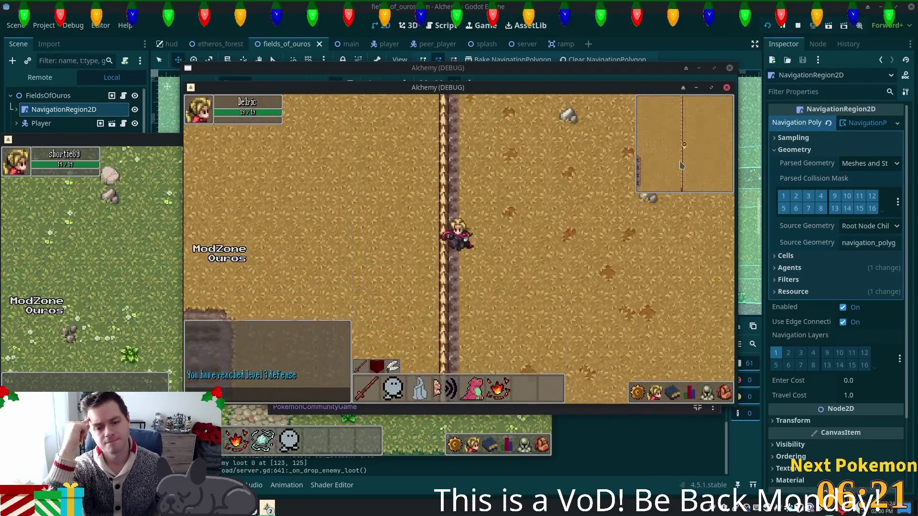
- Reach the cobblestone path and walk west along the road past the crops
{"action": "key", "text": "Down"}
{"action": "key", "text": "Left"}
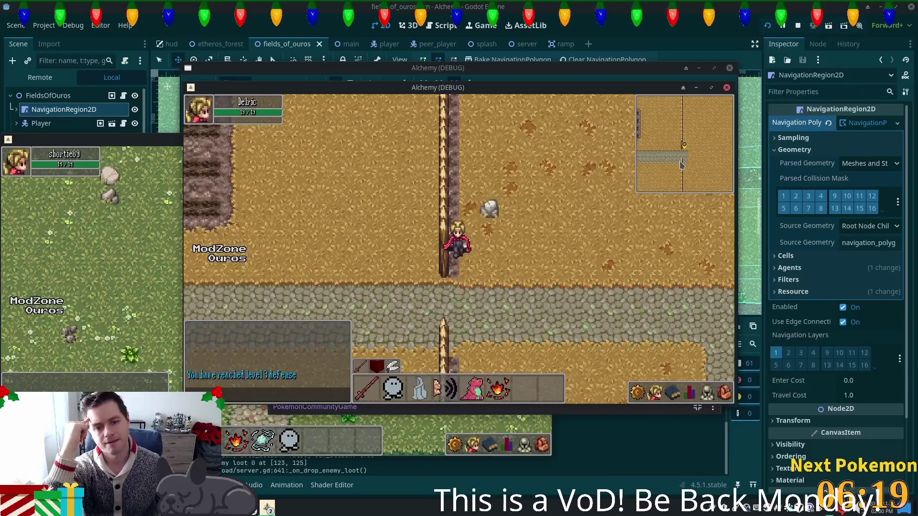
{"action": "key", "text": "Down"}
{"action": "key", "text": "Left"}
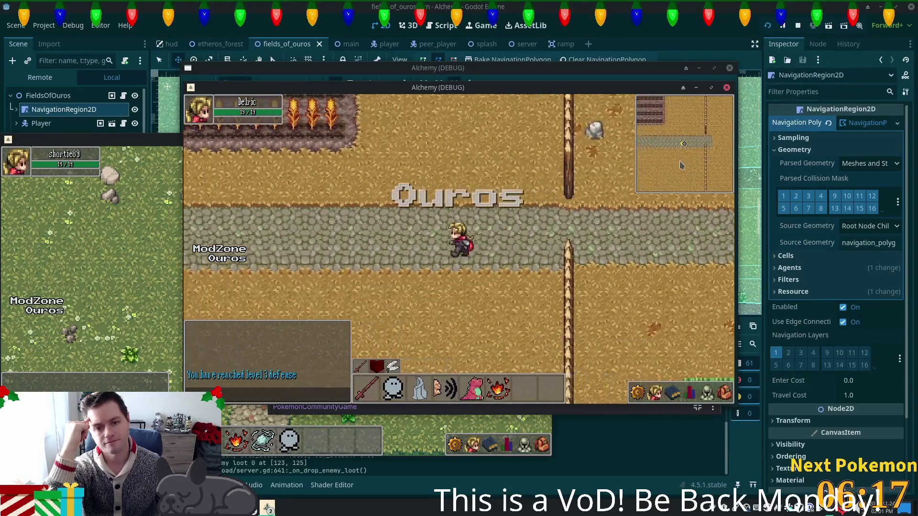
{"action": "key", "text": "Left"}
{"action": "key", "text": "Up"}
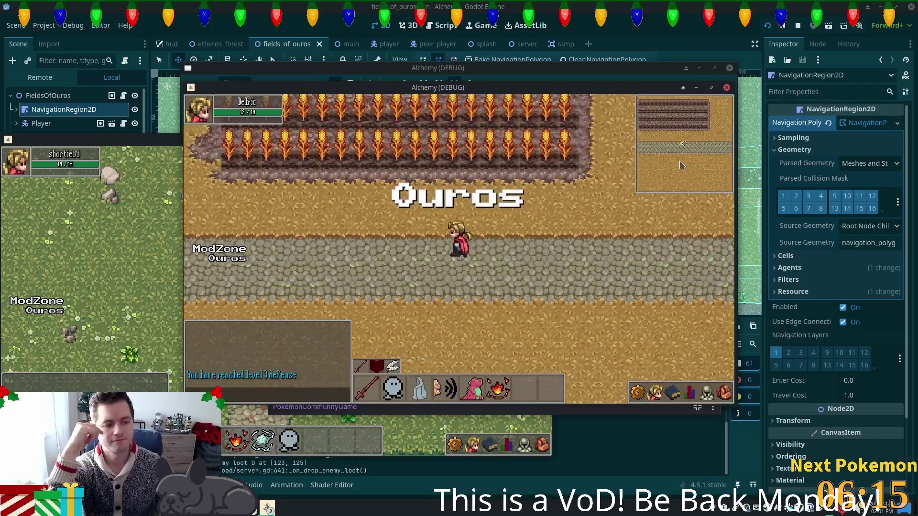
{"action": "key", "text": "Left"}
{"action": "key", "text": "Left"}
- Walk west past the thatched house, north past the chicken yard, and on past the well and pond to the river
{"action": "key", "text": "Left"}
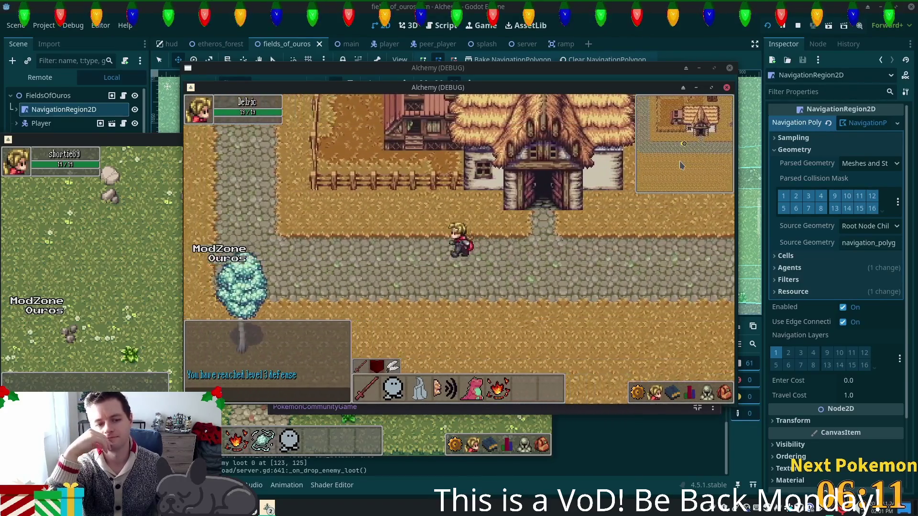
{"action": "key", "text": "Left"}
{"action": "key", "text": "Up"}
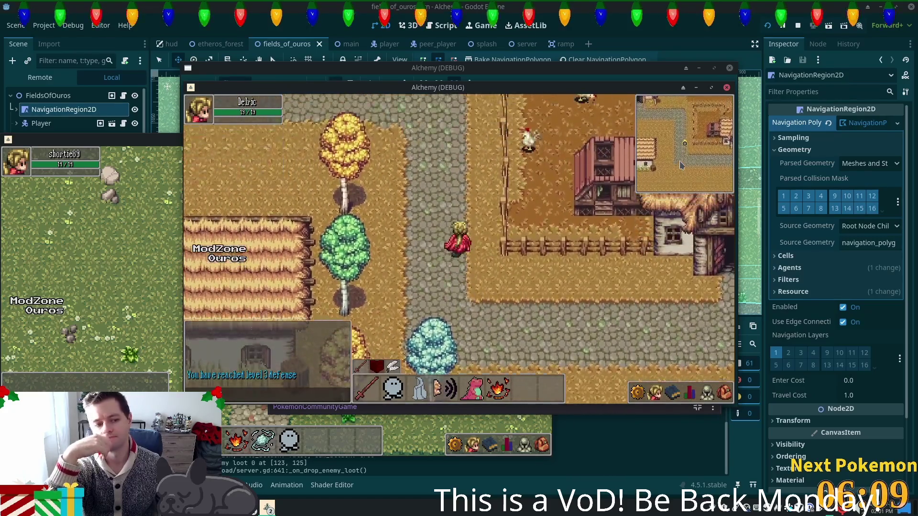
{"action": "key", "text": "Up"}
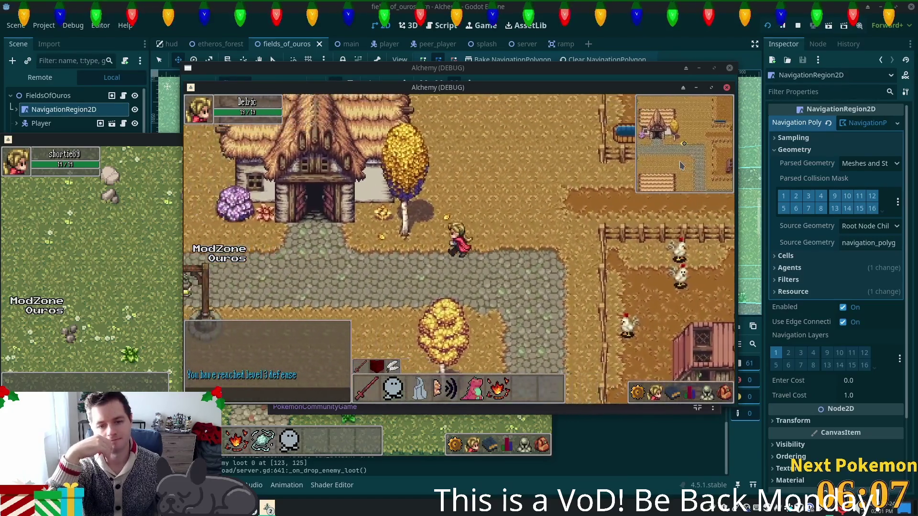
{"action": "key", "text": "Left"}
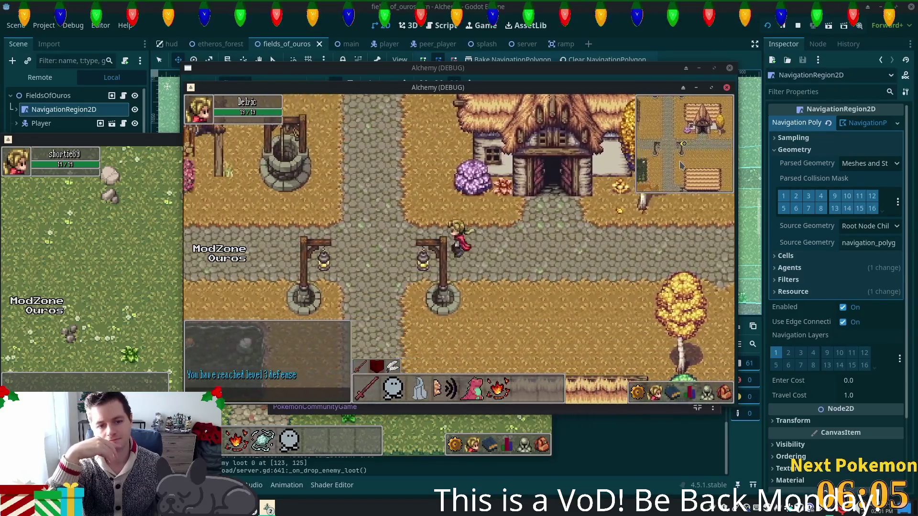
{"action": "key", "text": "Left"}
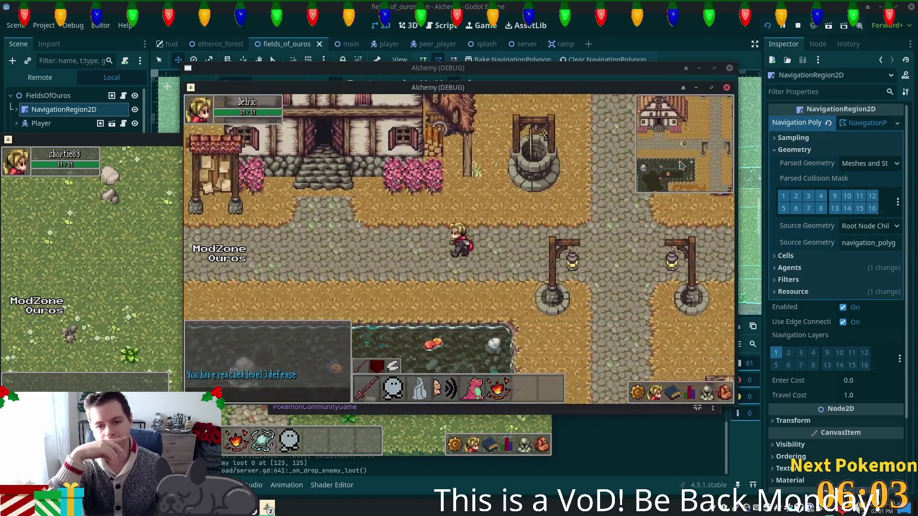
{"action": "key", "text": "Left"}
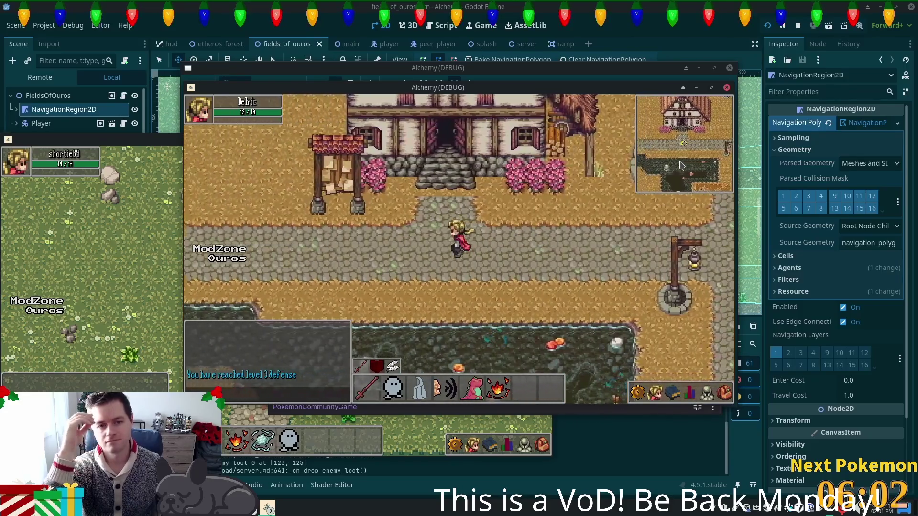
{"action": "key", "text": "Left"}
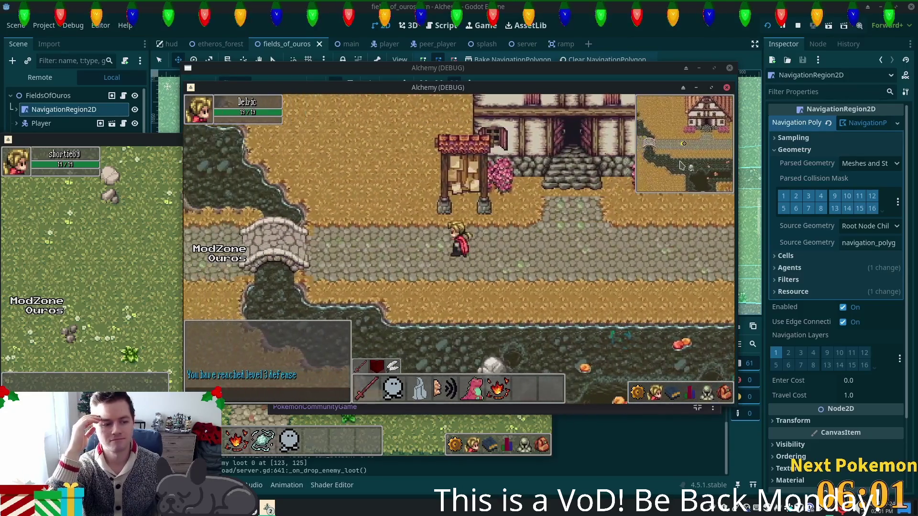
- Go beyond the river toward the cliffs, cross the bridge back, and enter the thatched house
{"action": "key", "text": "Left"}
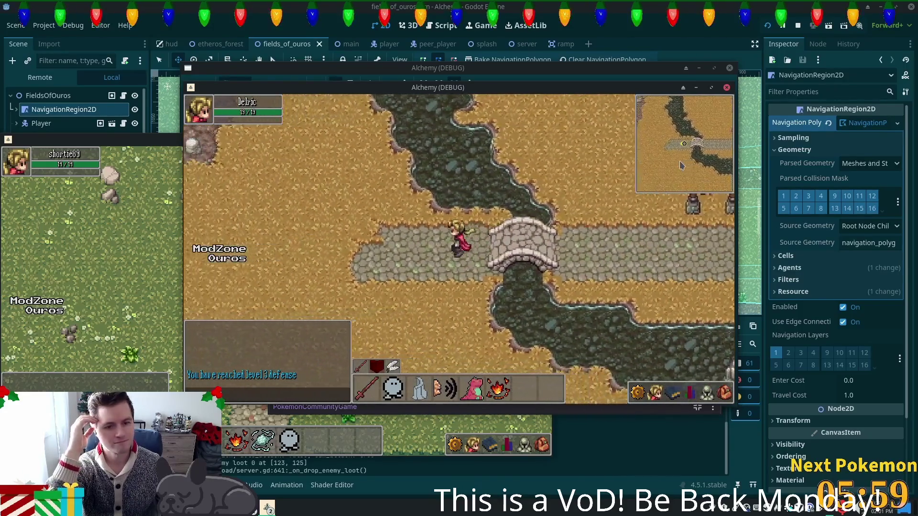
{"action": "key", "text": "Up"}
{"action": "key", "text": "Up"}
{"action": "key", "text": "Left"}
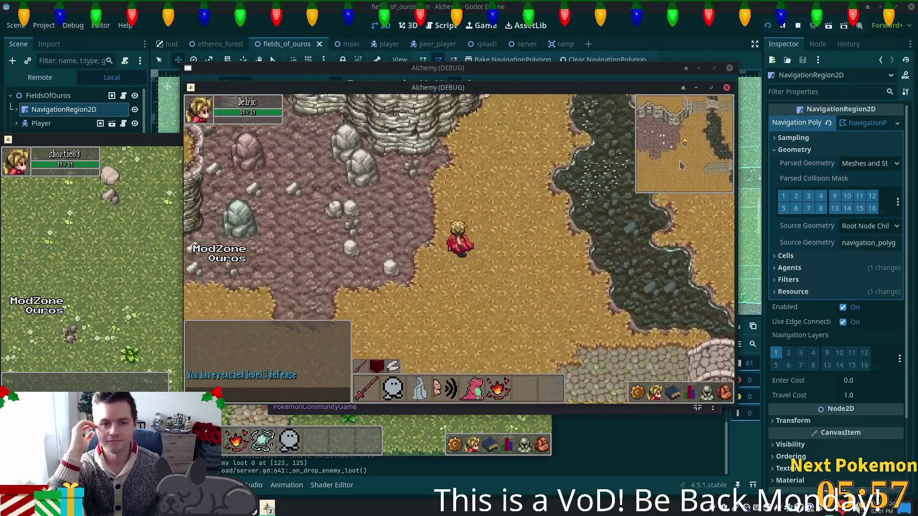
{"action": "key", "text": "Up"}
{"action": "key", "text": "Right"}
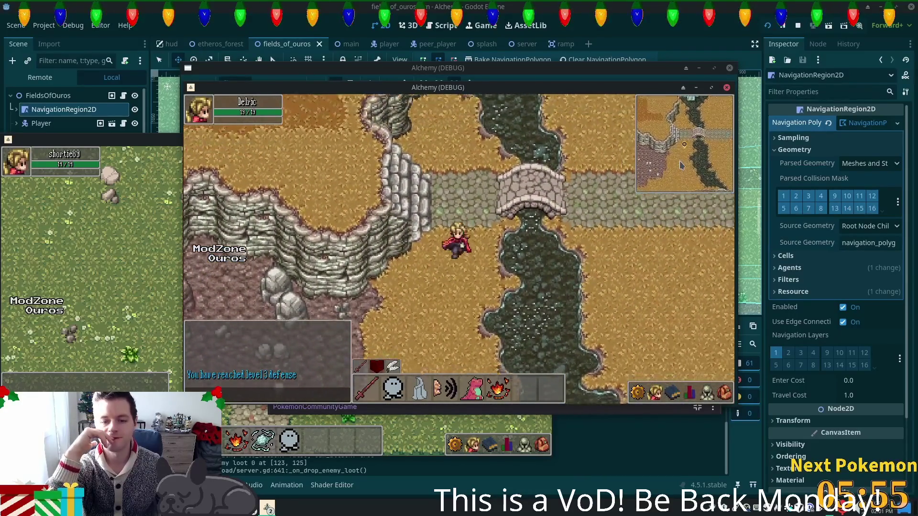
{"action": "key", "text": "Up"}
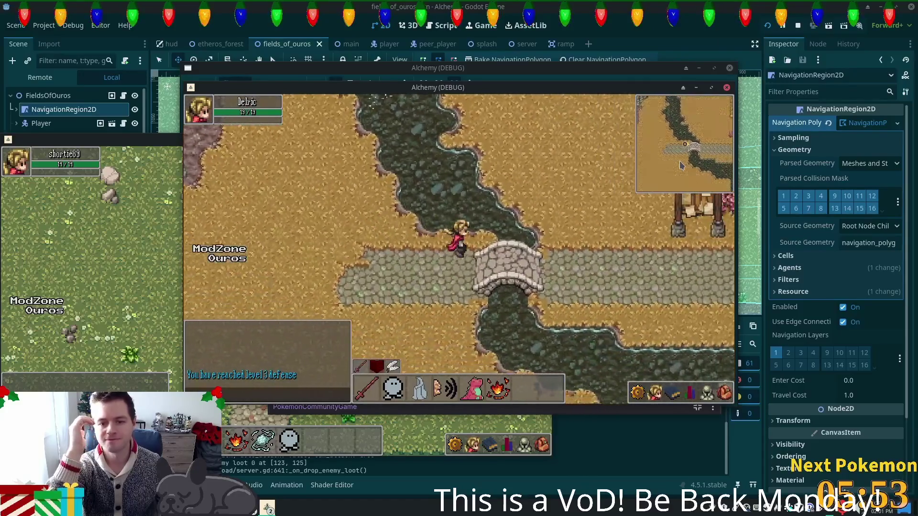
{"action": "key", "text": "Right"}
{"action": "key", "text": "Up"}
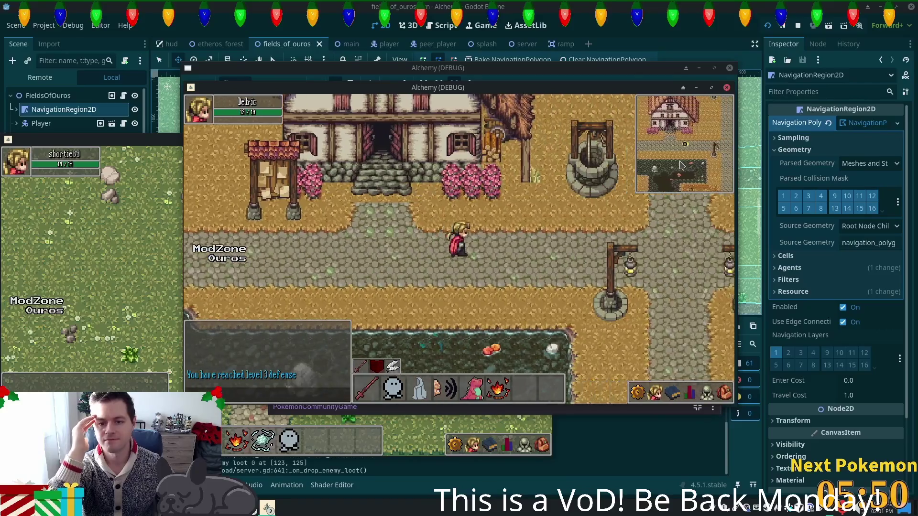
{"action": "key", "text": "Right"}
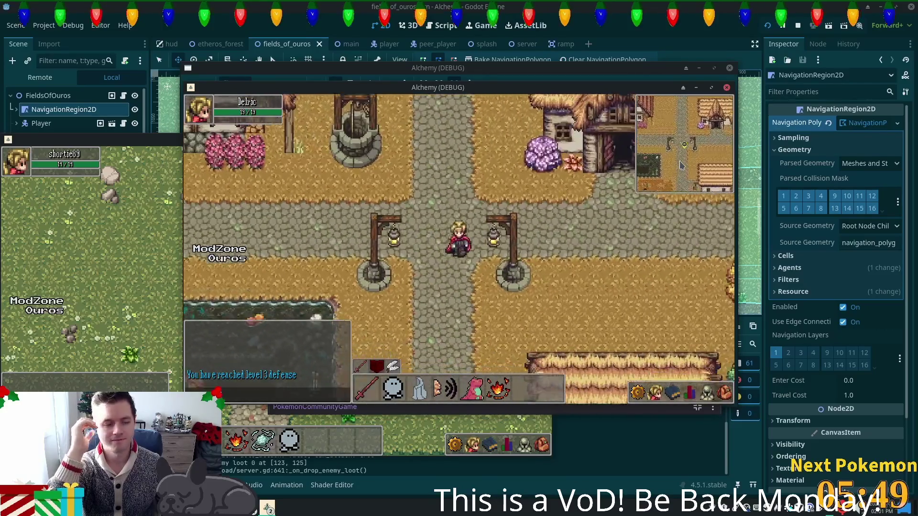
{"action": "key", "text": "Down"}
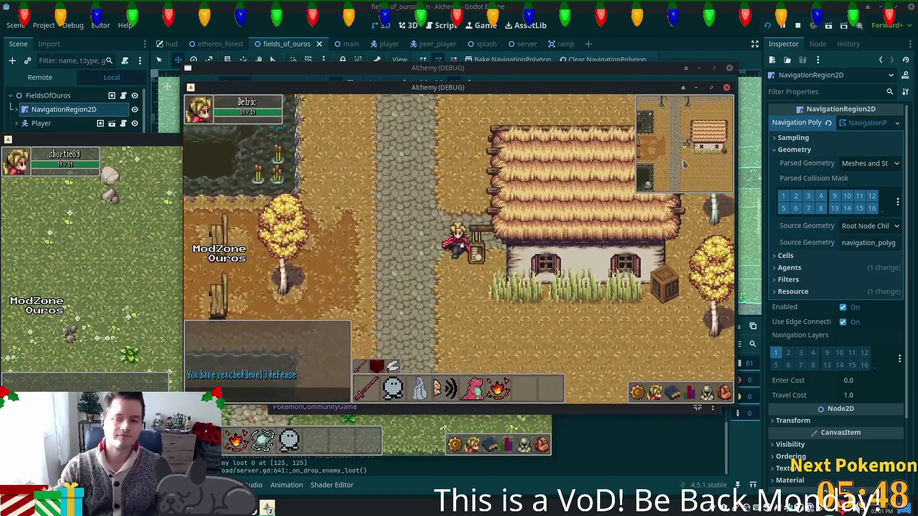
{"action": "key", "text": "Right"}
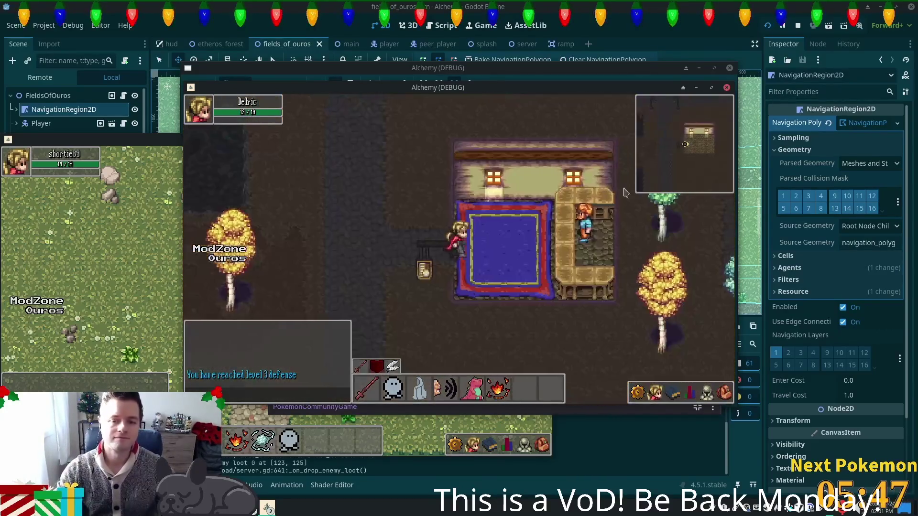
- Withdraw 50 Stone from the bank chest beside the villager into the inventory
{"action": "left_click", "coordinate": [534, 229]}
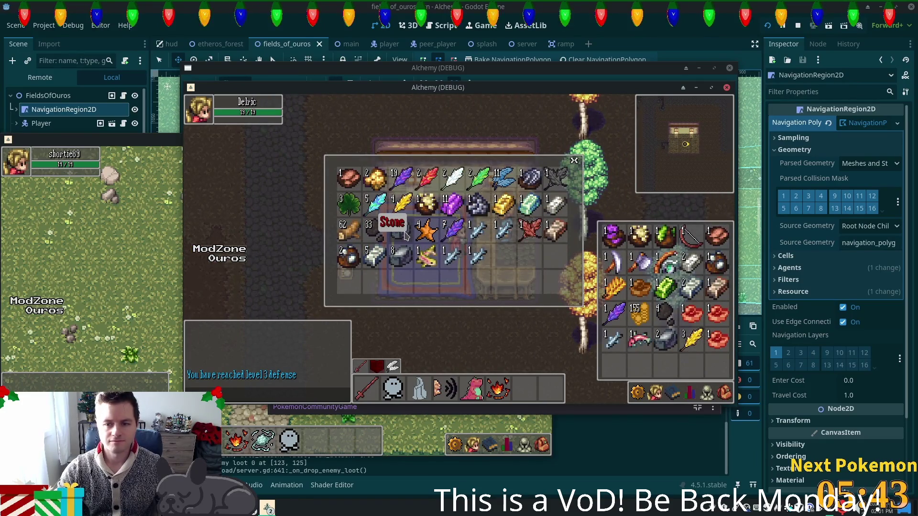
{"action": "left_click", "coordinate": [428, 273]}
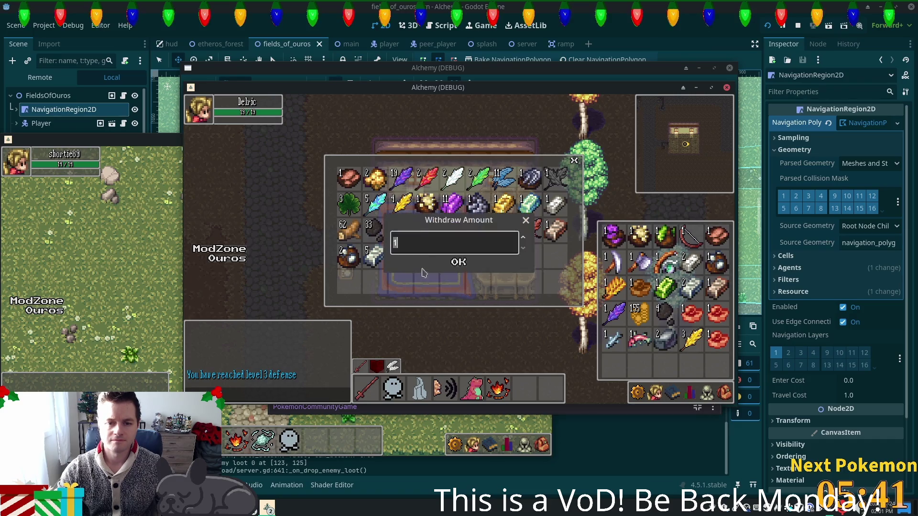
{"action": "type", "text": "50"}
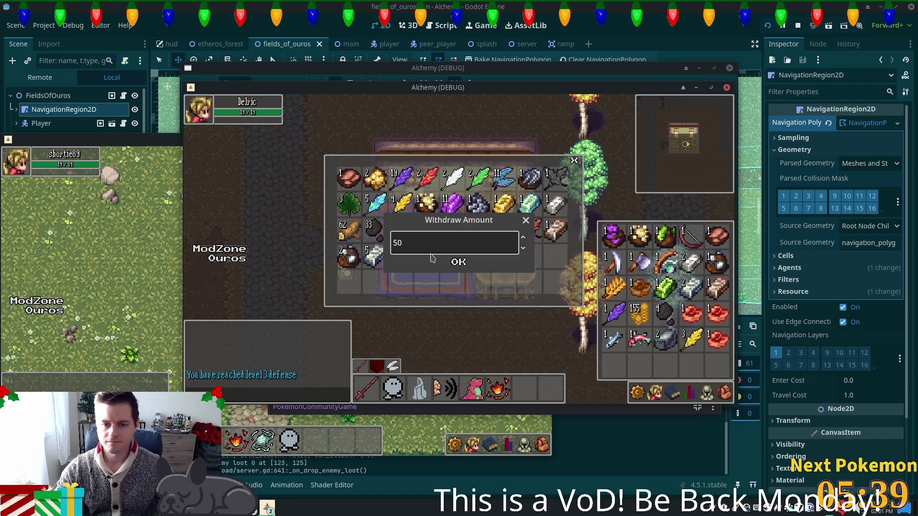
{"action": "left_click", "coordinate": [457, 263]}
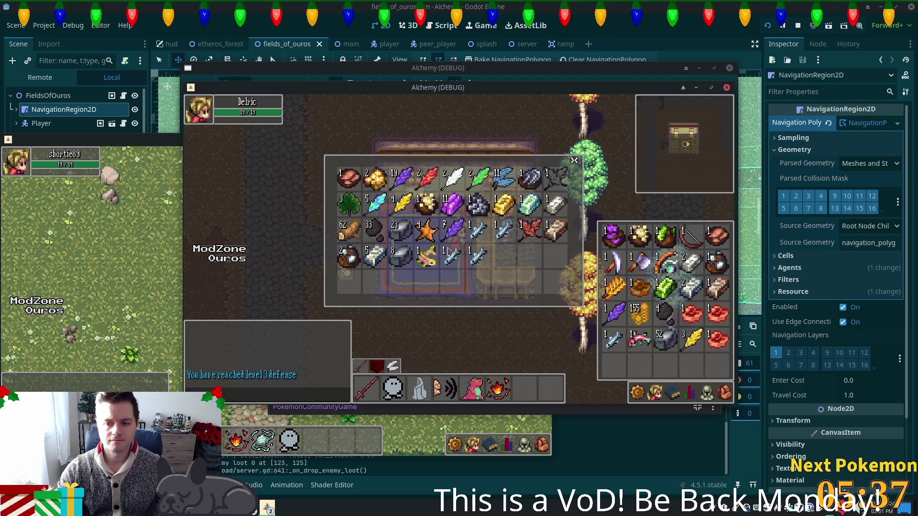